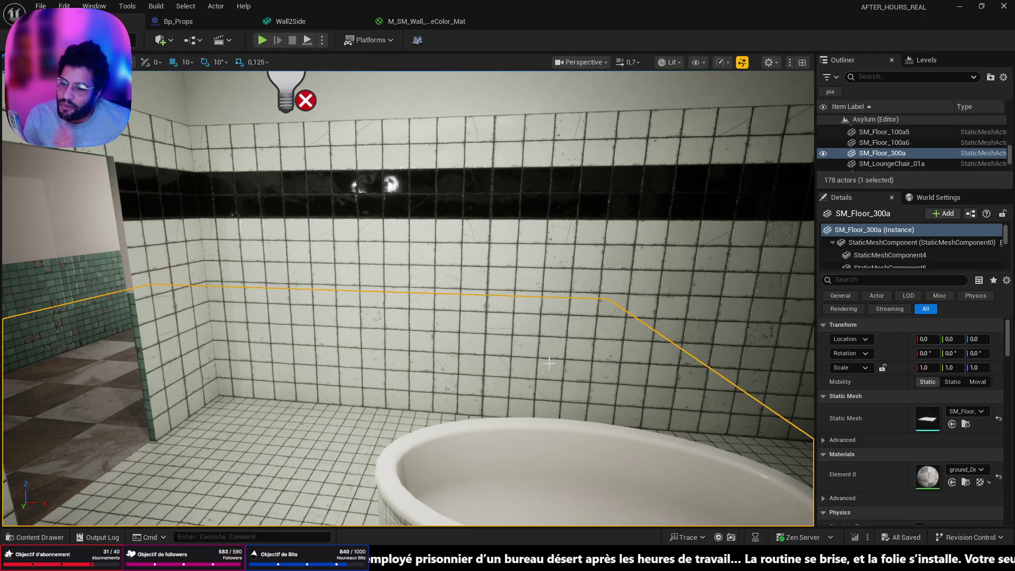
Fly into the tiled stall room and bring up the PureRef reference board.
mouse_move(555, 398)
right_down()
mouse_move(507, 397)
mouse_move(476, 429)
right_up()
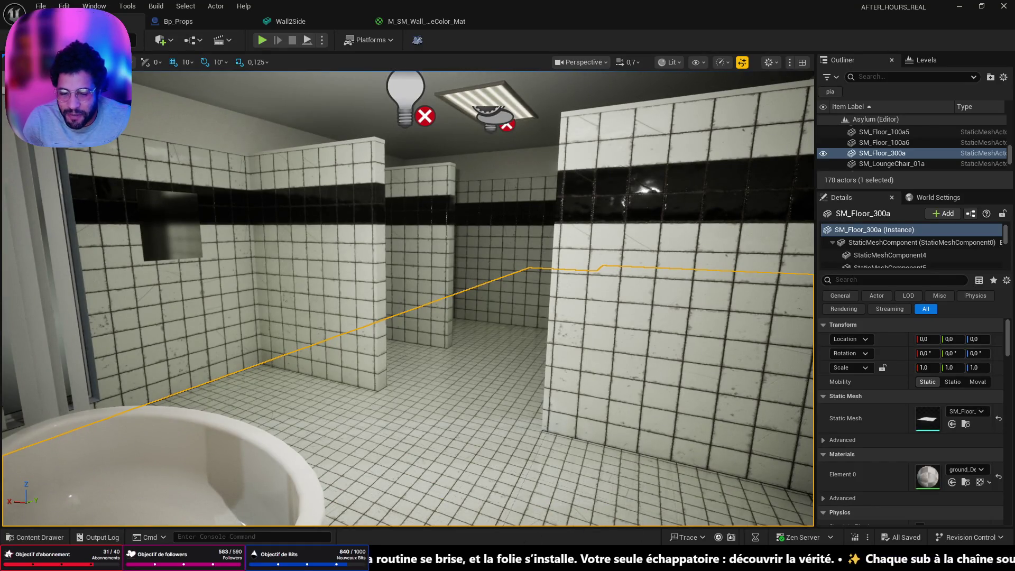
key(alt+Tab)
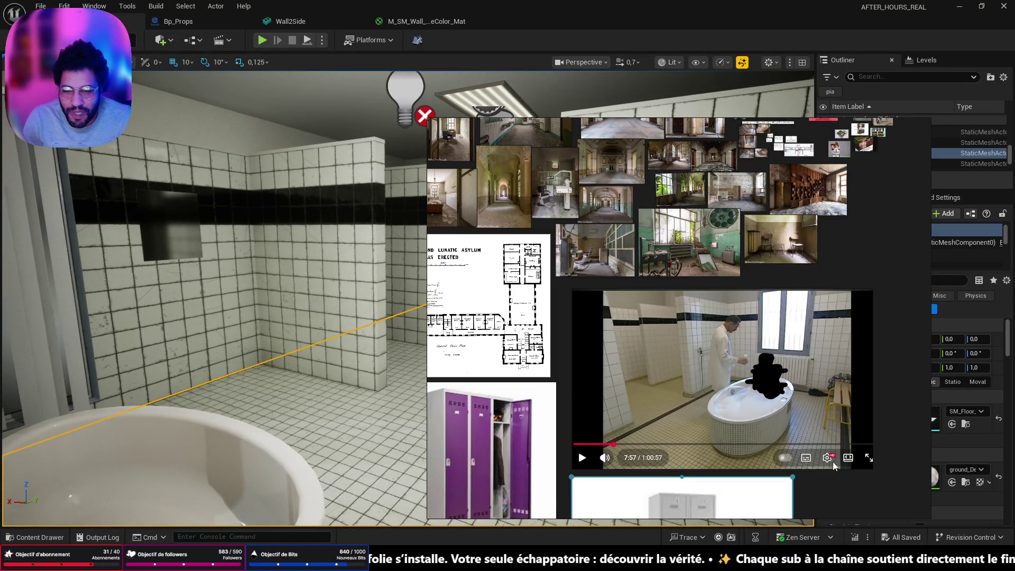
scroll(833, 462, up, 3)
scroll(837, 470, down, 2)
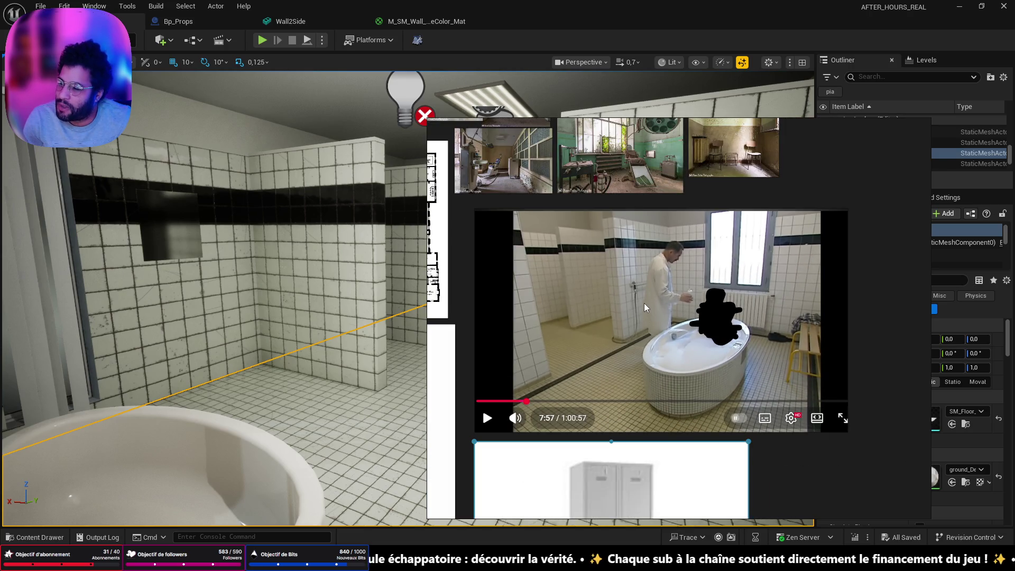
scroll(644, 303, up, 1)
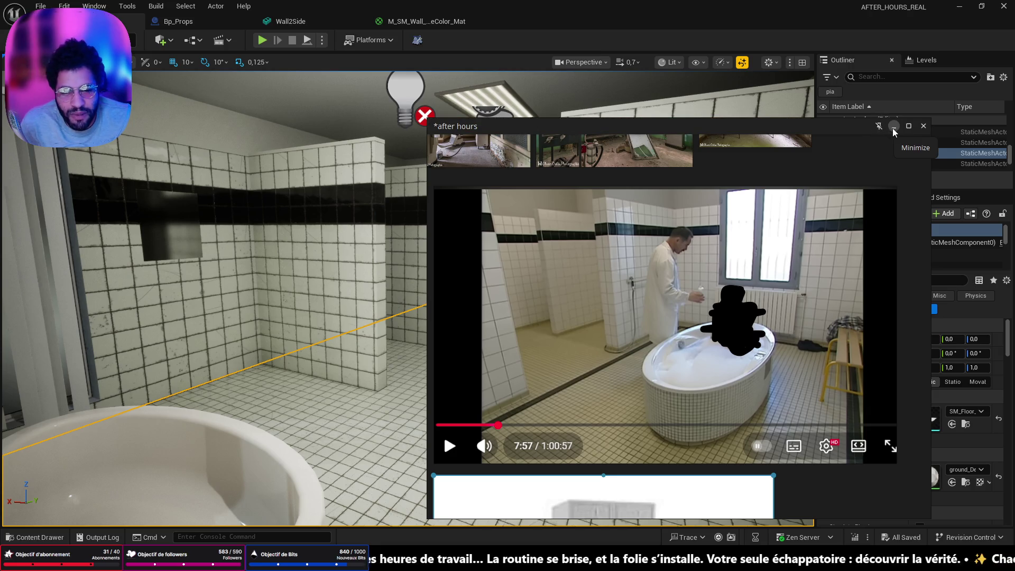
Minimize PureRef, fly through the doorway into the tiled corridor, and bring Chrome forward.
click(893, 128)
right_drag(476, 302, 476, 302)
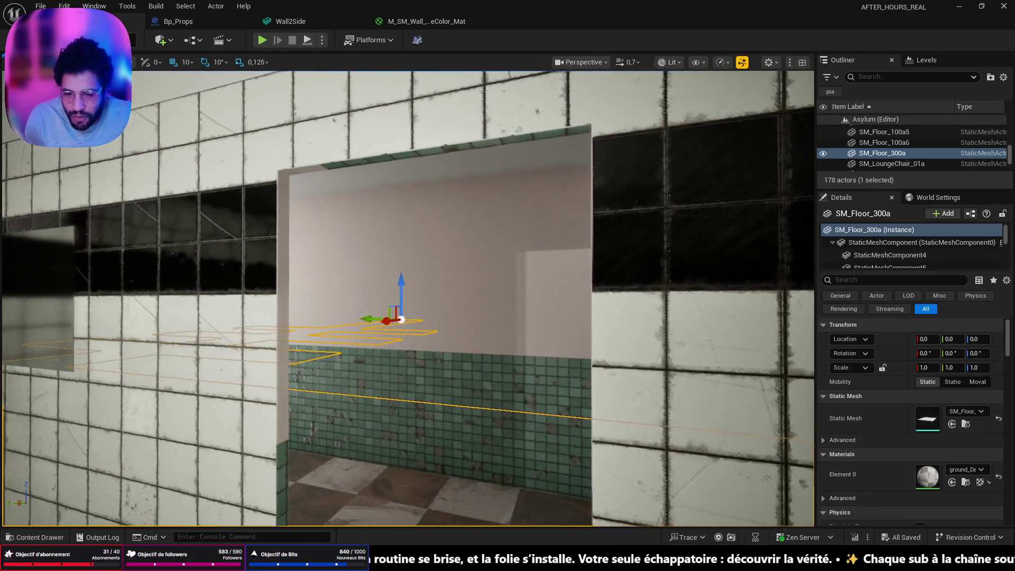
right_drag(421, 337, 421, 337)
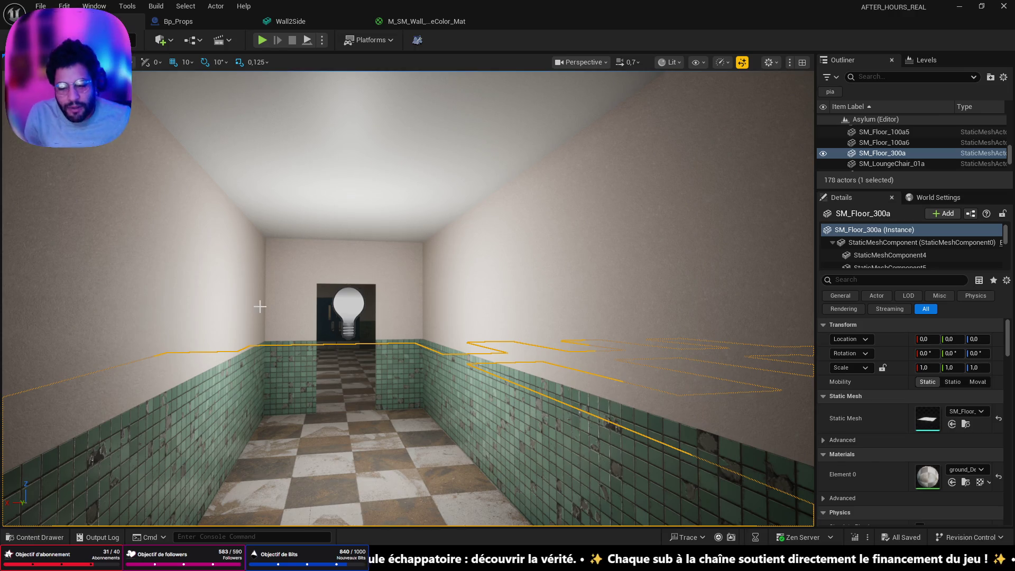
click(552, 543)
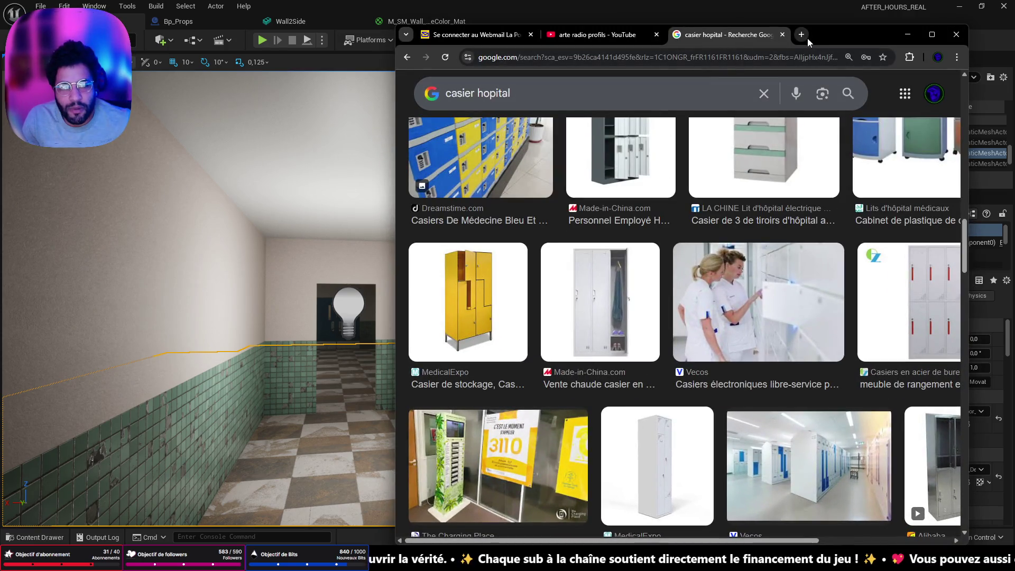
In a new tab, search Google for 'mitigeur douche leroy merlin' and switch to image results.
click(801, 34)
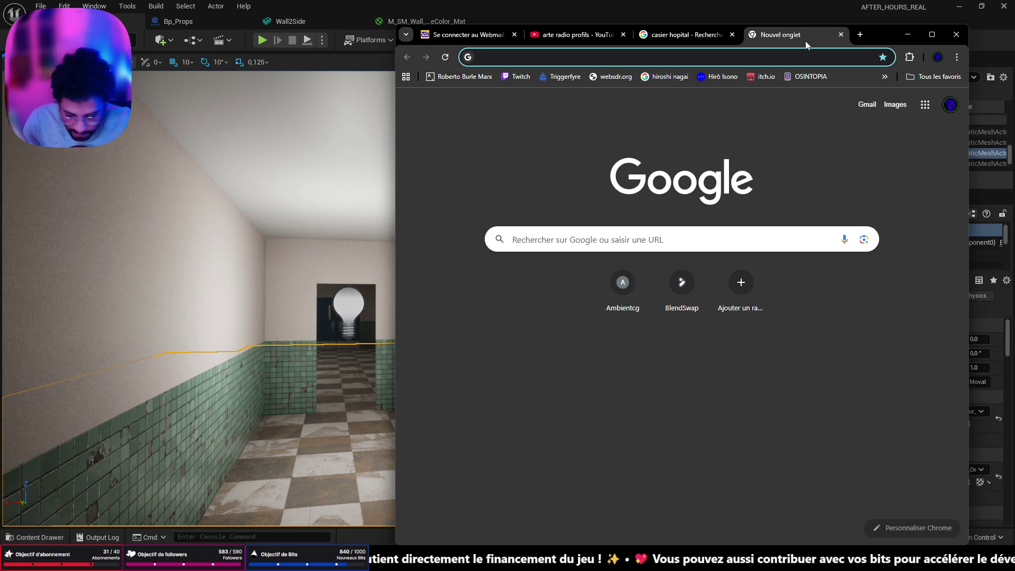
text(mitigeure)
key(BackSpace)
text(r)
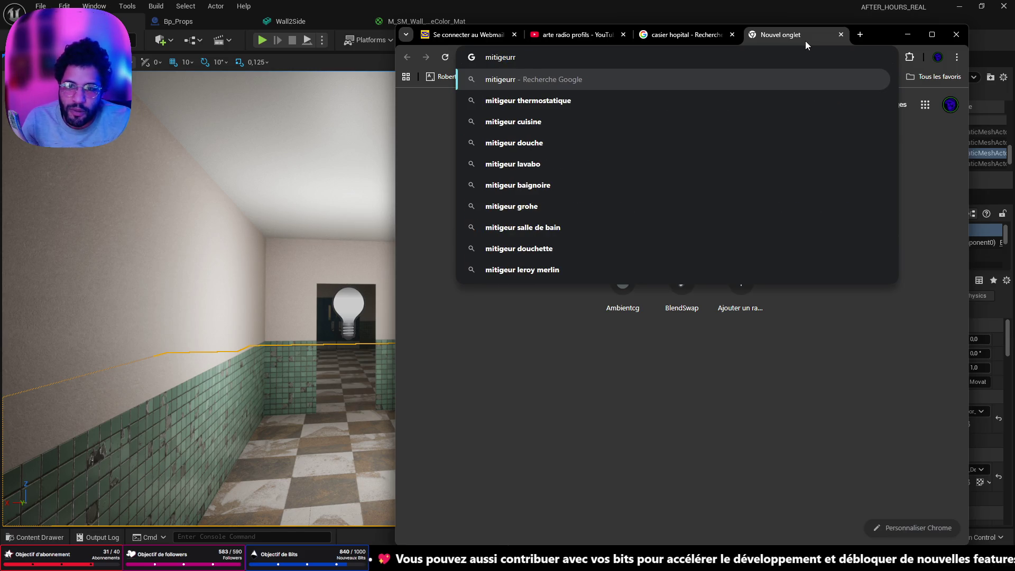
key(Down)
key(Down)
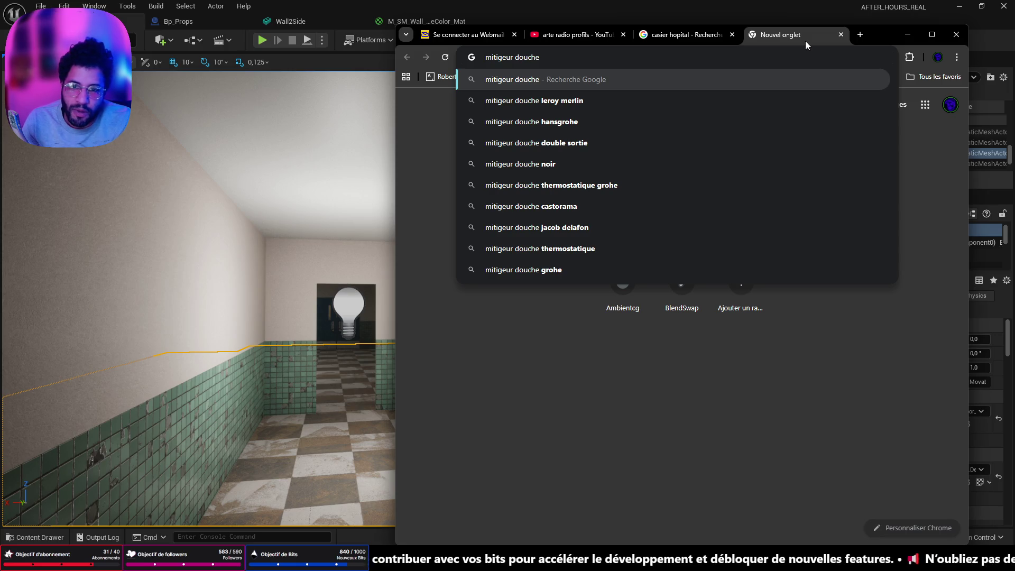
key(Down)
key(Return)
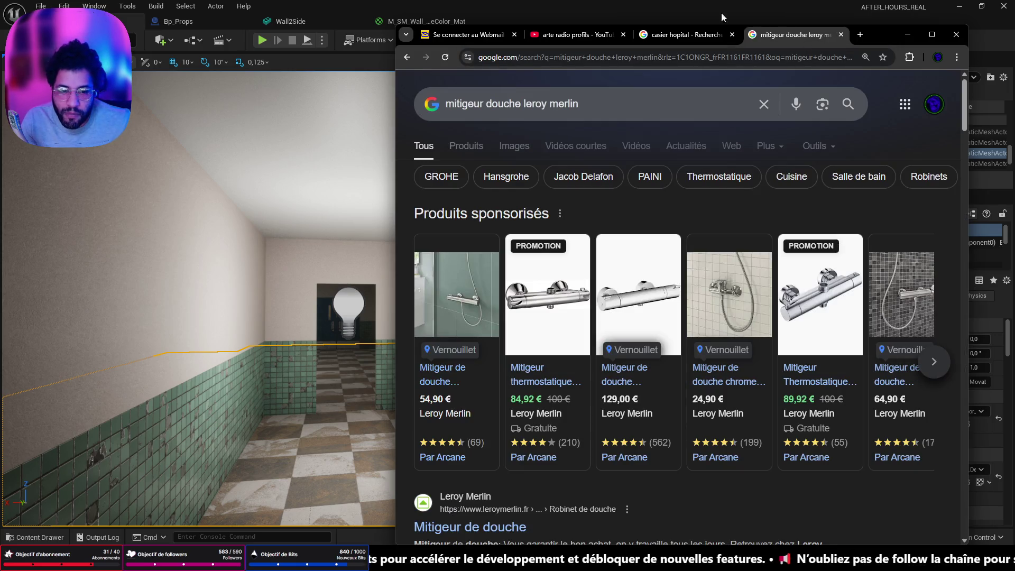
click(517, 147)
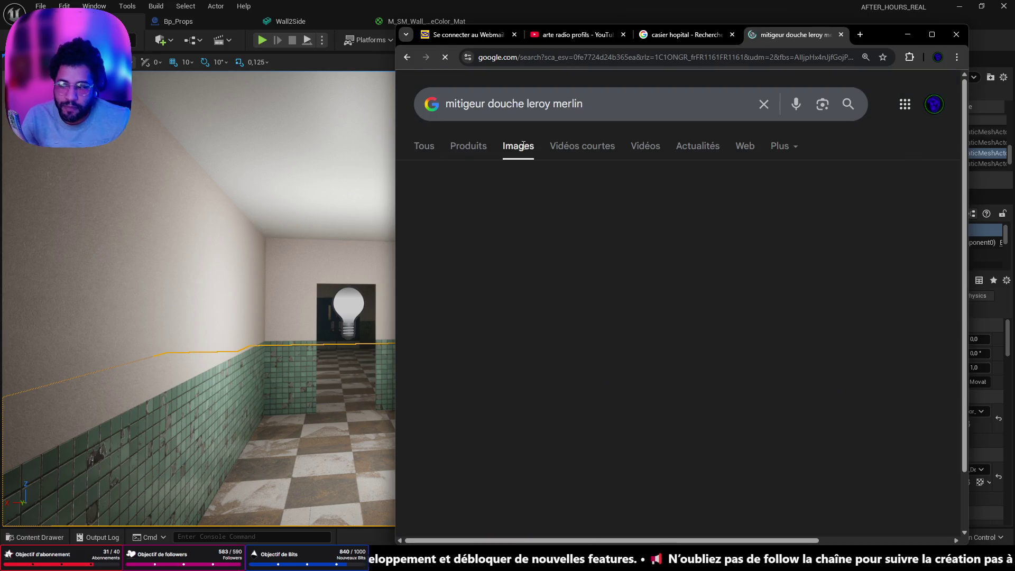
scroll(634, 262, down, 3)
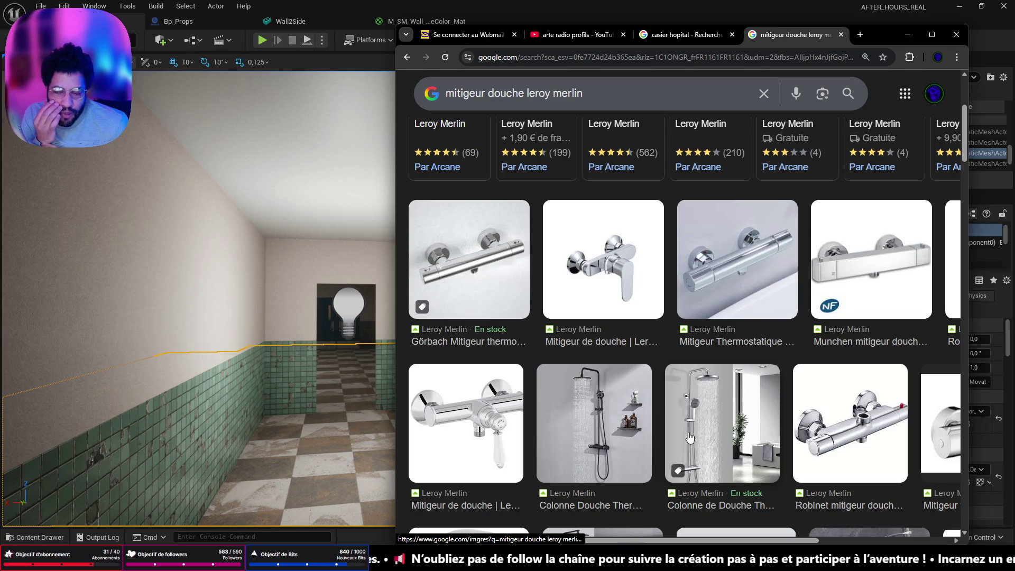
scroll(689, 438, down, 3)
scroll(686, 432, up, 2)
scroll(678, 421, up, 2)
scroll(673, 410, up, 2)
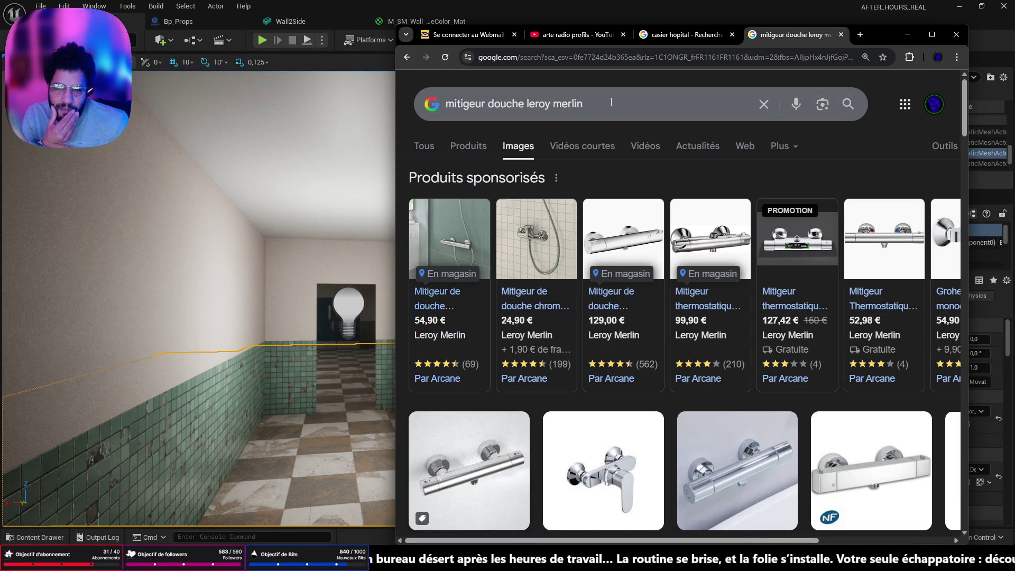
Select the whole search query so it can be replaced with a new shower search.
click(586, 105)
key(ctrl+a)
text(douche )
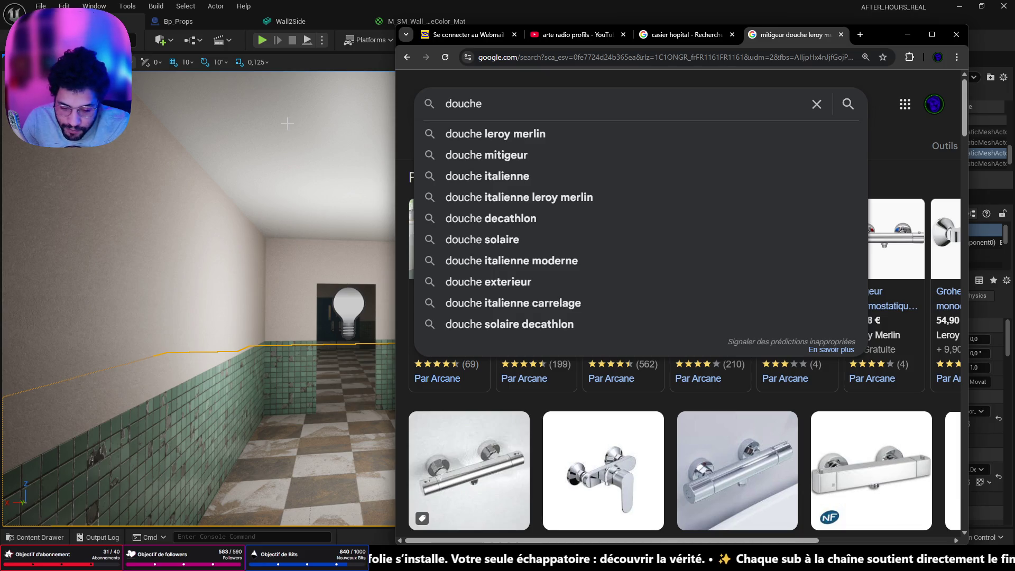
text(collective )
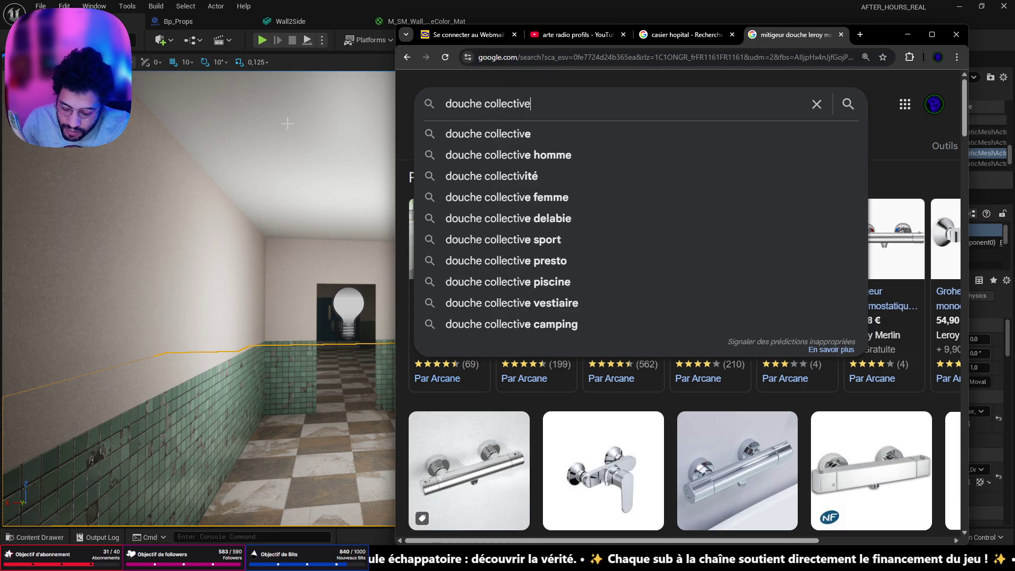
text(90s)
Search 'douche collective 90s' and preview the white-tiled and 'Douche forcée à l'école' images.
key(Return)
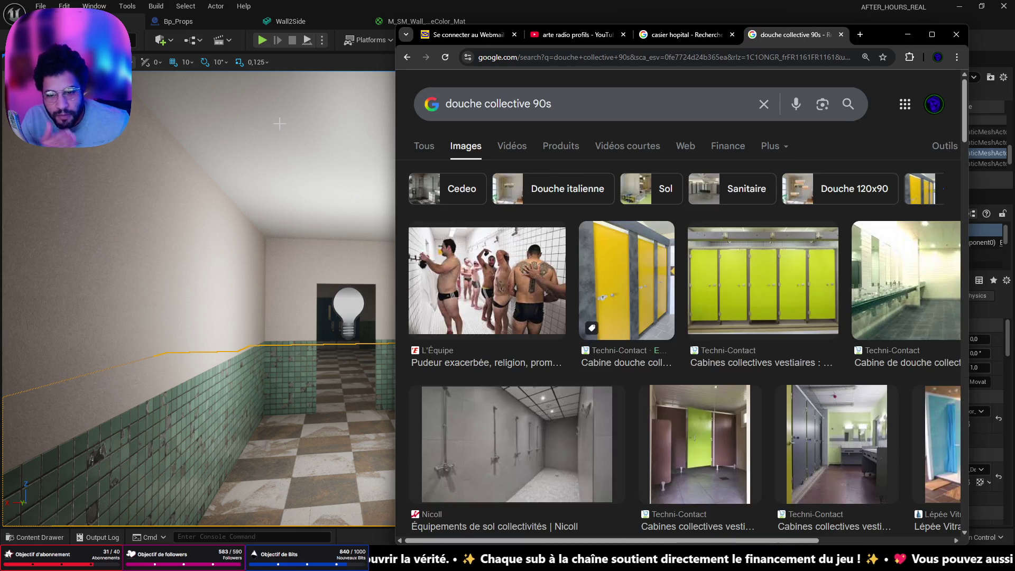
scroll(521, 273, down, 1)
scroll(521, 273, down, 1)
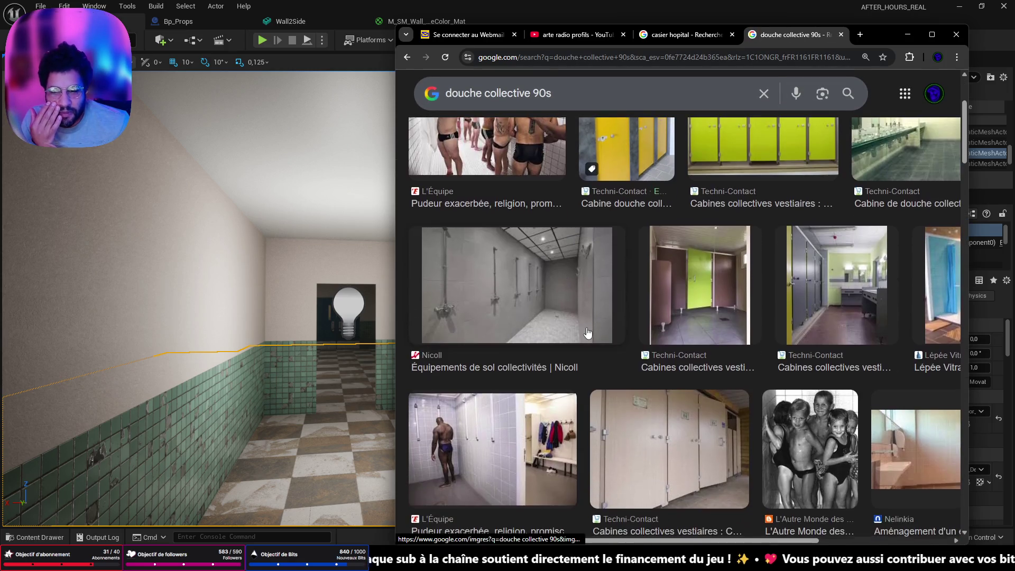
scroll(521, 273, down, 1)
scroll(497, 241, down, 4)
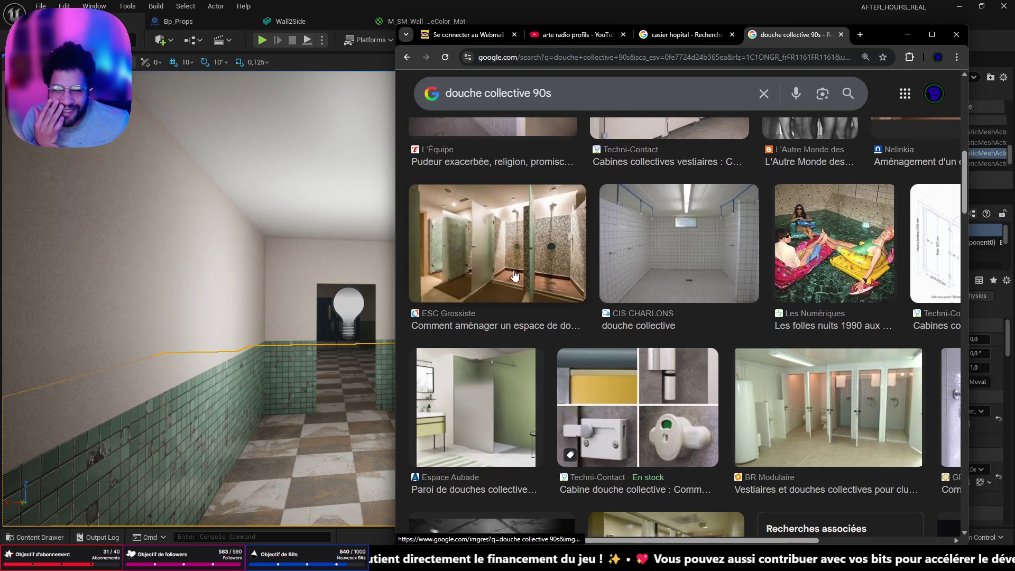
click(648, 257)
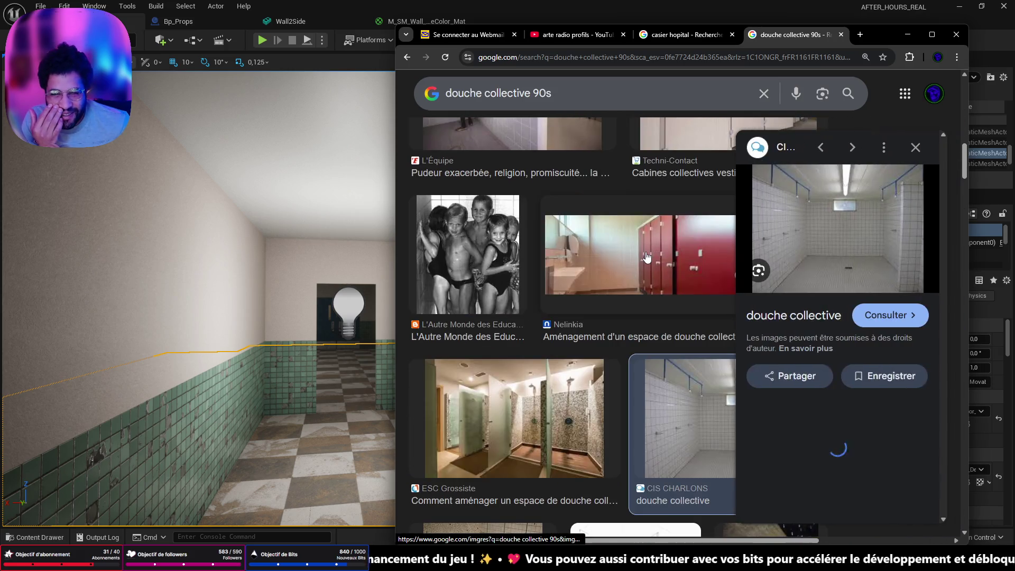
click(797, 449)
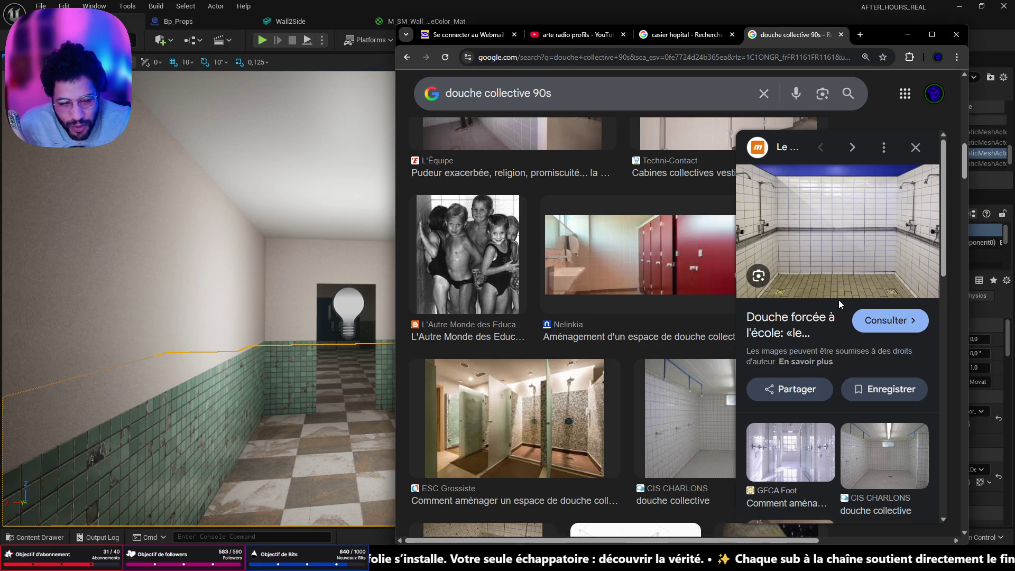
mouse_move(838, 230)
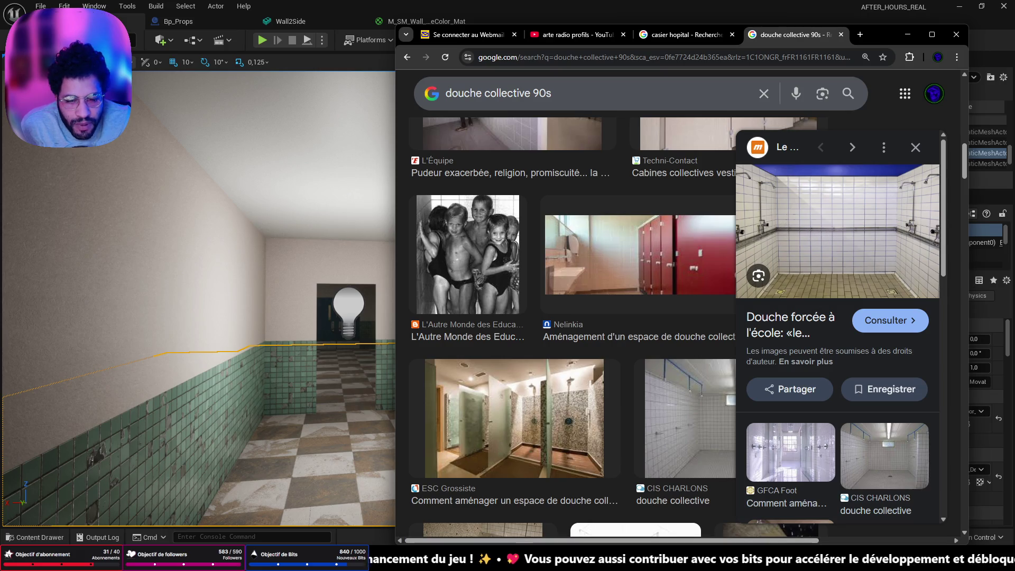
scroll(714, 139, down, 5)
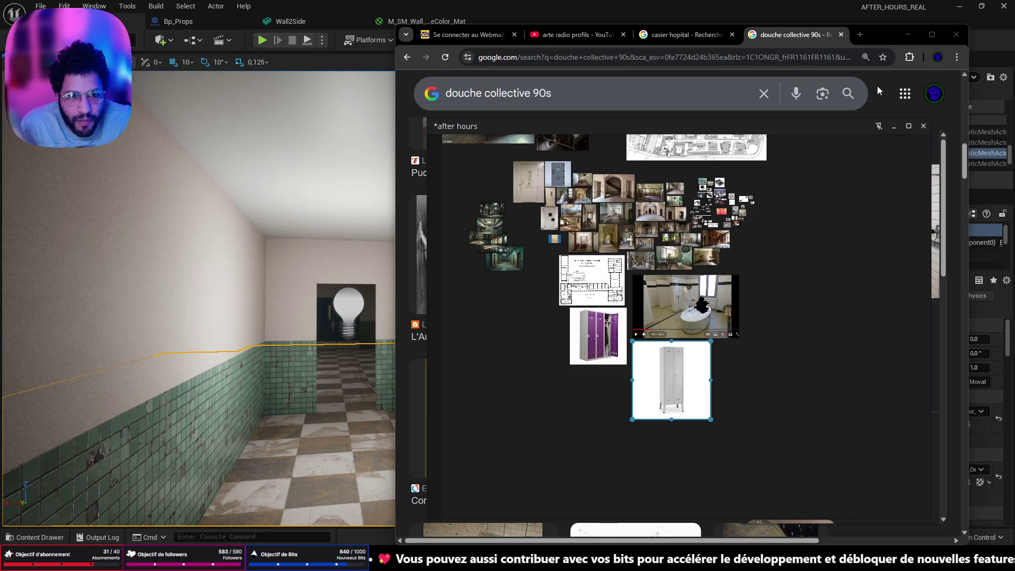
Move the PureRef window aside and drag the white-tiled shower photo onto the board.
drag(793, 127, 526, 112)
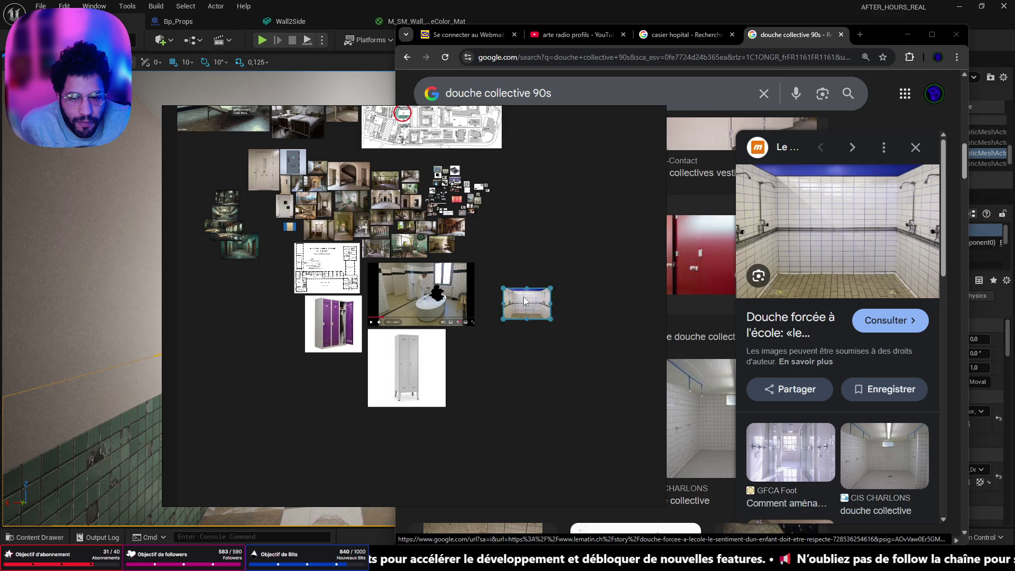
drag(545, 361, 494, 252)
Shrink the video and floor-plan images and move the lockers image beside the floor plan.
click(473, 324)
drag(472, 325, 403, 285)
click(323, 271)
drag(295, 292, 331, 264)
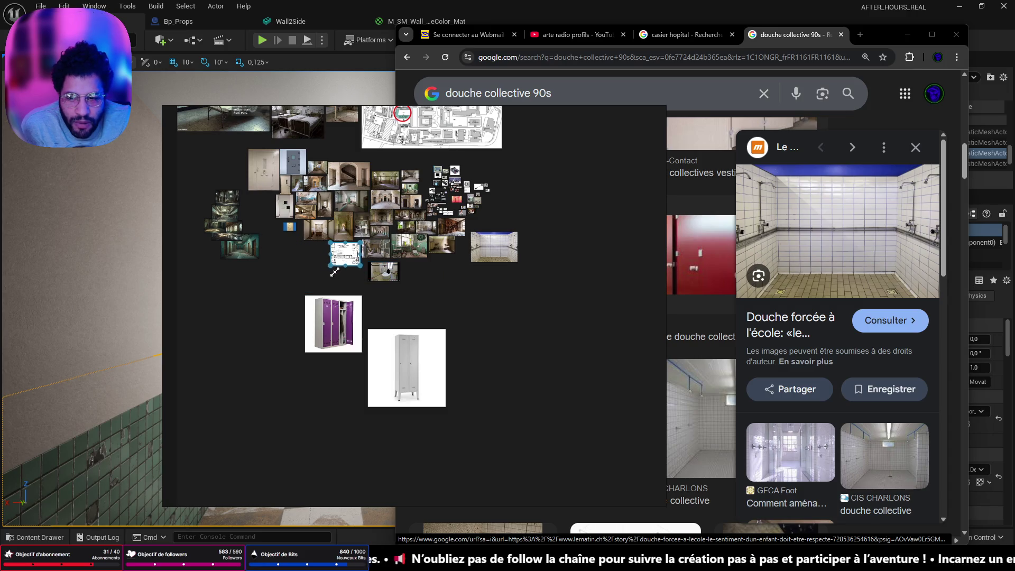
mouse_move(332, 322)
mouse_down()
mouse_move(300, 275)
mouse_move(312, 268)
mouse_up()
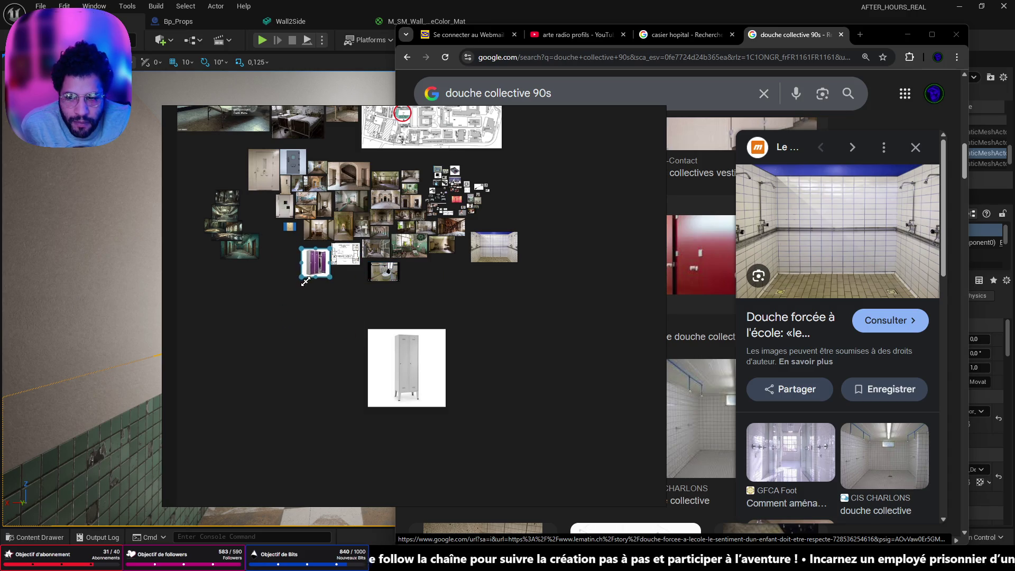
Shrink the lockers image to a thumbnail and tuck the shower photo into the cluster.
click(370, 405)
drag(370, 410, 432, 334)
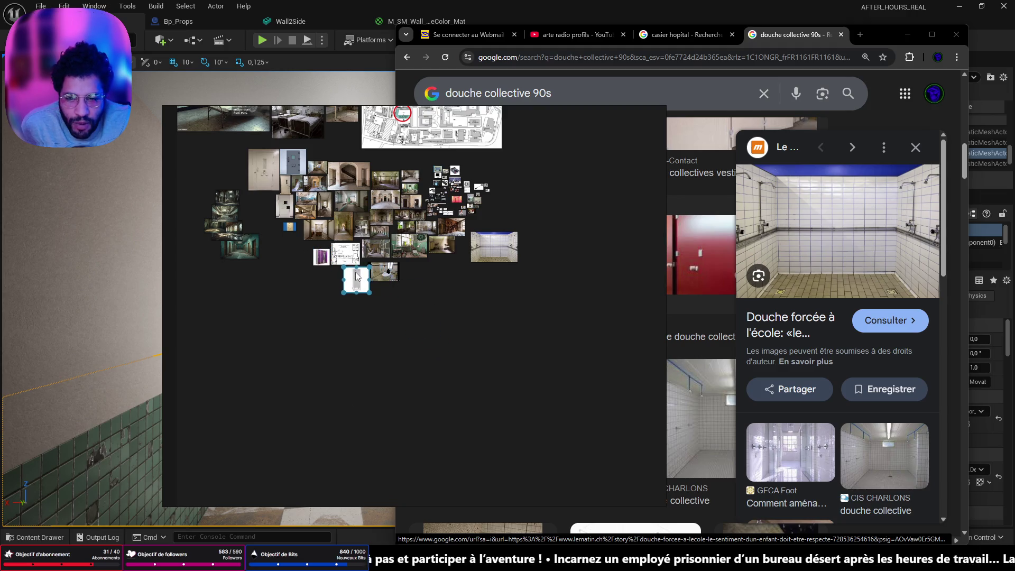
drag(493, 239, 435, 263)
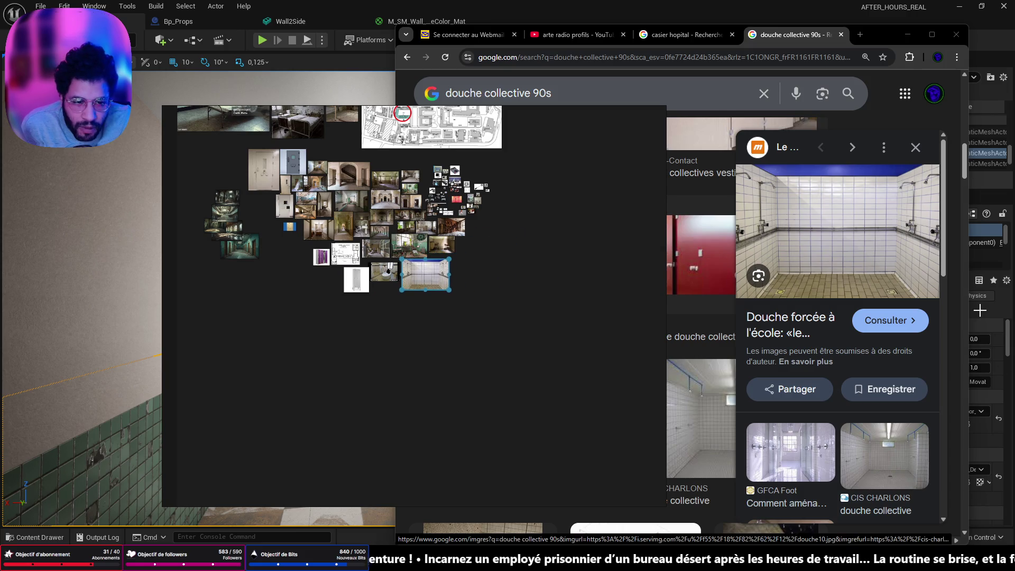
scroll(889, 290, down, 3)
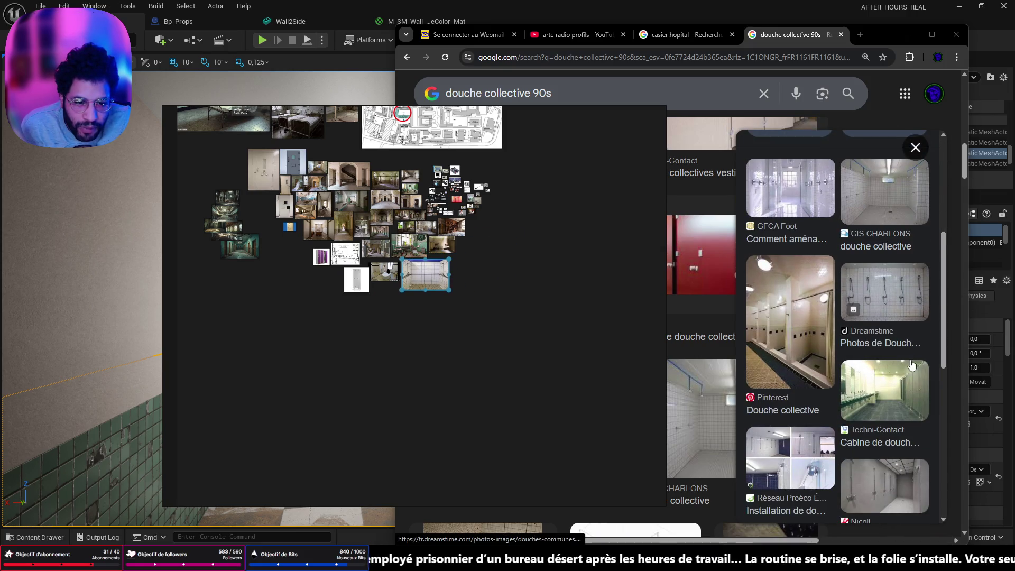
Preview the Dreamstime and Hostel APlus Prague shower photos, then visit the Ostello Ibex site.
click(887, 300)
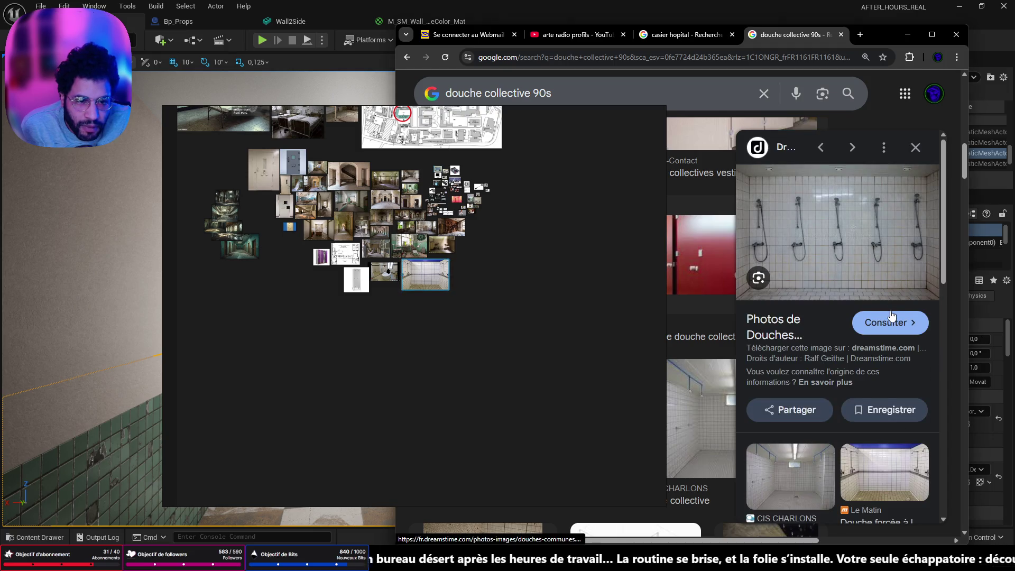
scroll(888, 333, down, 3)
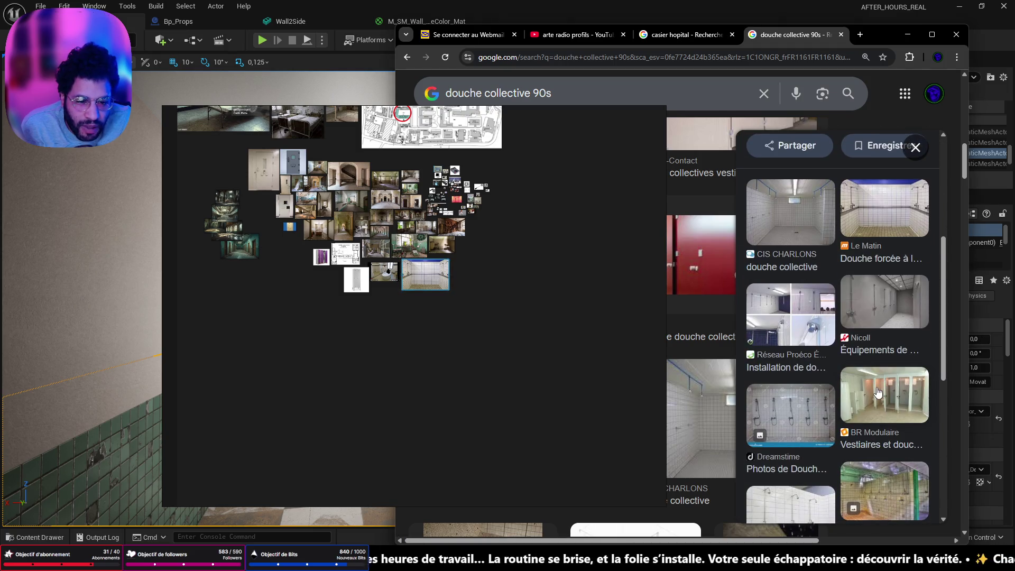
scroll(878, 393, down, 2)
scroll(876, 395, down, 2)
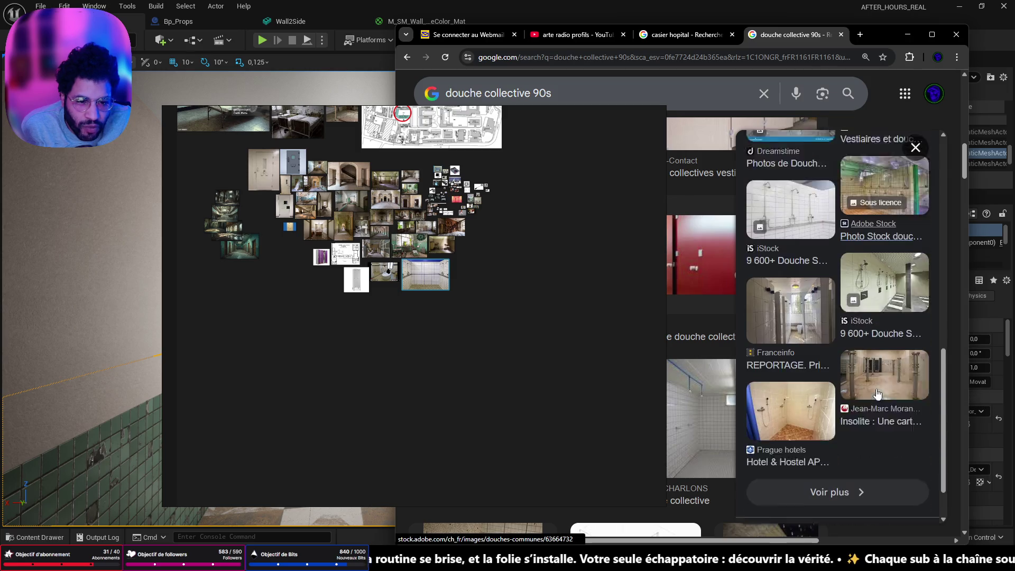
scroll(877, 394, down, 1)
click(801, 365)
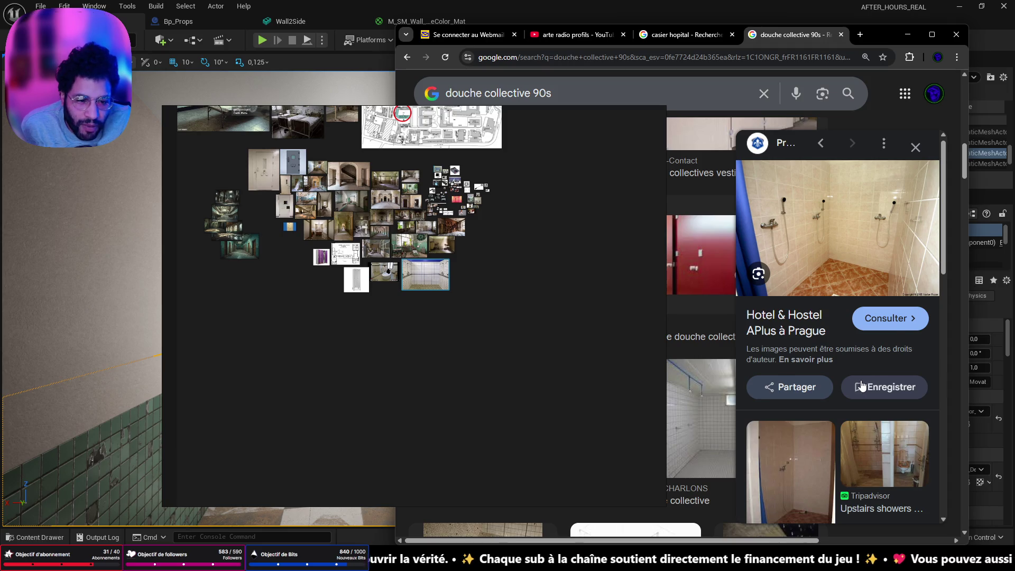
scroll(850, 386, down, 2)
scroll(840, 383, down, 3)
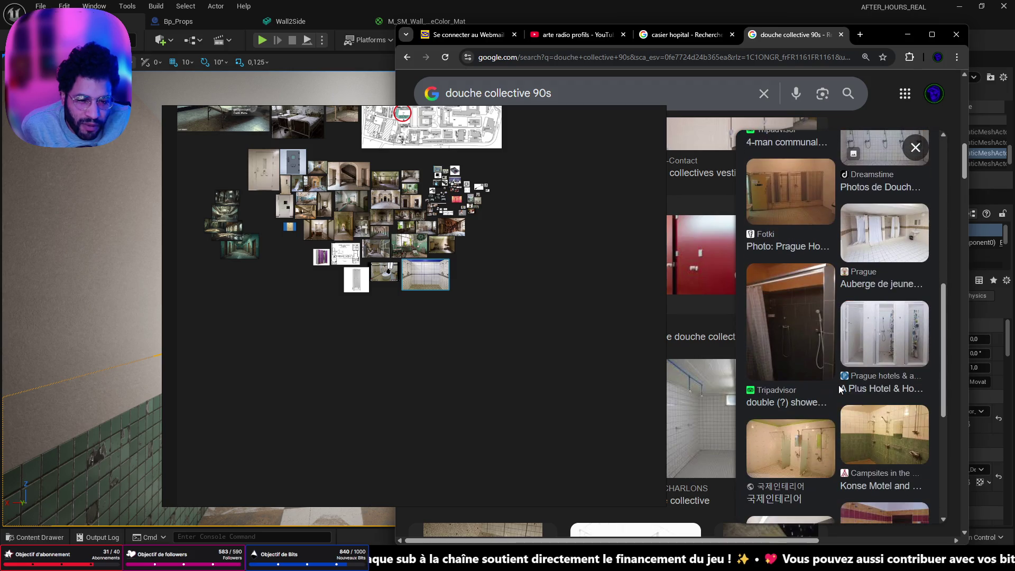
scroll(838, 385, down, 2)
click(849, 380)
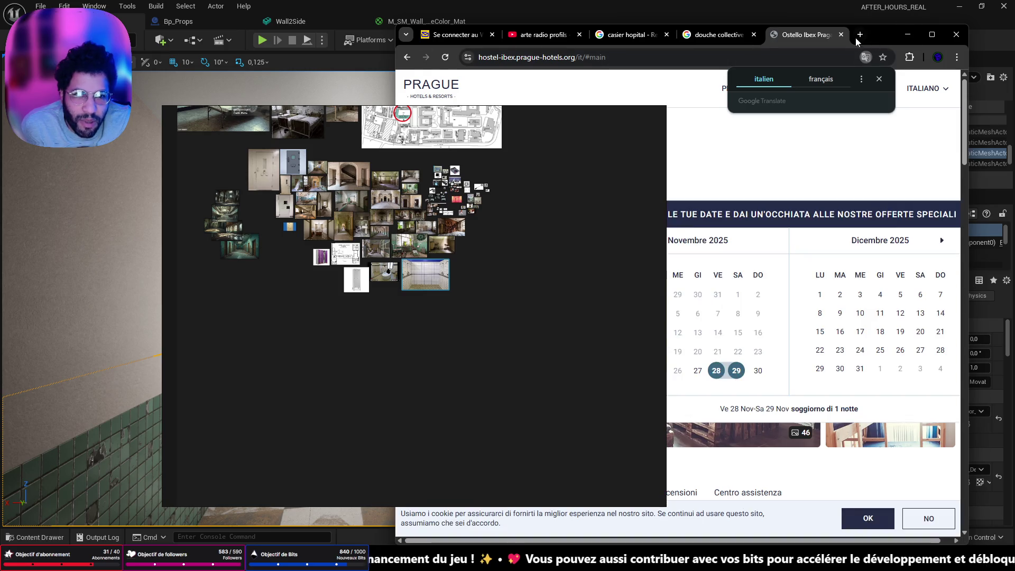
Close the hostel site and preview the Ostello Ibex and Gruppenhaus Wiler shower photos.
click(840, 33)
click(885, 334)
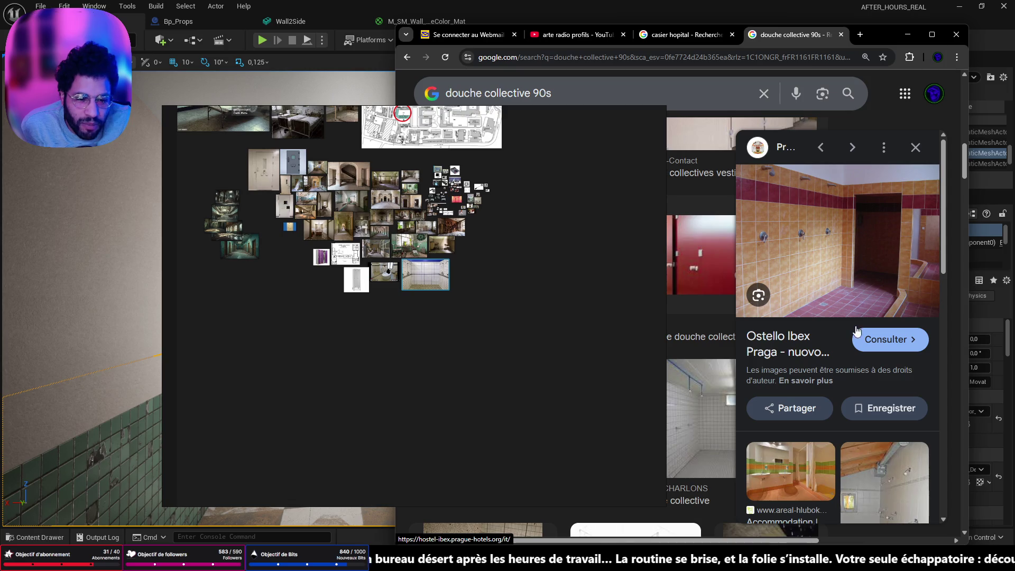
scroll(889, 420, down, 2)
click(915, 377)
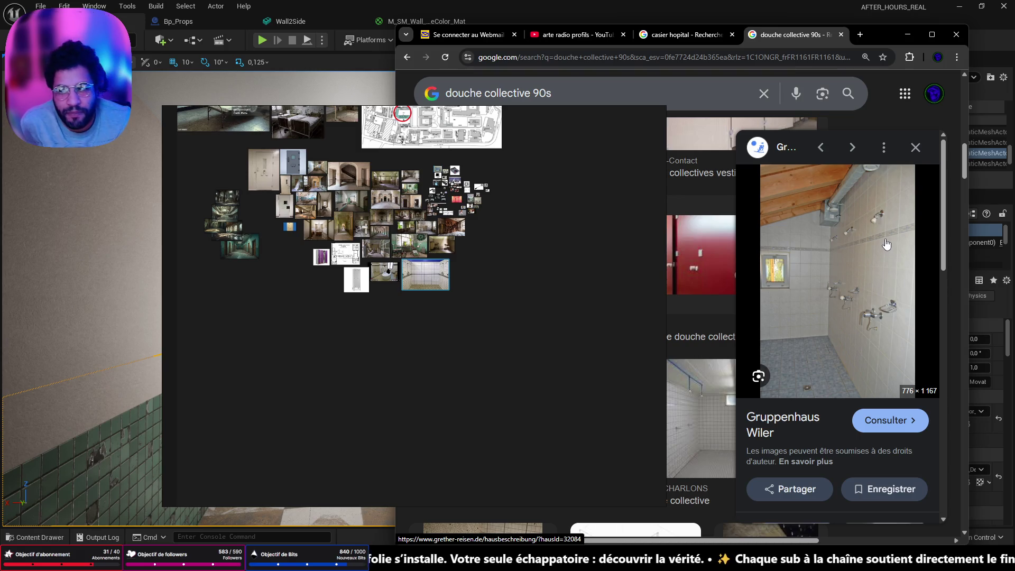
Drop the Gruppenhaus Wiler photo onto the board beside the references and show more similar results.
drag(870, 279, 520, 309)
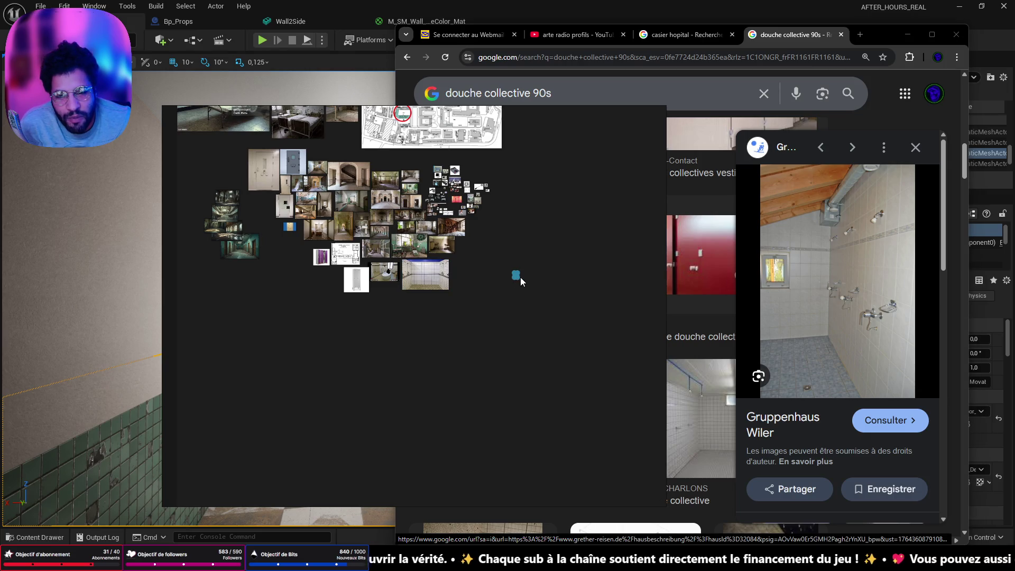
drag(533, 311, 461, 271)
scroll(877, 375, down, 3)
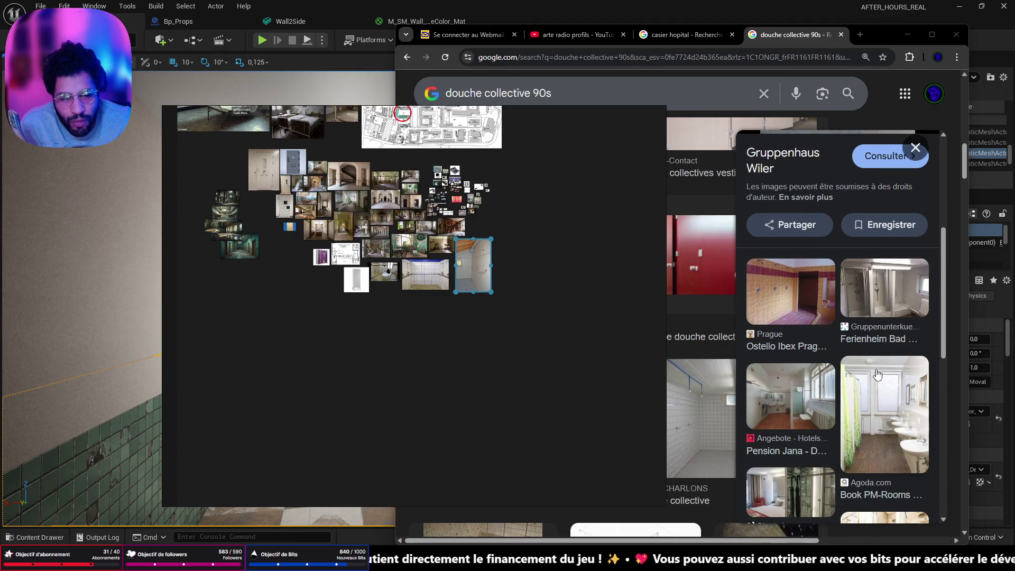
scroll(877, 376, down, 3)
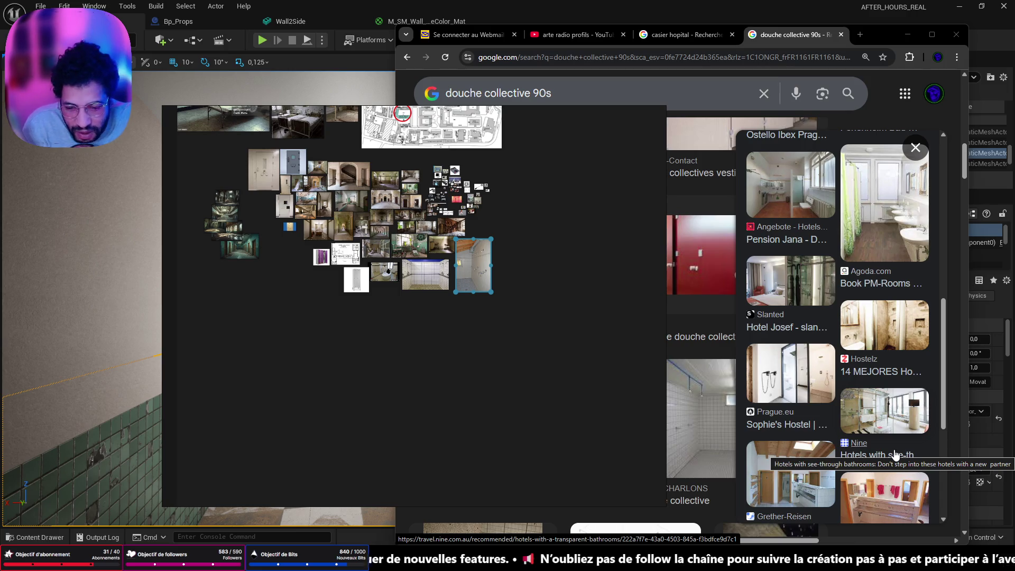
scroll(885, 359, down, 3)
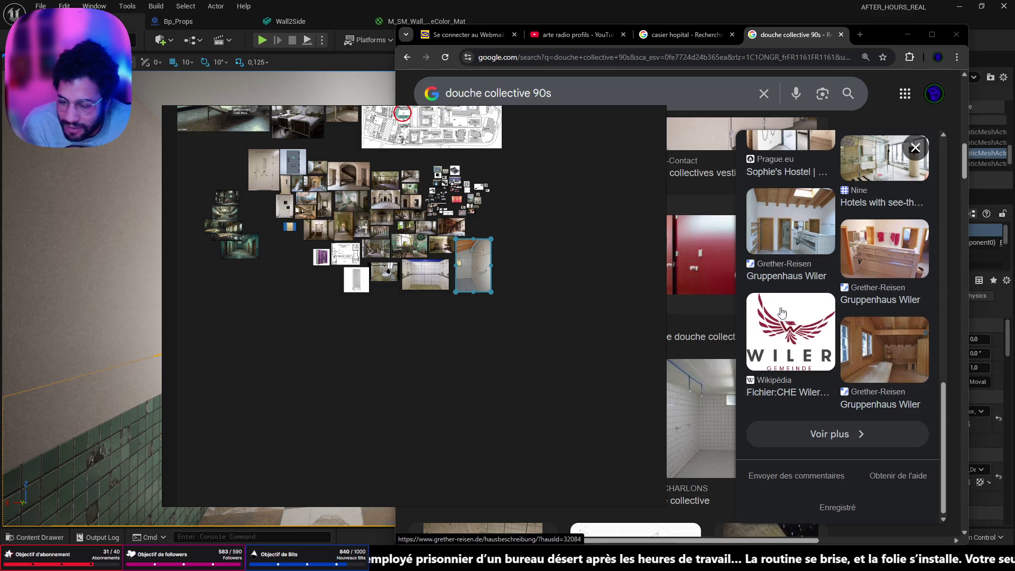
click(850, 446)
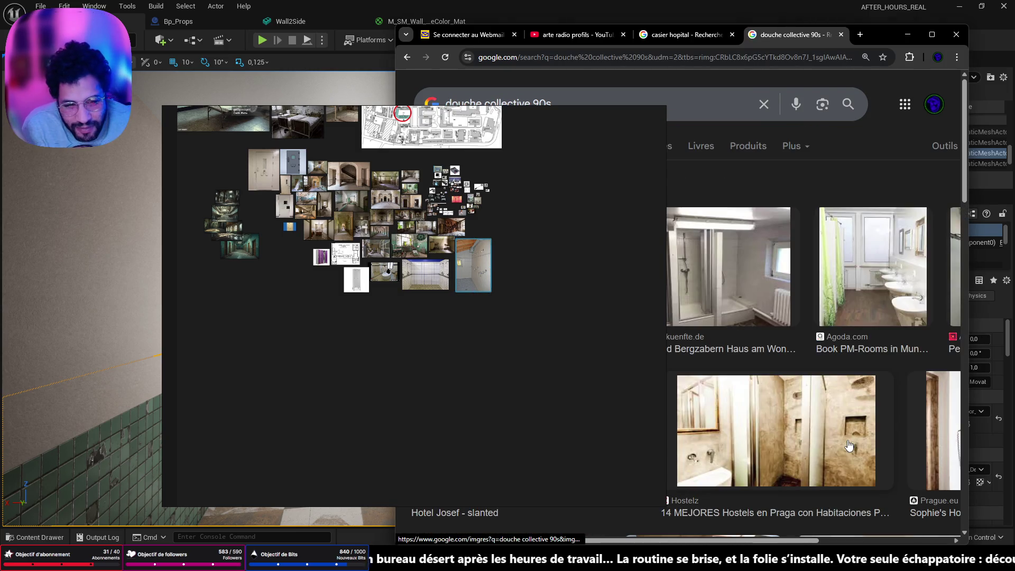
Shift the PureRef window aside and preview the Hostelz and tall related shower photos.
drag(576, 112, 403, 94)
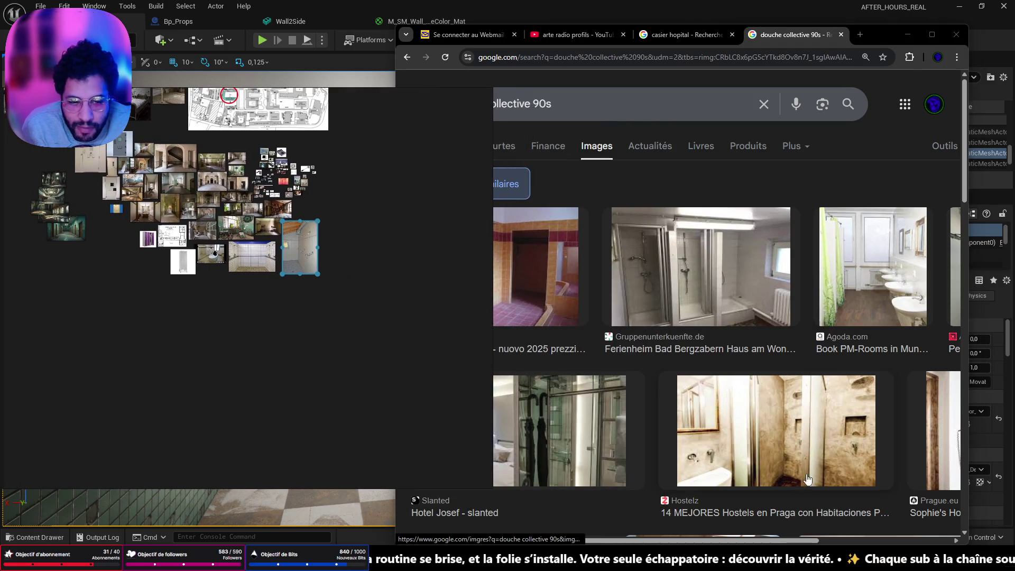
scroll(808, 480, down, 2)
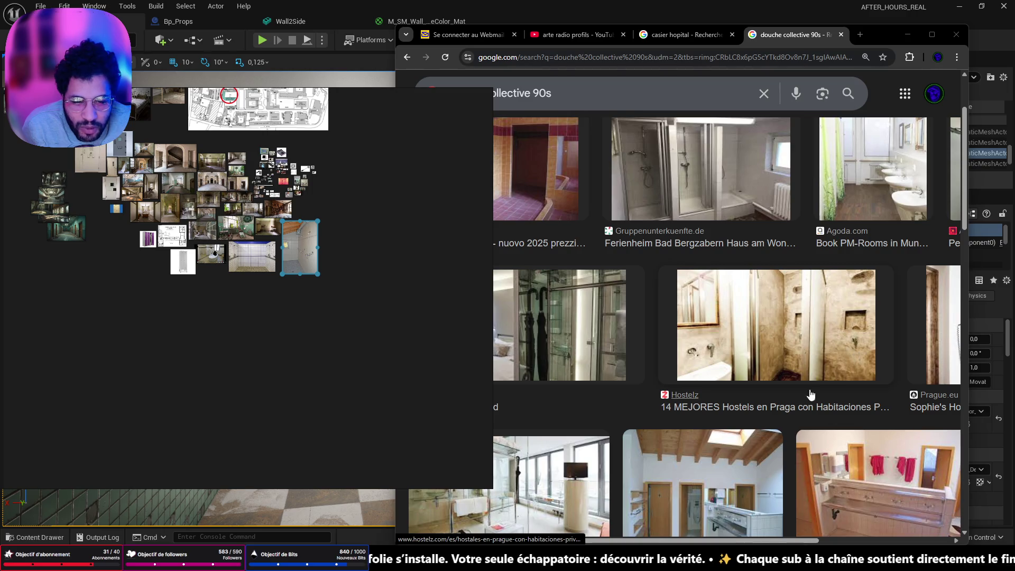
click(846, 351)
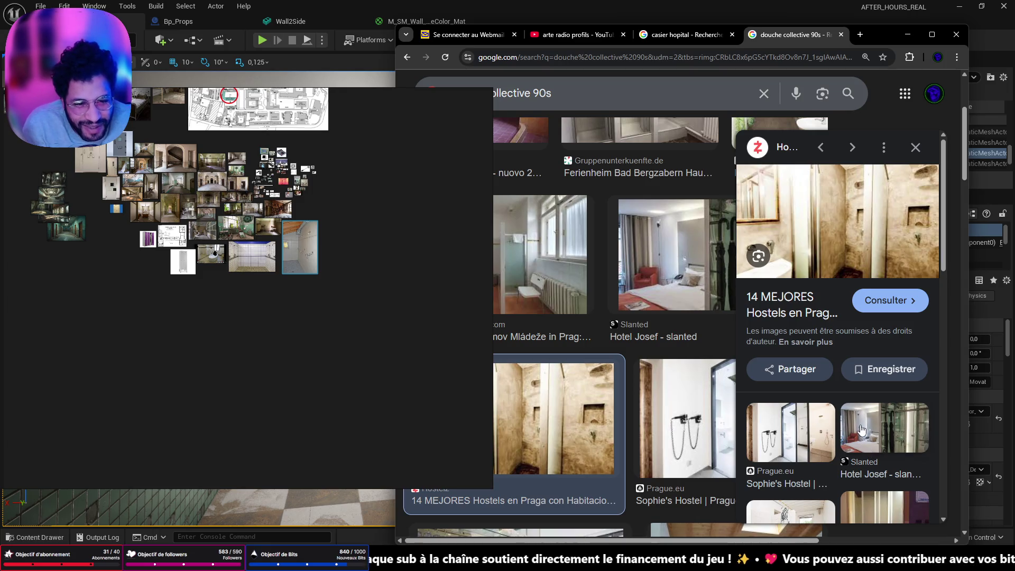
scroll(855, 438, down, 3)
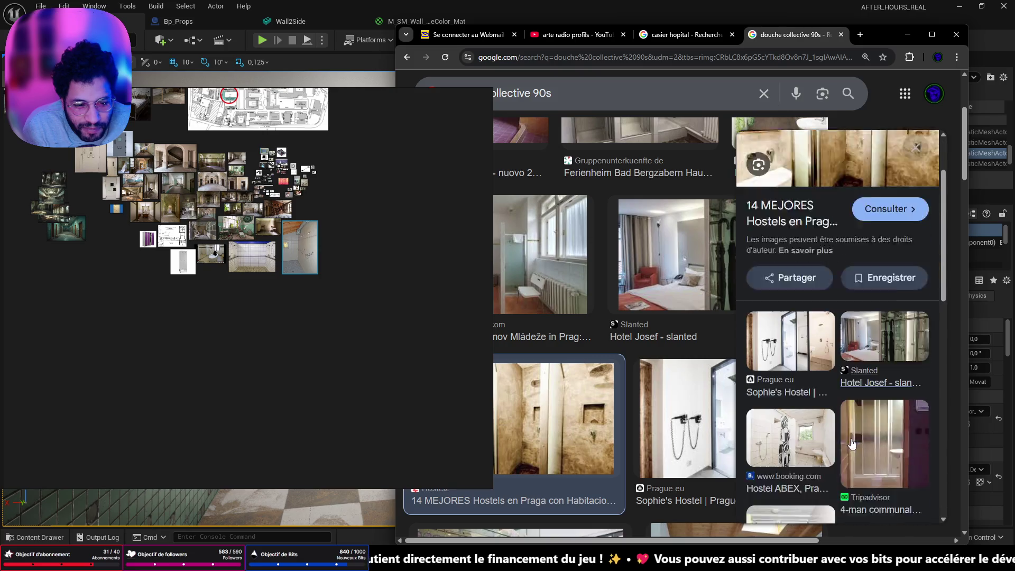
scroll(855, 439, down, 3)
scroll(873, 413, down, 3)
click(885, 397)
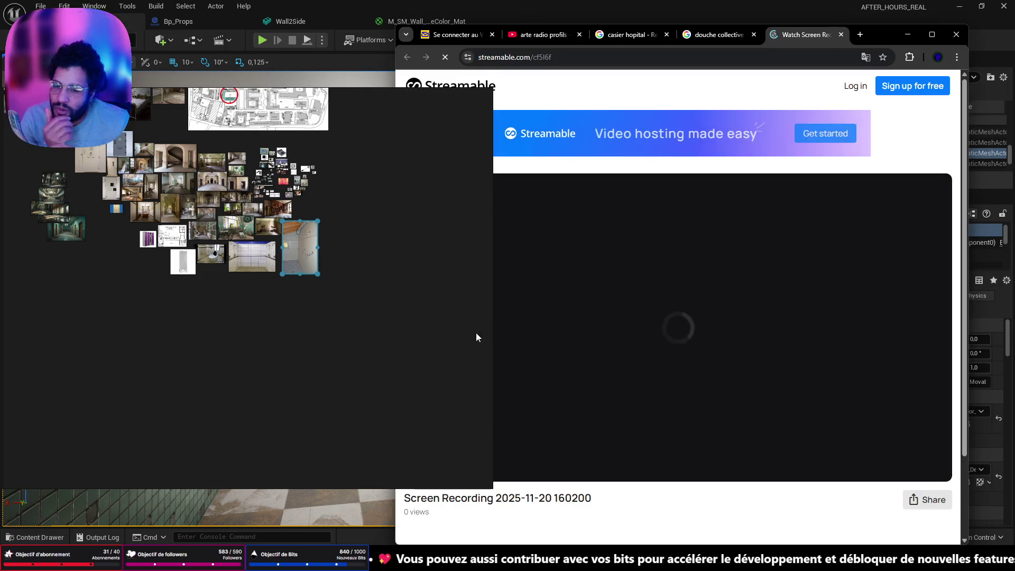
Minimize PureRef, play the Streamable recording to about 0:12, then return to the shower results tab.
click(454, 97)
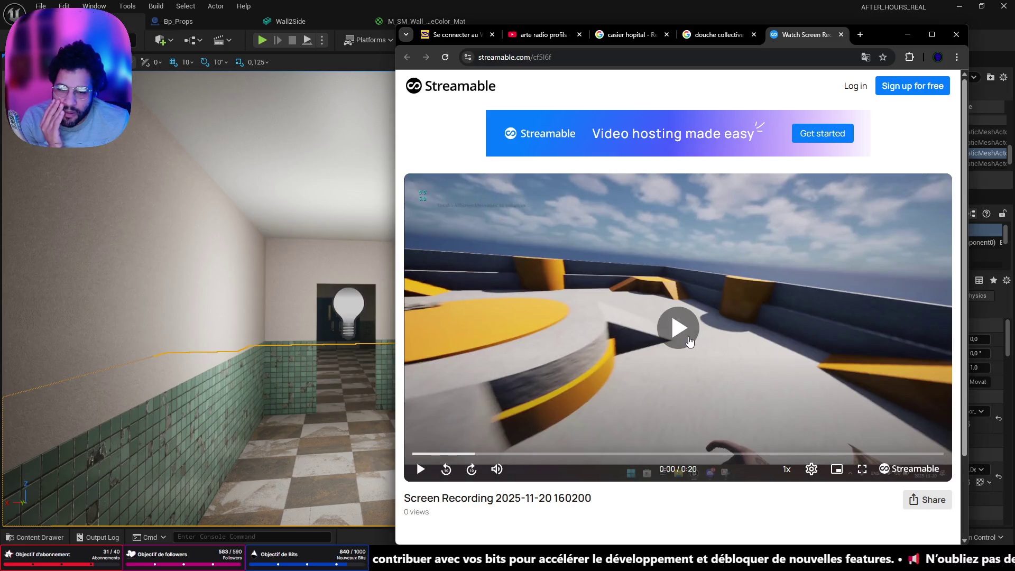
click(681, 329)
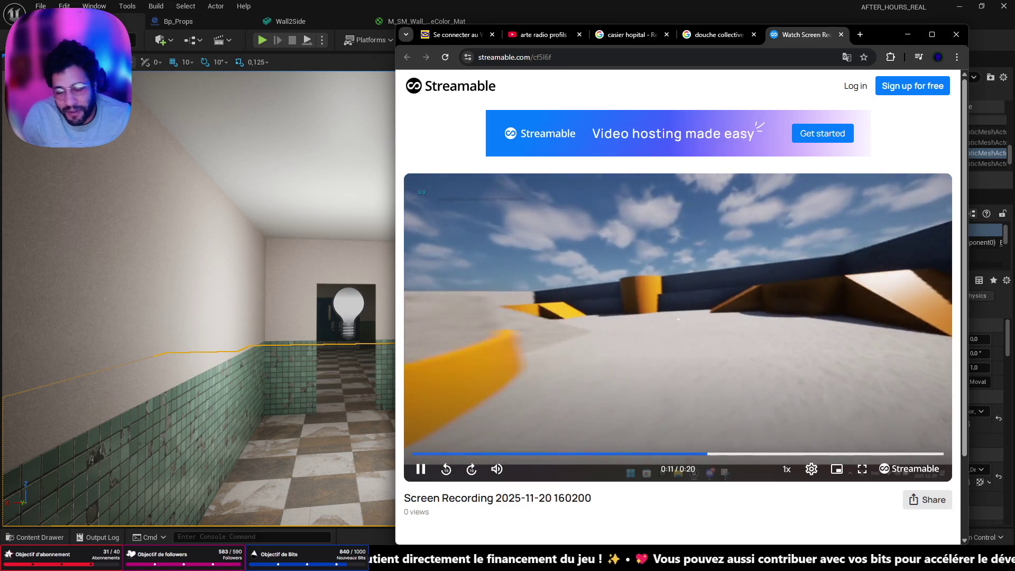
click(657, 314)
scroll(602, 369, down, 2)
scroll(603, 371, up, 2)
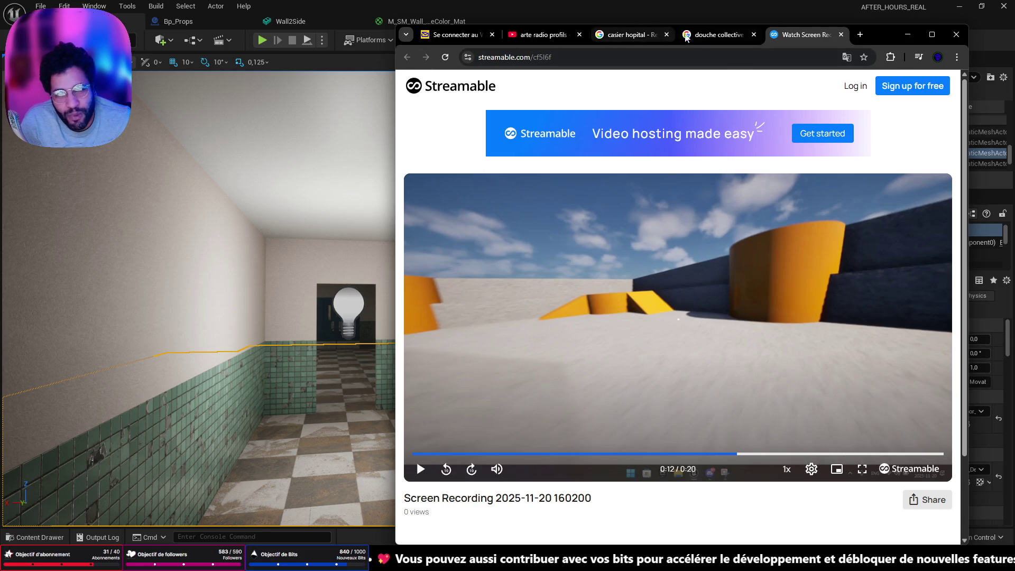
click(715, 36)
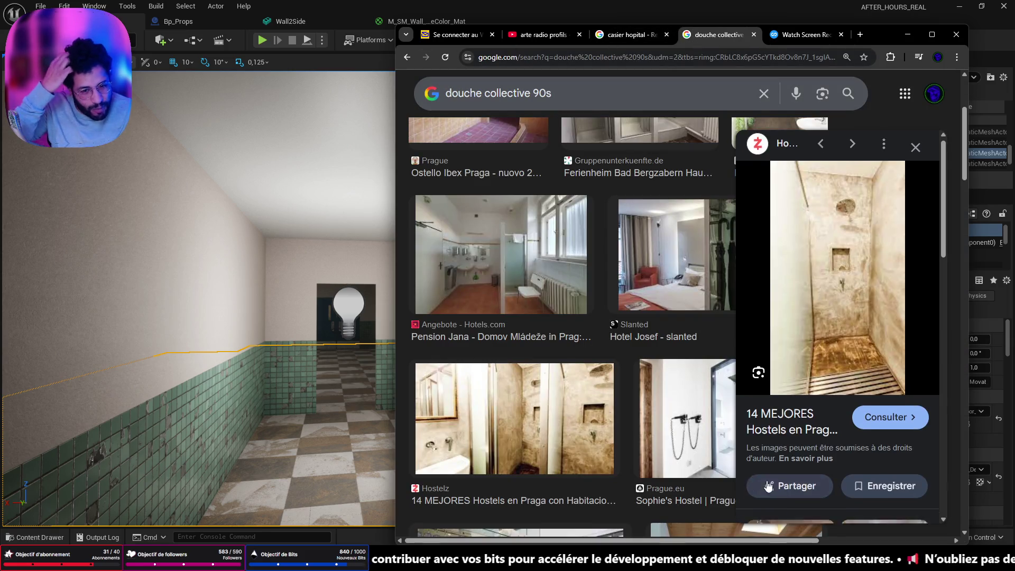
scroll(861, 361, down, 4)
scroll(842, 343, down, 2)
scroll(838, 349, down, 2)
scroll(833, 355, down, 2)
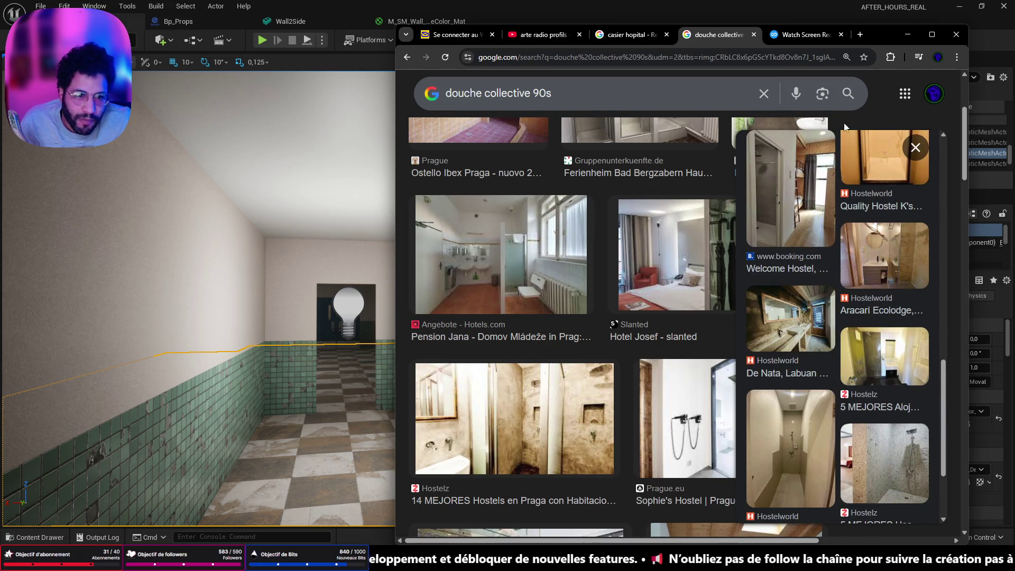
scroll(688, 308, up, 2)
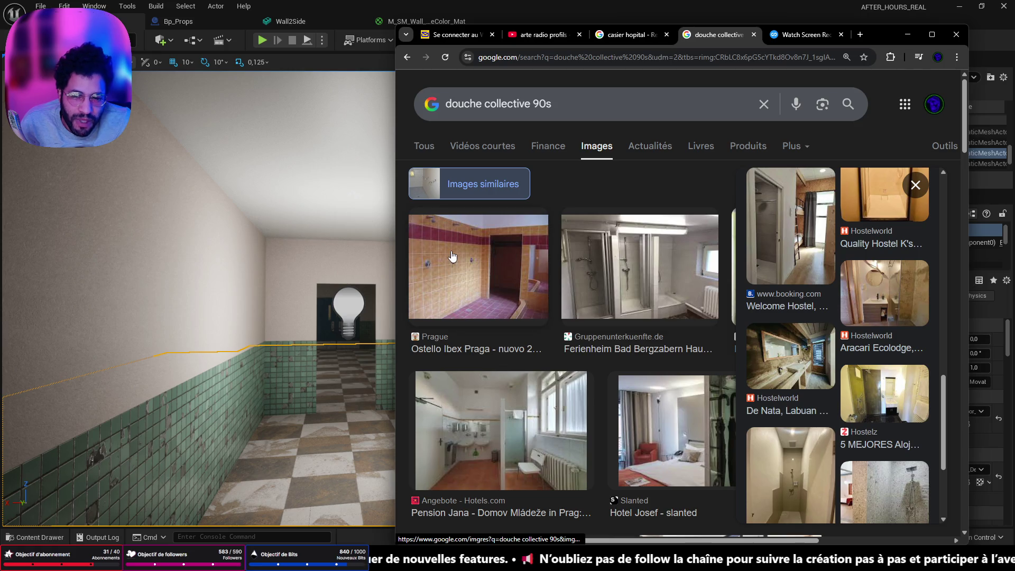
Preview the Ostello Ibex and Gruppenhaus Wiler photos again, then minimize Chrome to return to Unreal.
click(444, 228)
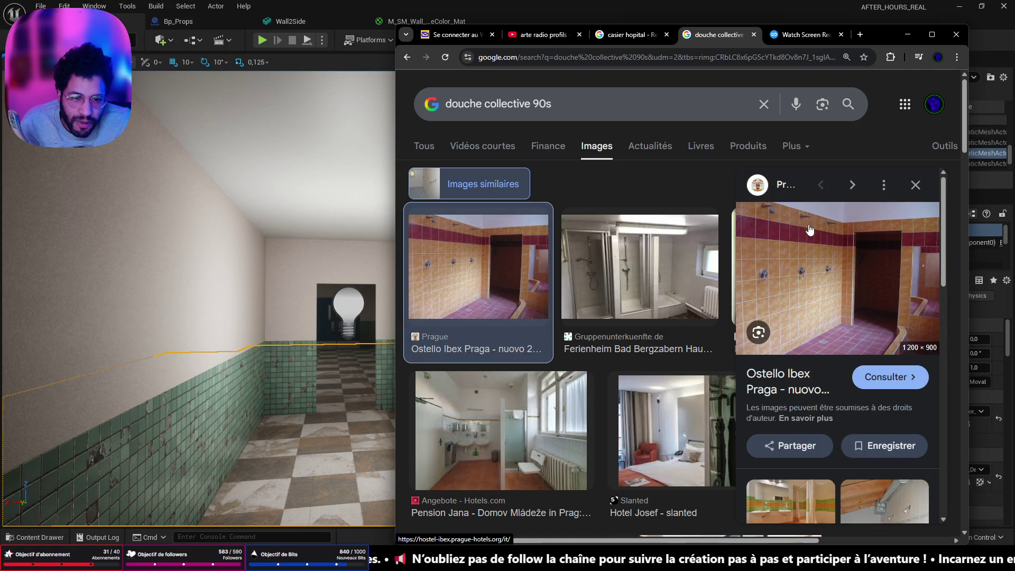
scroll(809, 263, down, 2)
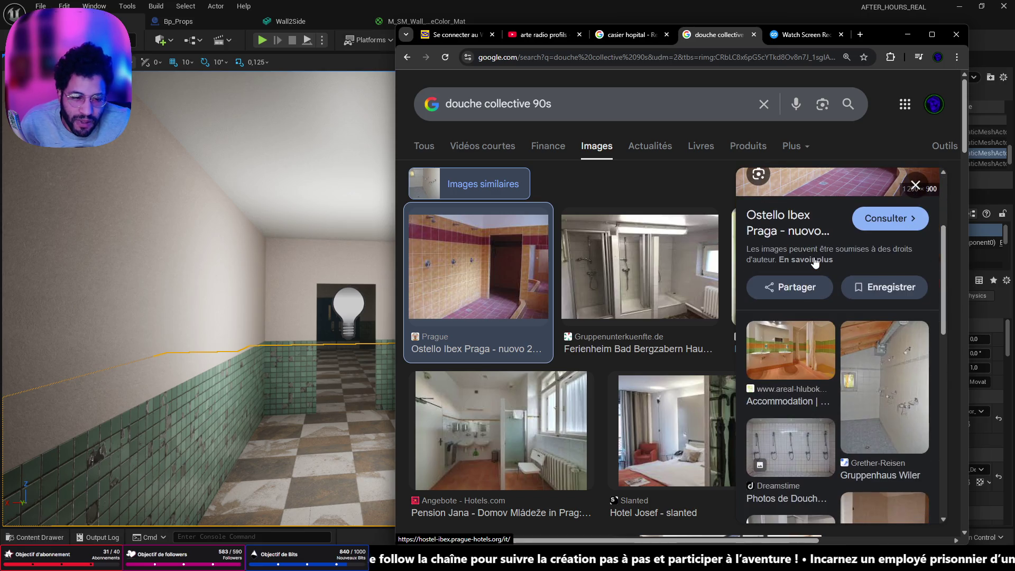
click(909, 352)
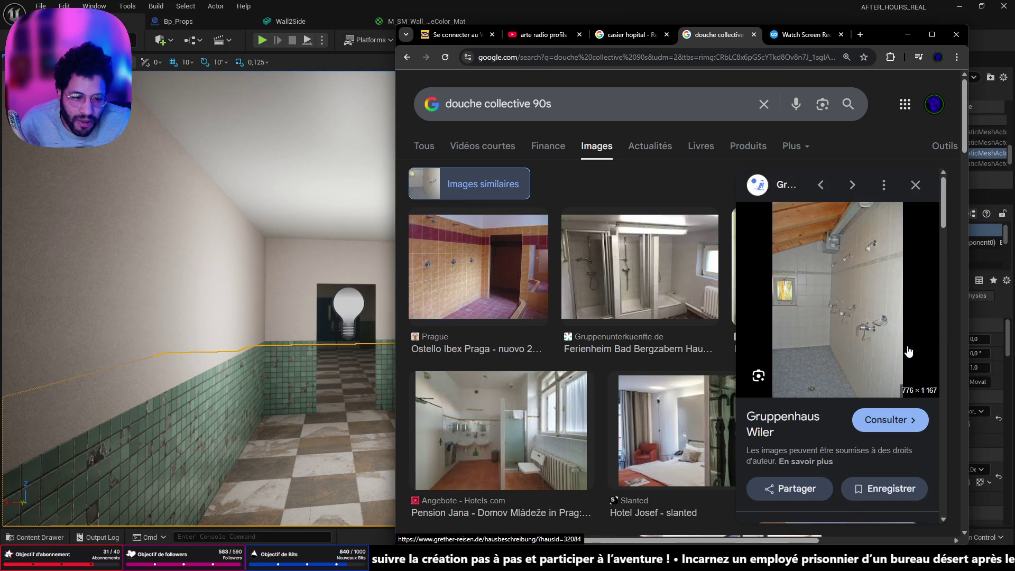
scroll(866, 282, down, 2)
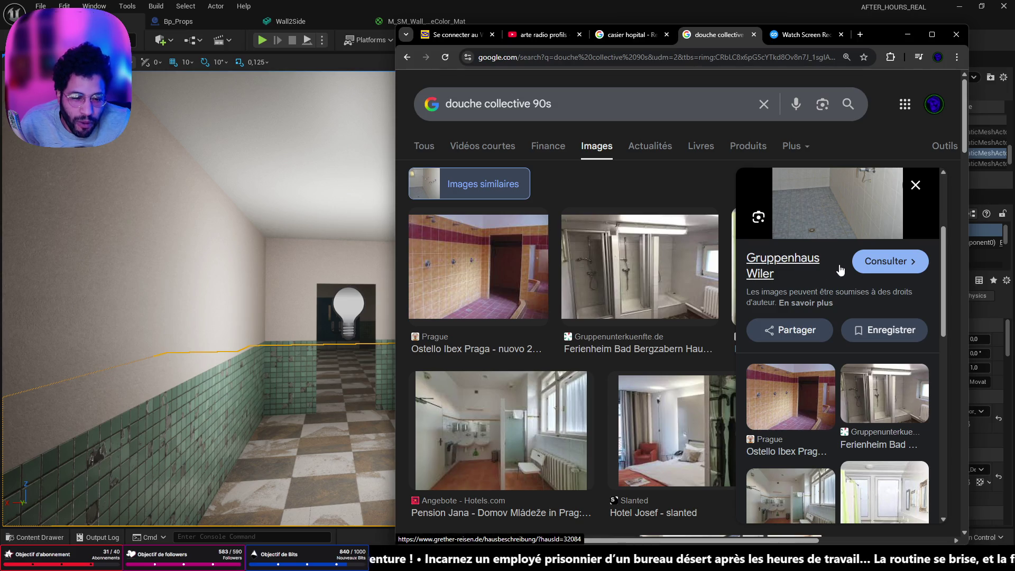
scroll(840, 270, down, 2)
scroll(845, 276, down, 2)
scroll(848, 280, down, 2)
scroll(849, 283, down, 2)
scroll(850, 283, down, 1)
scroll(850, 283, down, 1)
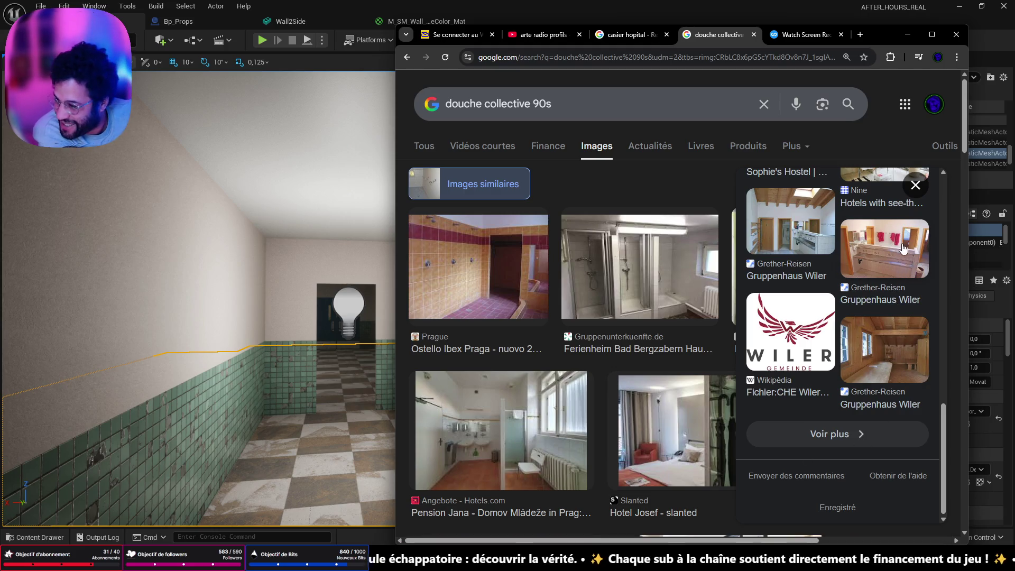
click(906, 35)
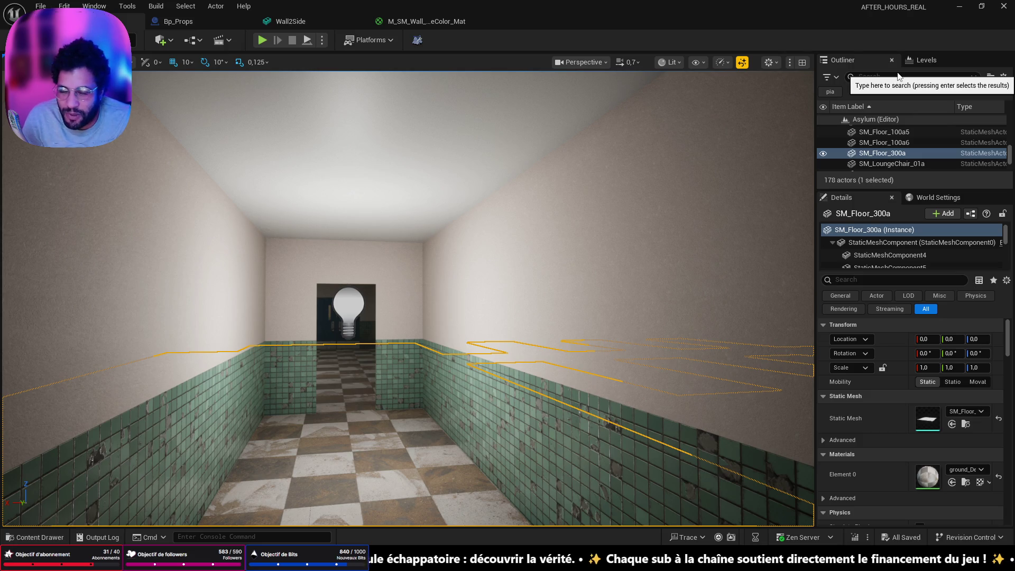
Fly through the bathroom toward the tiled wall, then switch over to Blender.
key(f)
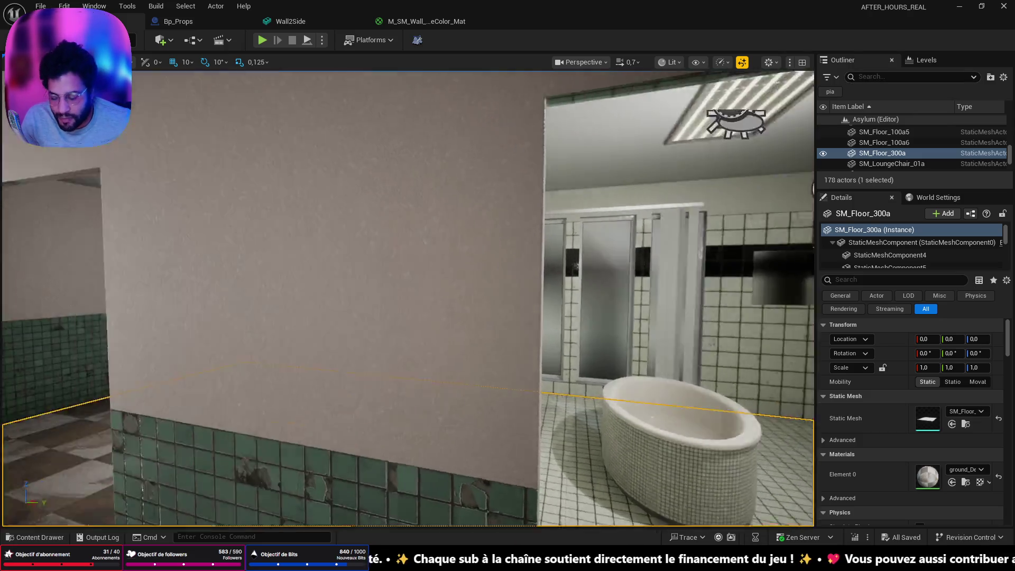
right_drag(408, 298, 408, 298)
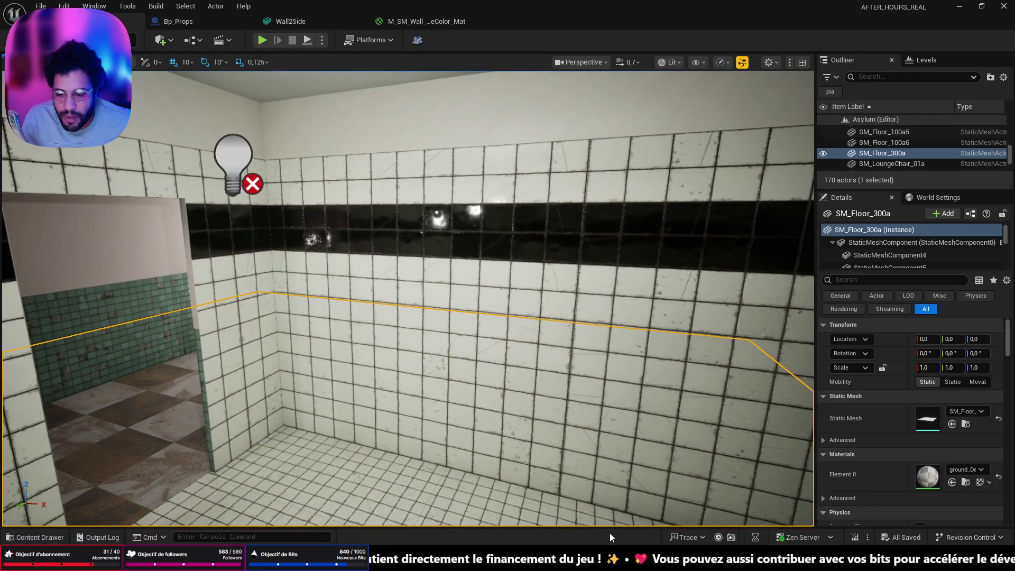
key(alt+Tab)
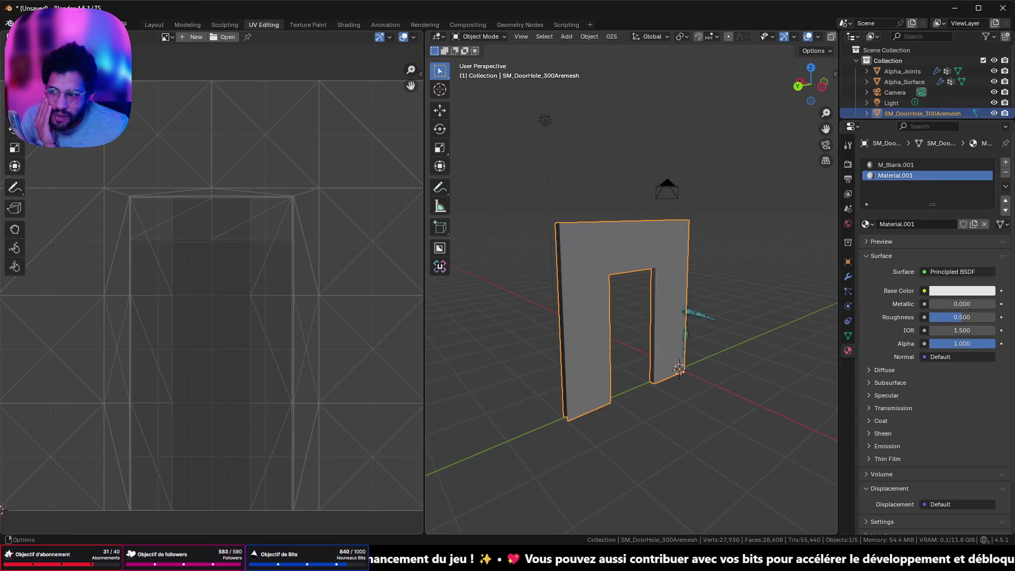
Start a new General project from the File menu, choosing Don't Save for the door-hole scene.
click(14, 24)
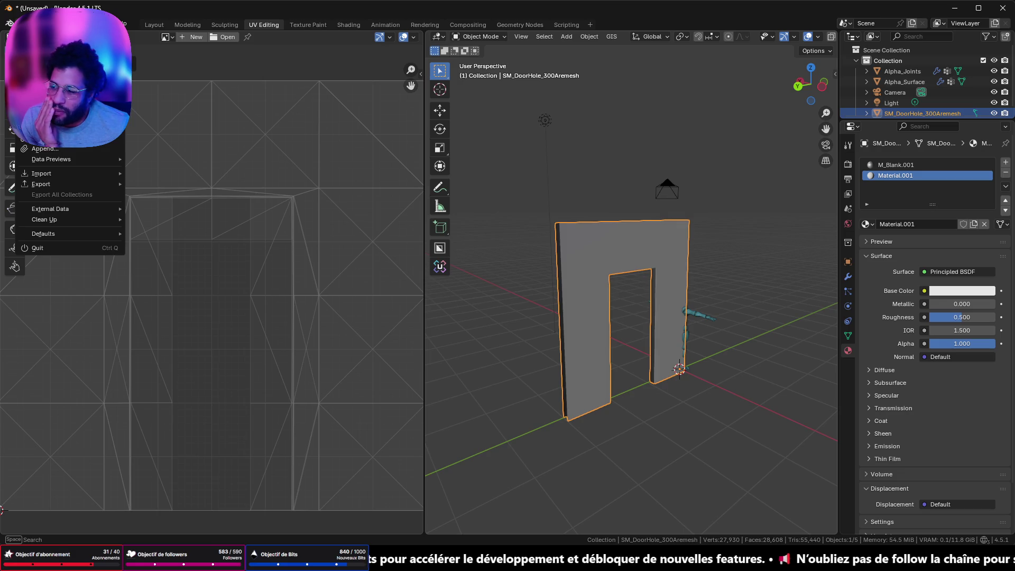
key(Escape)
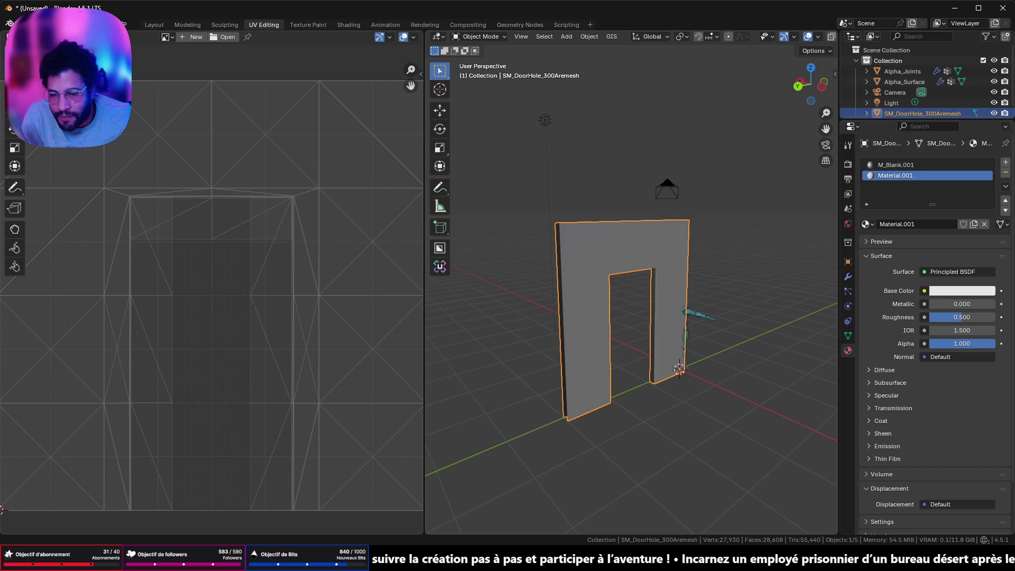
click(28, 24)
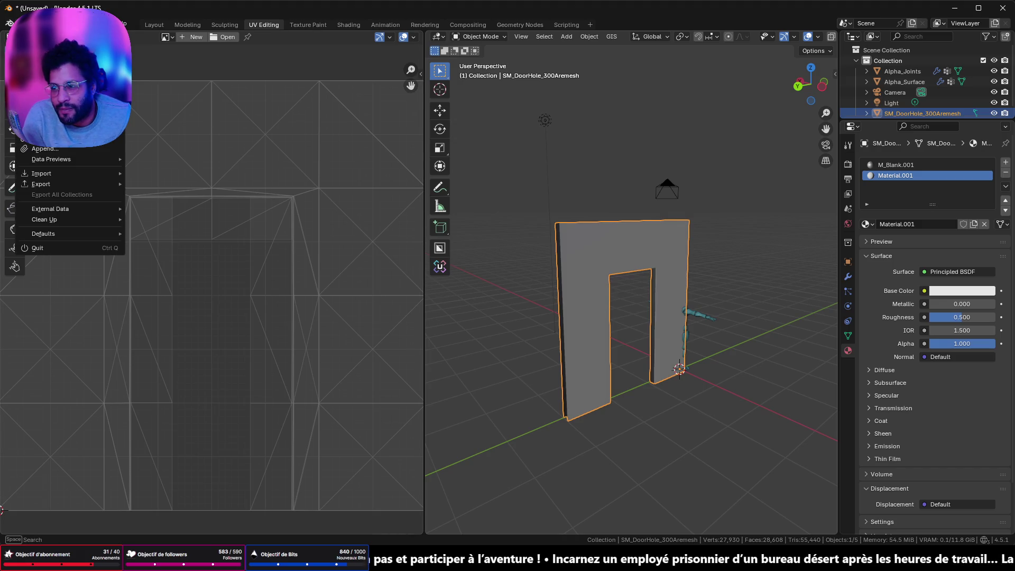
mouse_move(39, 137)
click(192, 37)
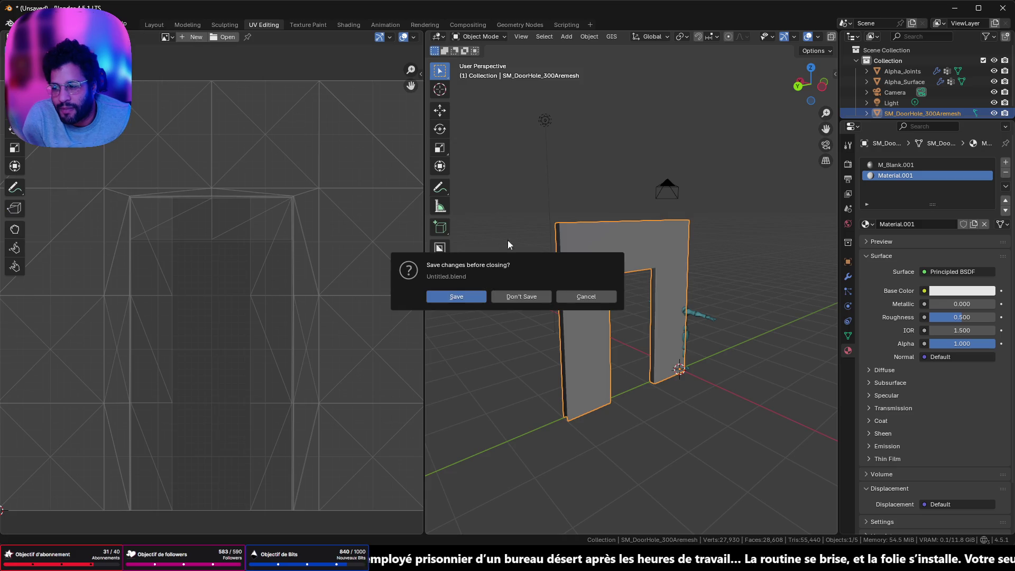
click(527, 294)
key(a)
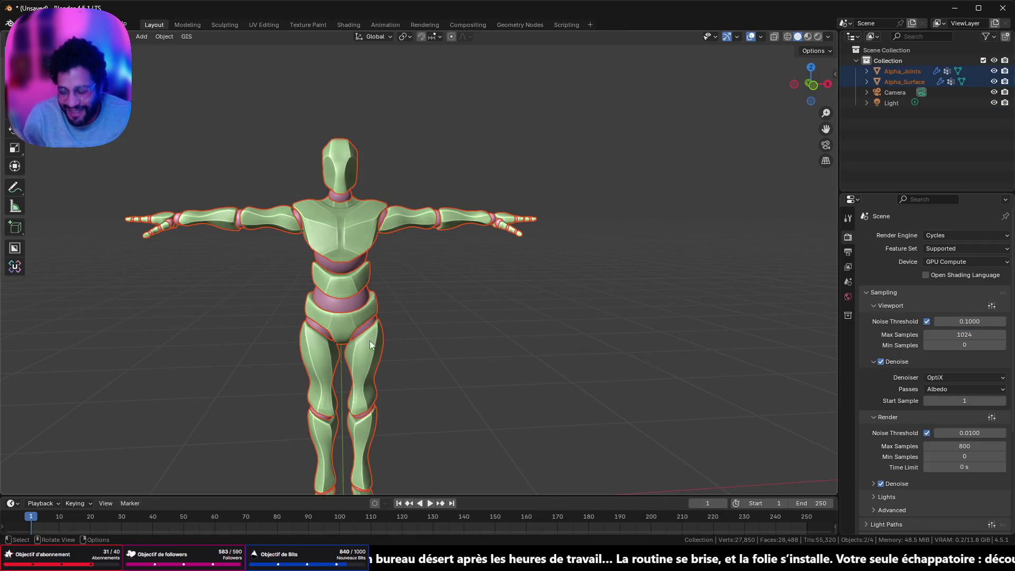
Delete the default character and import SM_Wall_300Aremesh.FBX into the empty scene.
key(Delete)
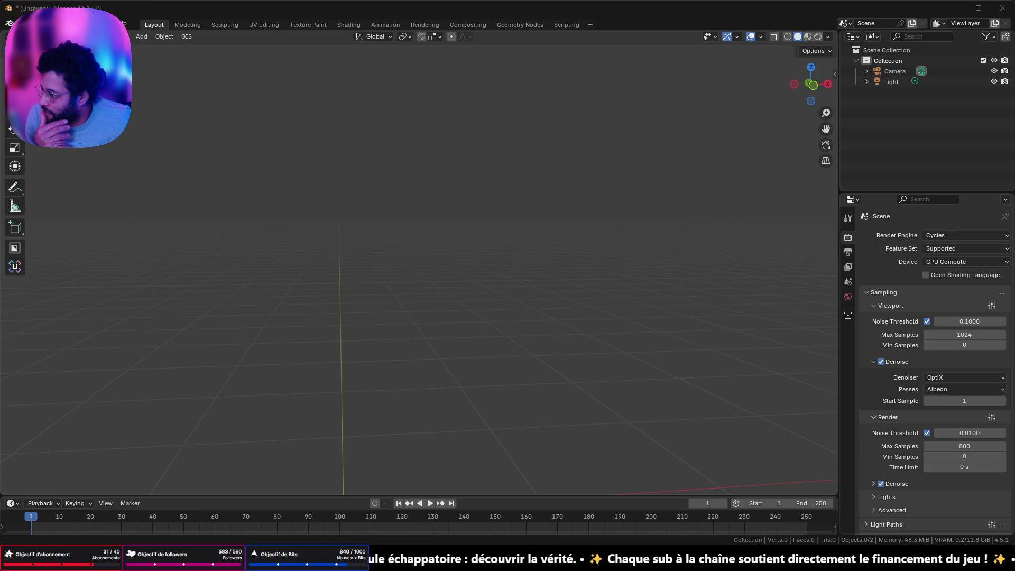
drag(31, 312, 443, 392)
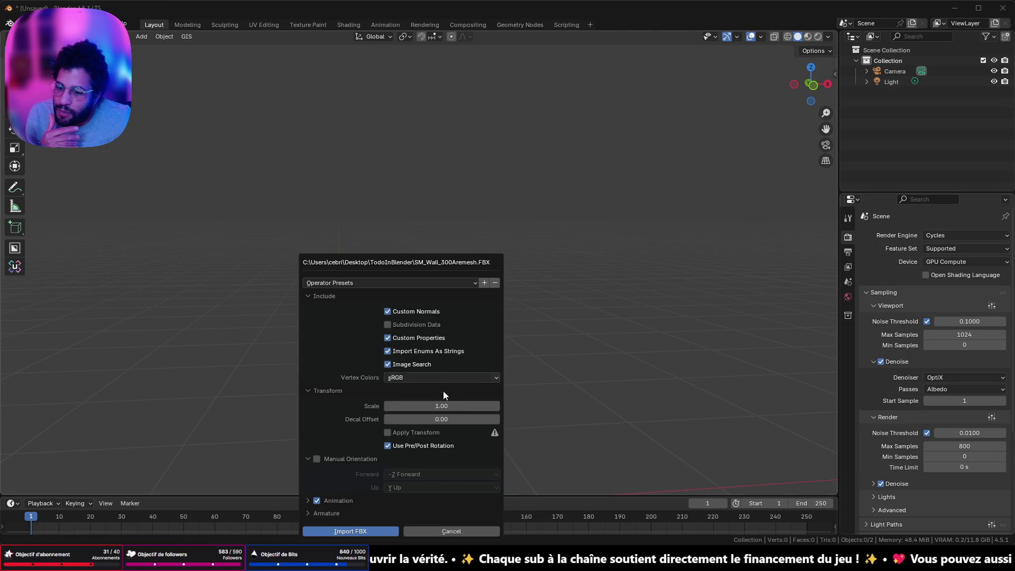
key(Return)
mouse_move(384, 347)
middle_down()
mouse_move(545, 269)
mouse_move(347, 278)
middle_up()
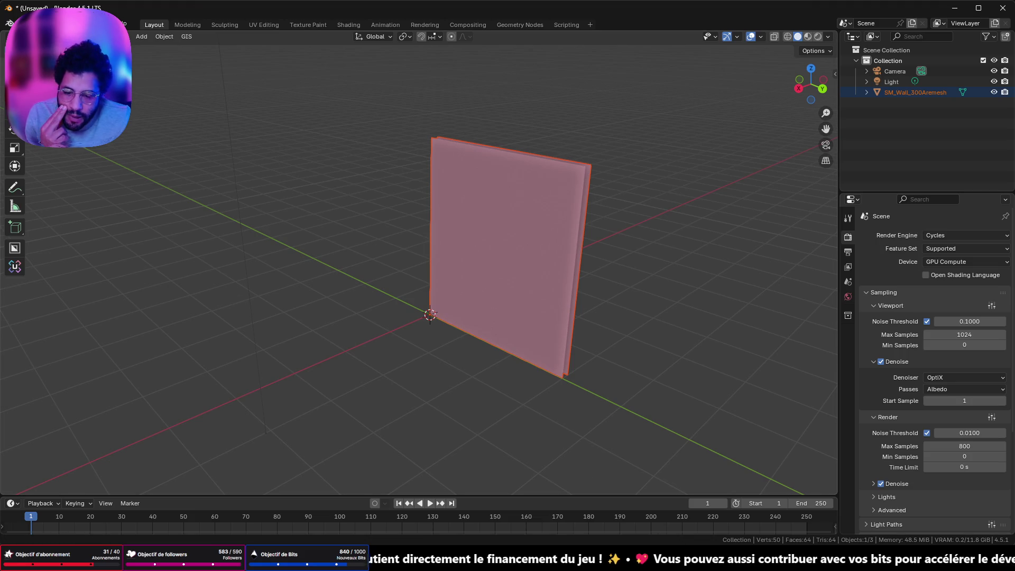
key(alt+Tab)
scroll(175, 224, up, 5)
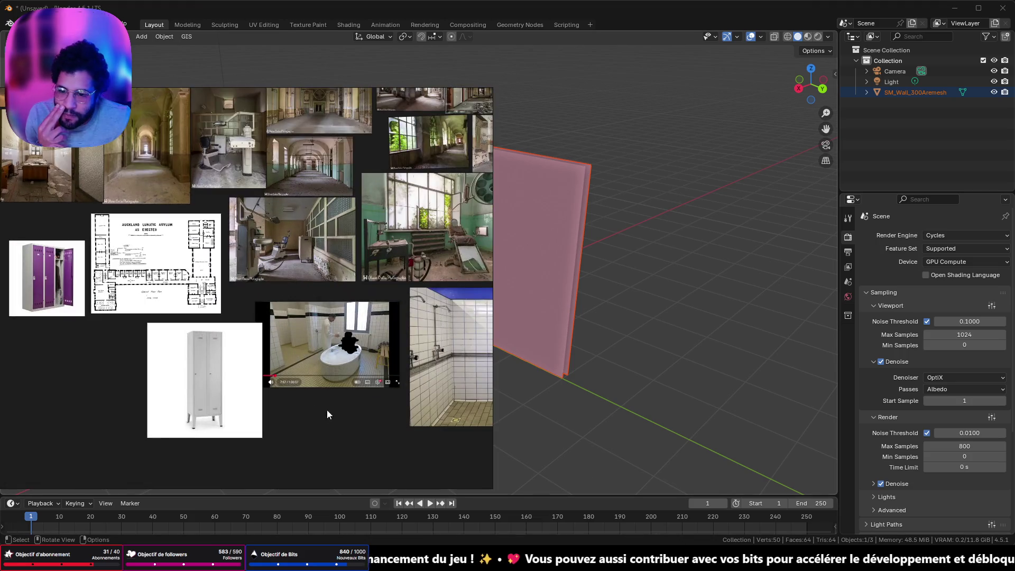
scroll(451, 338, down, 5)
Pan the PureRef board across to the white-tiled shower wall photos.
click(456, 347)
scroll(332, 348, up, 6)
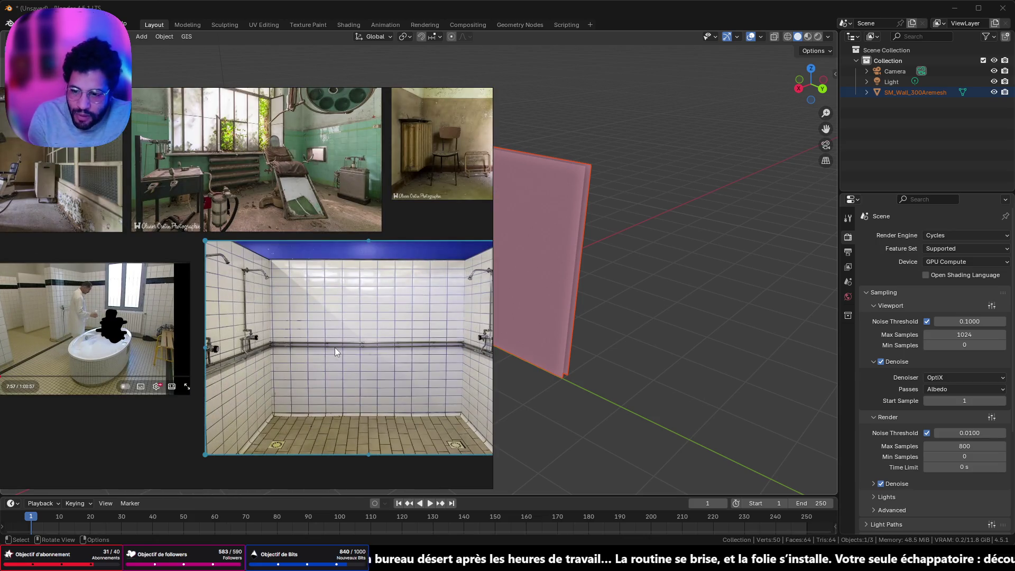
middle_drag(370, 300, 282, 289)
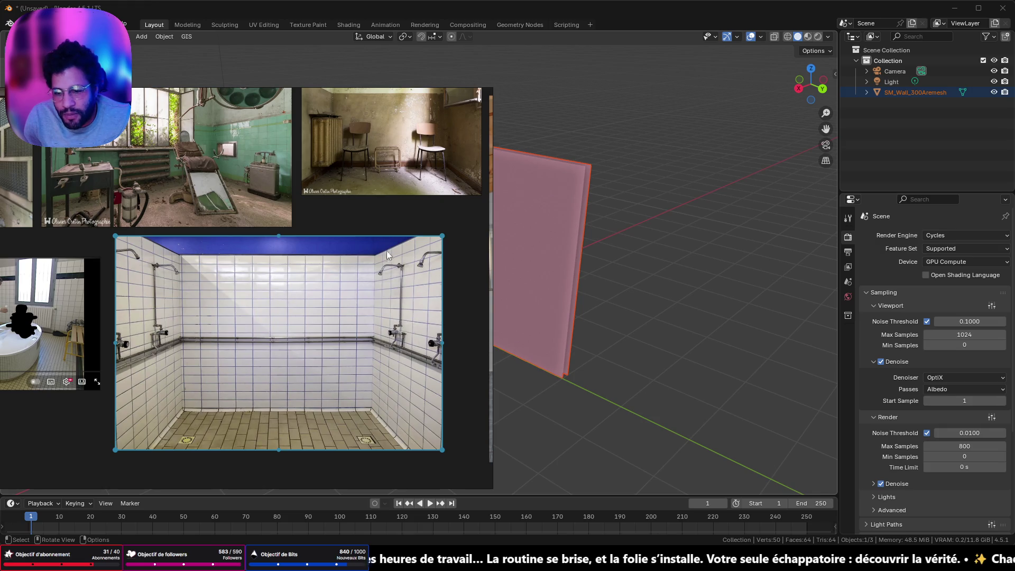
scroll(408, 302, down, 3)
scroll(314, 284, up, 2)
scroll(373, 230, up, 3)
scroll(351, 256, up, 2)
middle_drag(352, 257, 259, 254)
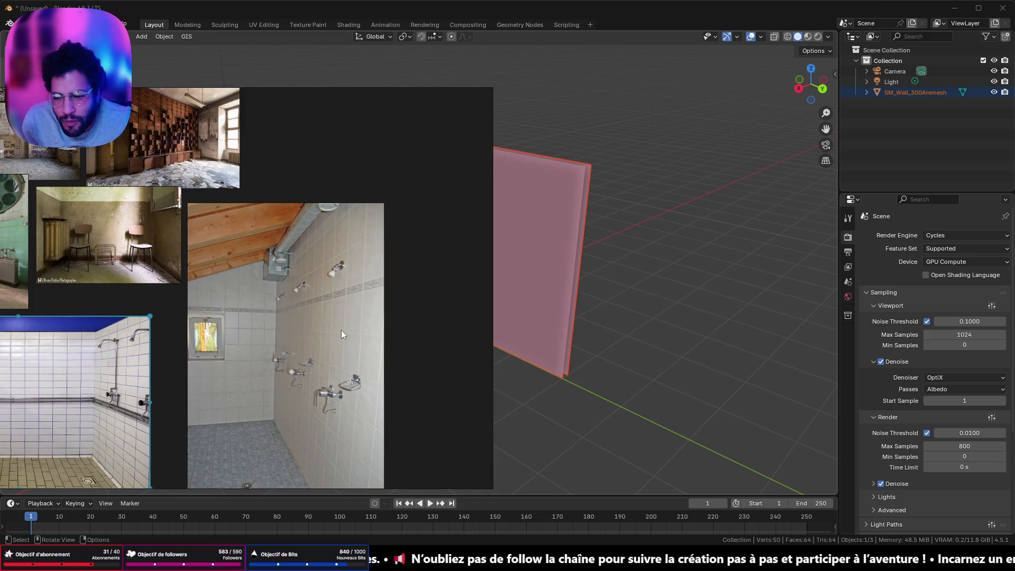
scroll(336, 266, up, 3)
scroll(366, 327, down, 2)
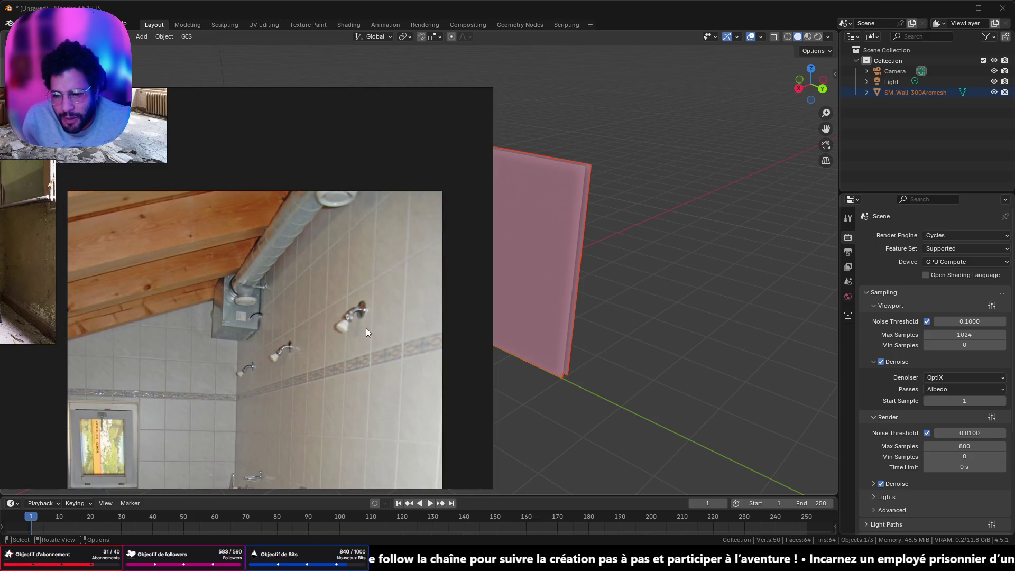
scroll(369, 334, down, 2)
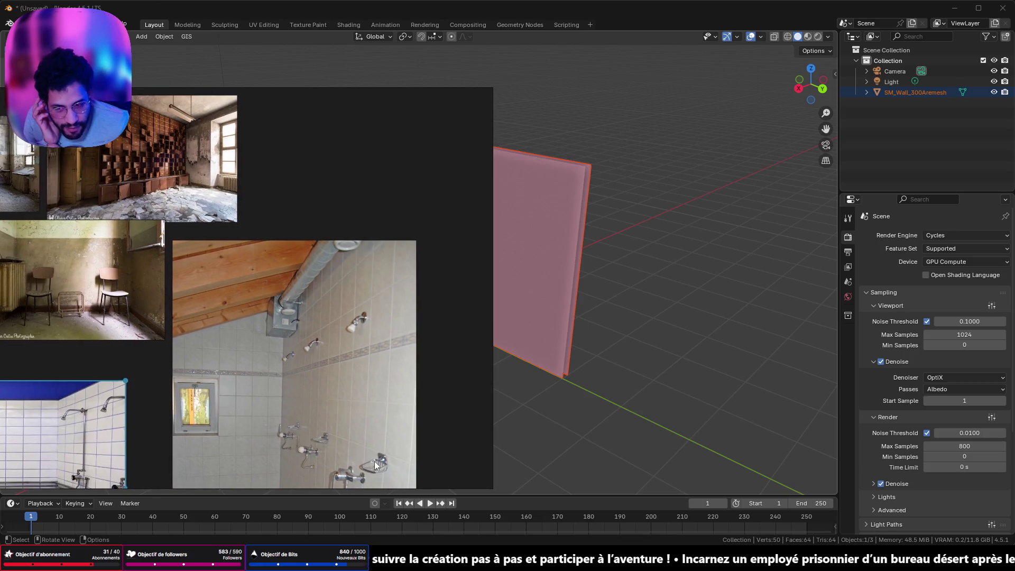
scroll(368, 335, up, 3)
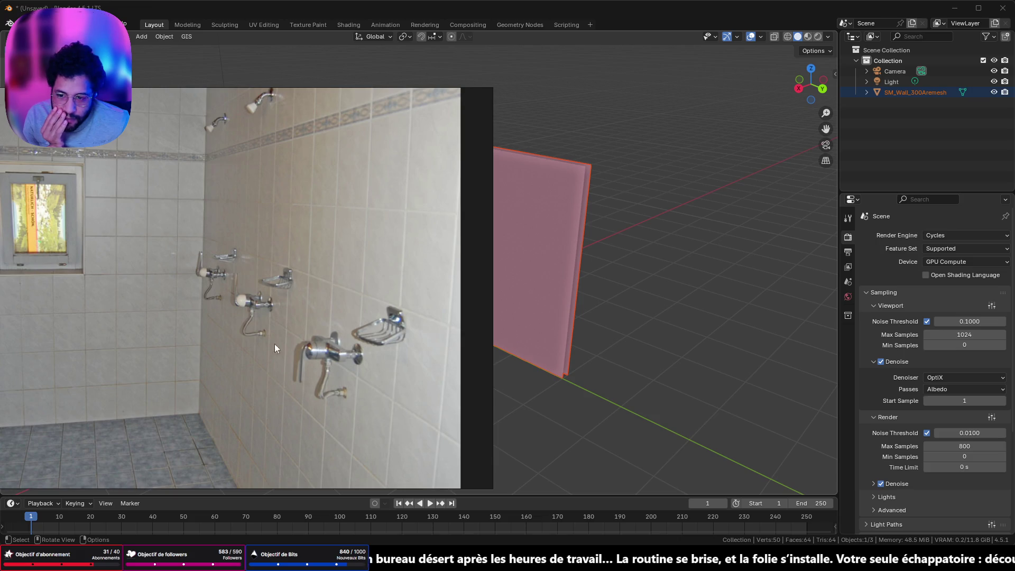
scroll(350, 232, down, 2)
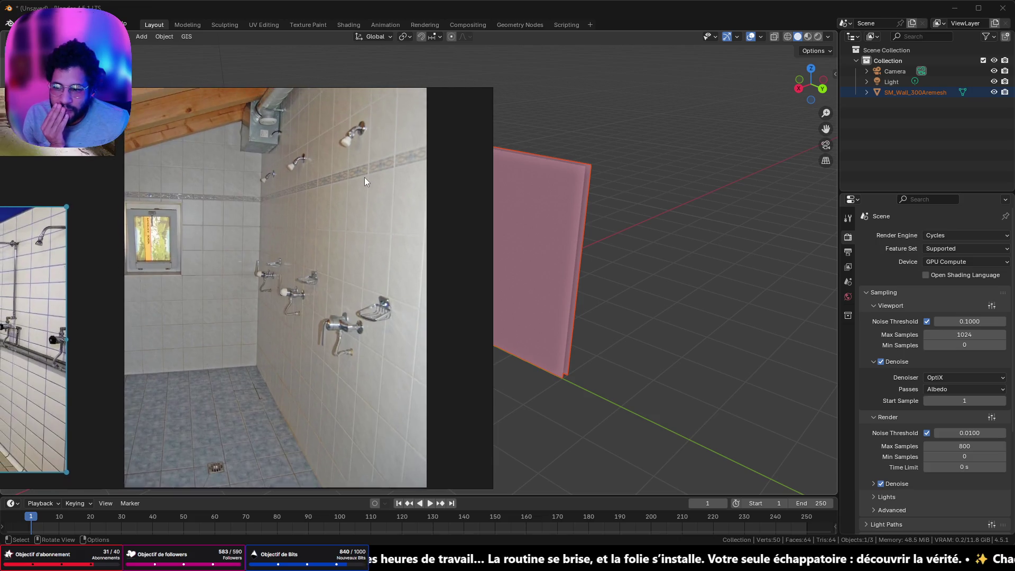
scroll(365, 177, up, 3)
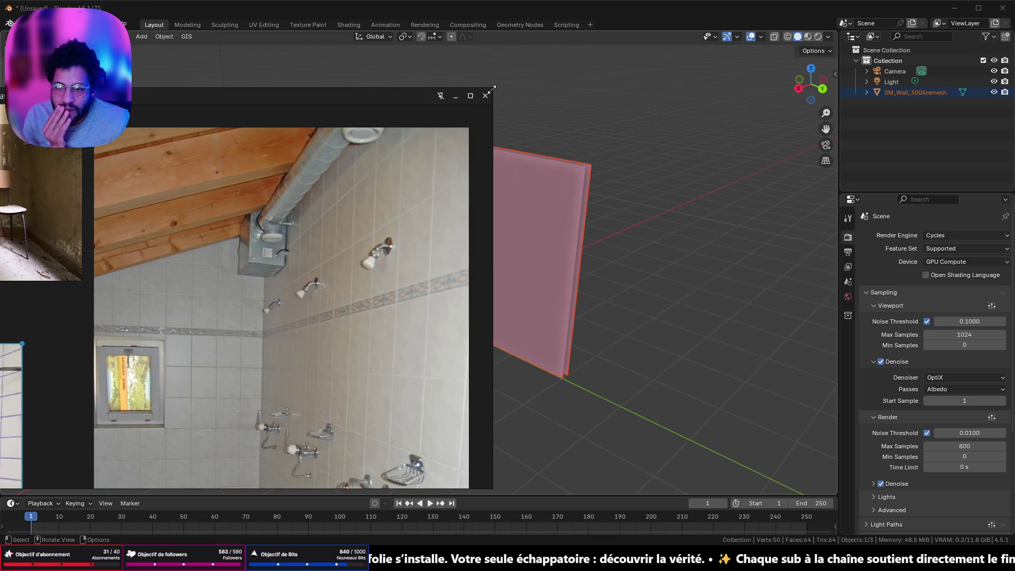
Shrink the reference window into a tall narrow panel and reposition it.
drag(493, 89, 227, 430)
mouse_move(137, 429)
mouse_down()
mouse_move(677, 141)
mouse_move(616, 148)
mouse_up()
drag(479, 254, 639, 316)
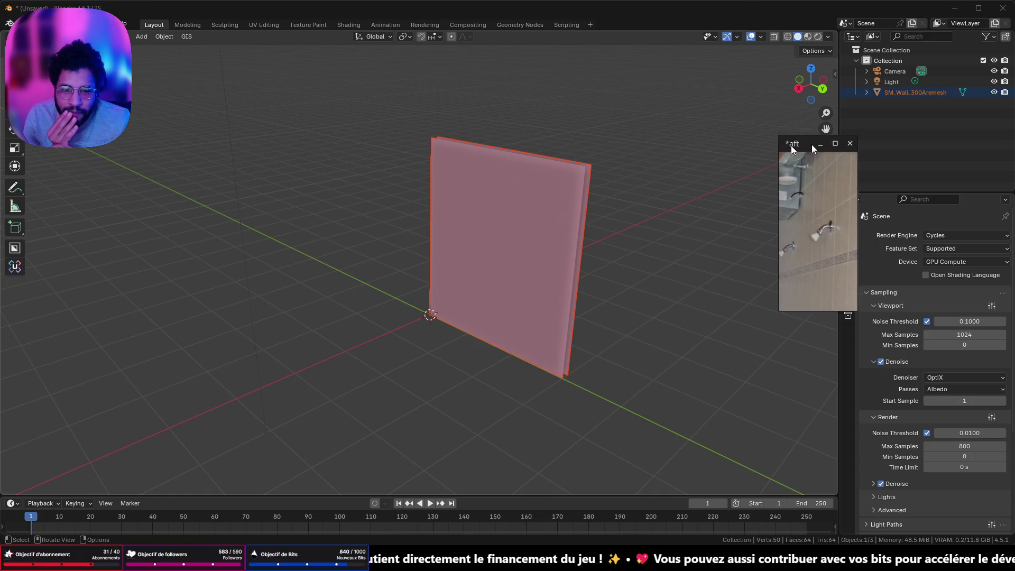
Snap the 3D cursor to a vertex in the wall's upper half via Cursor to Selected.
drag(663, 152, 925, 120)
middle_drag(809, 192, 477, 205)
scroll(477, 206, up, 2)
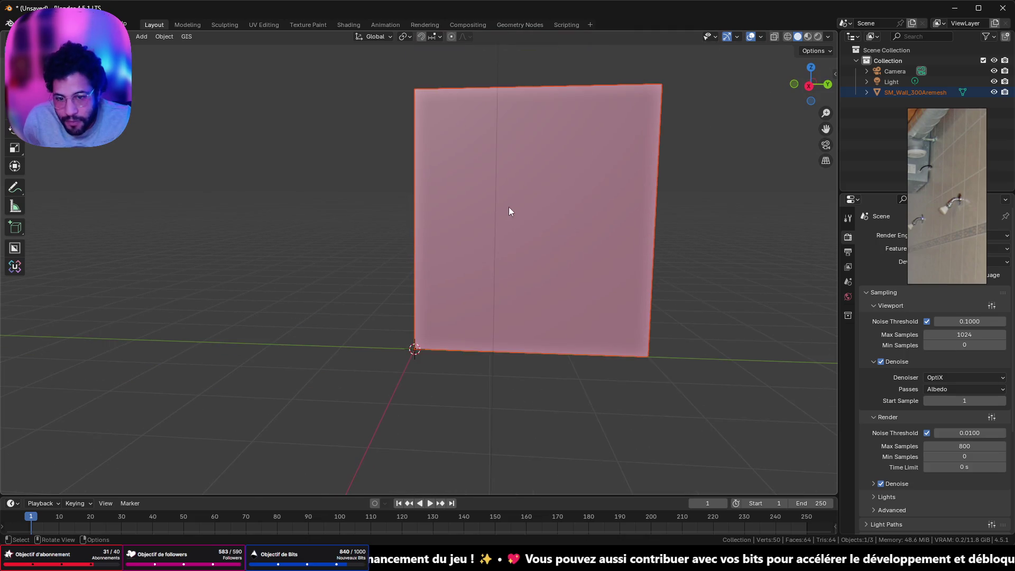
click(543, 187)
key(Tab)
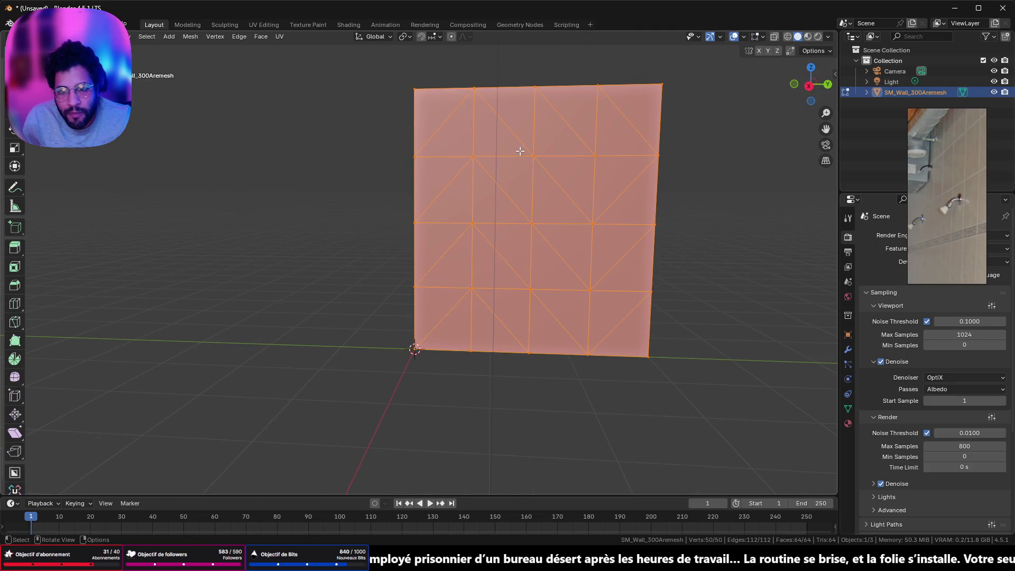
click(536, 160)
key(shift+s)
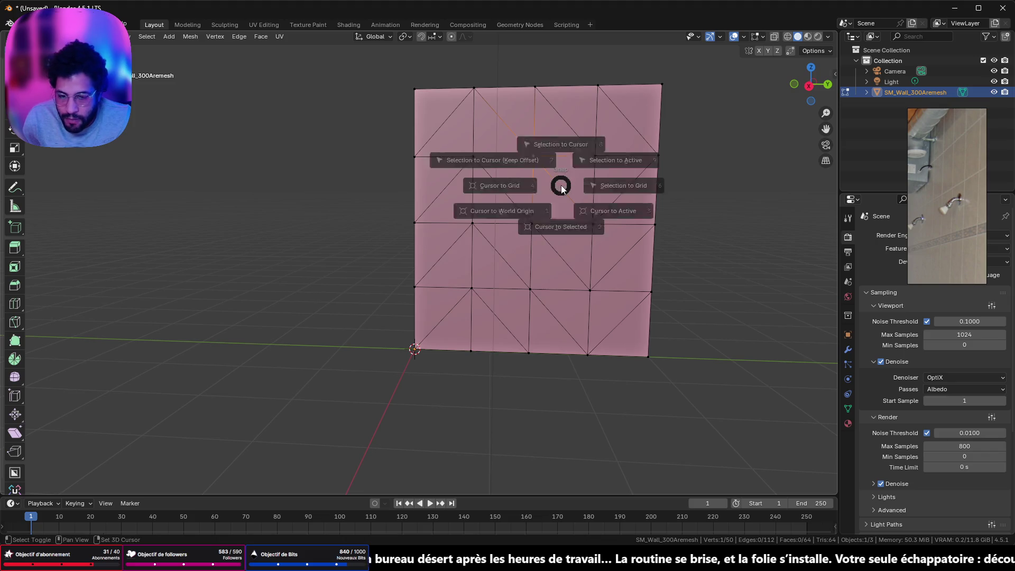
click(565, 247)
key(Tab)
Add a Mesh > Cylinder at the 3D cursor on the wall.
key(shift+a)
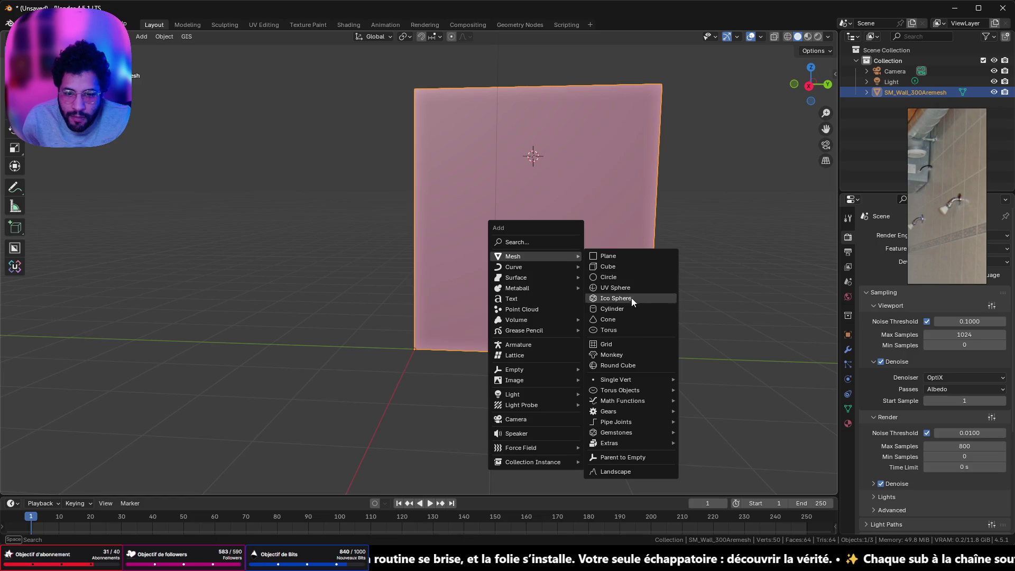
click(635, 307)
scroll(579, 159, down, 2)
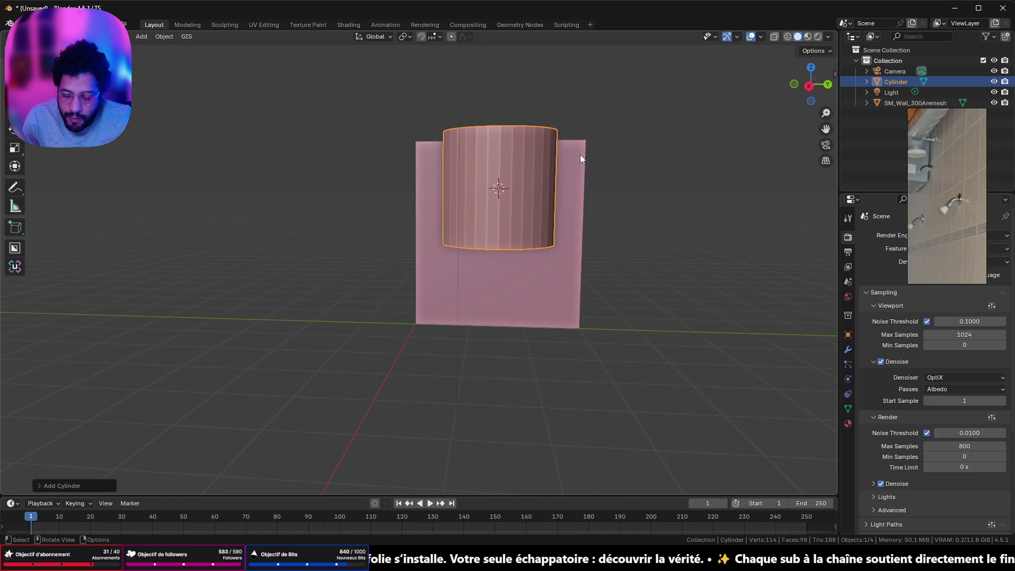
Turn the cylinder 90 degrees, shrink it, and view it from the front in wireframe.
key(z)
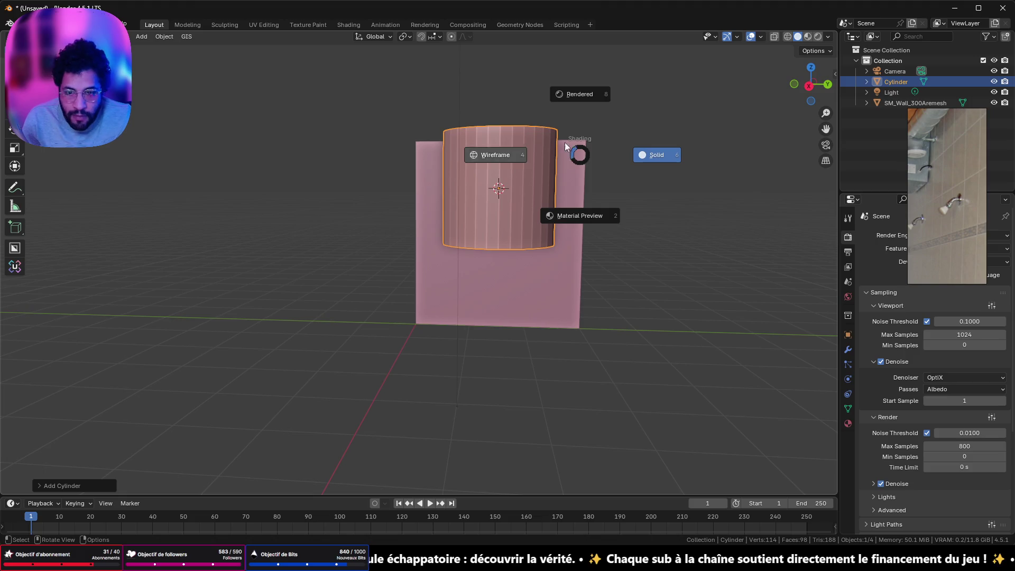
click(800, 267)
text(ry90)
key(Return)
scroll(739, 252, up, 3)
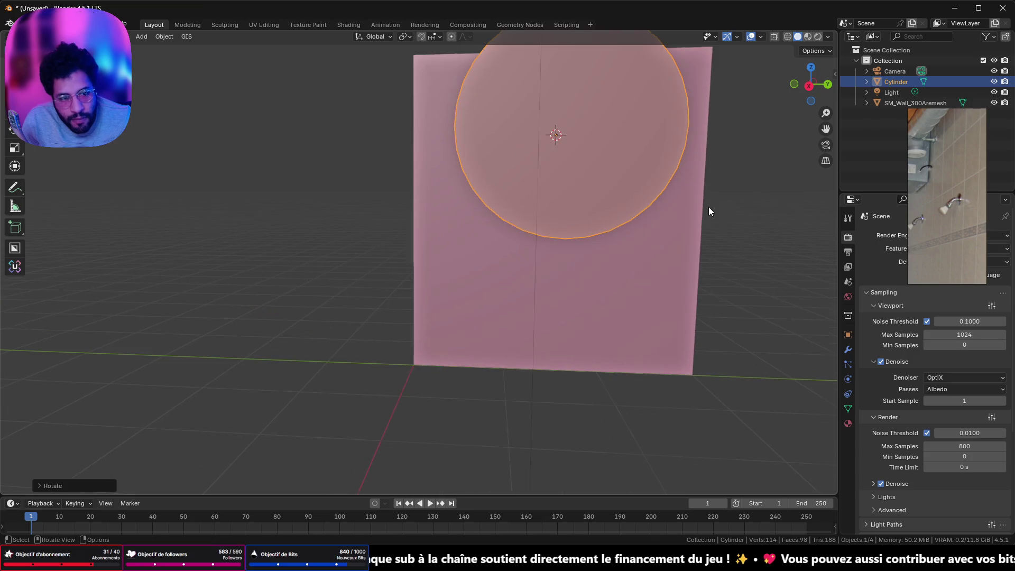
key(s)
click(569, 146)
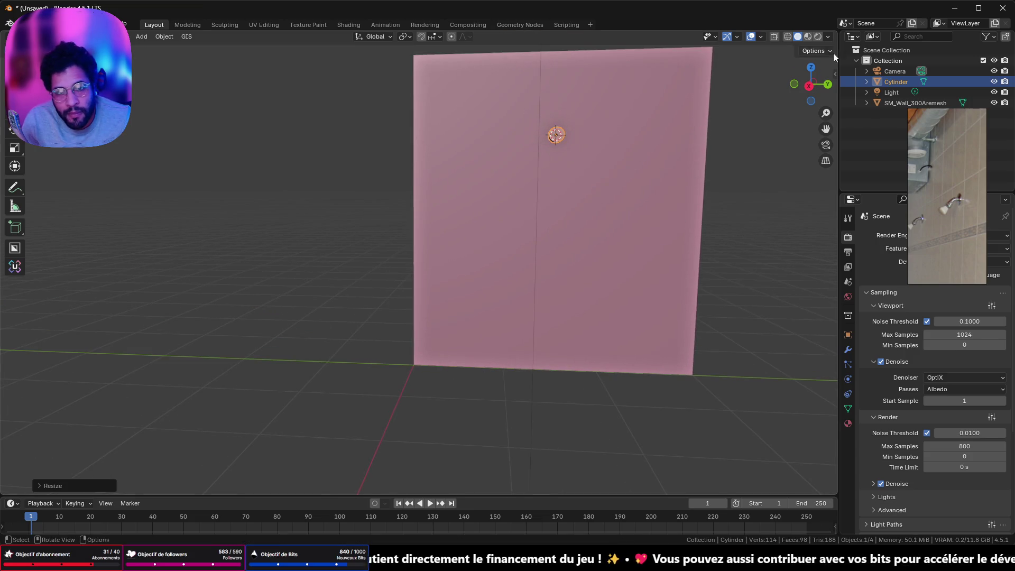
click(799, 85)
shift+middle_drag(515, 286, 520, 488)
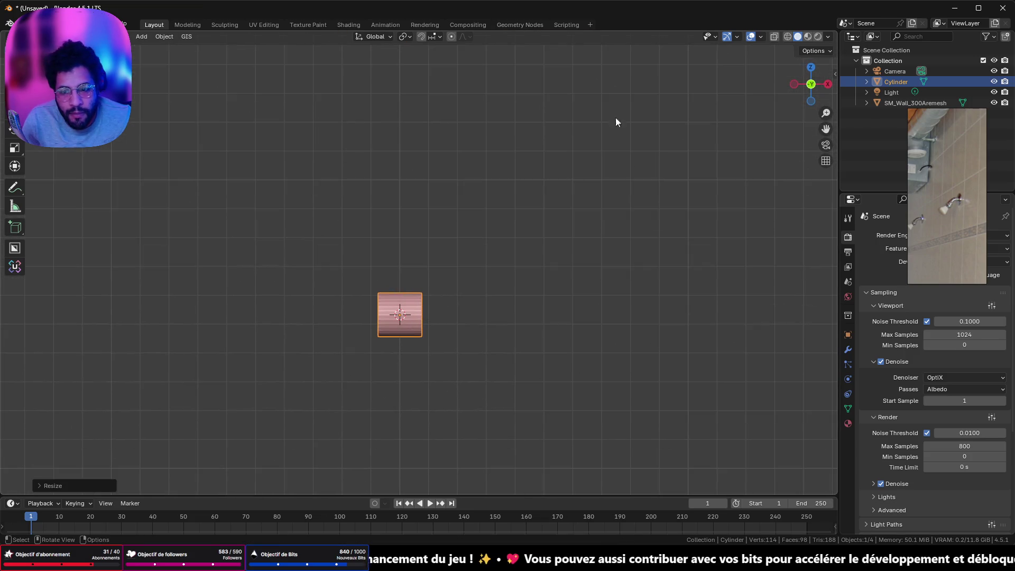
click(785, 37)
Flatten the cylinder along X and resize it into a thin disc against the wall.
key(s)
key(x)
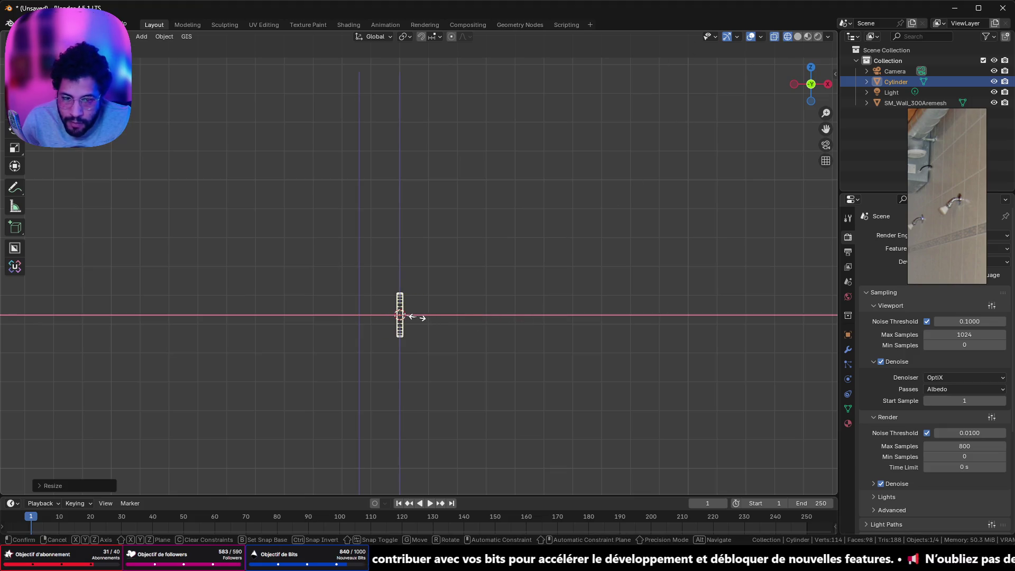
click(411, 316)
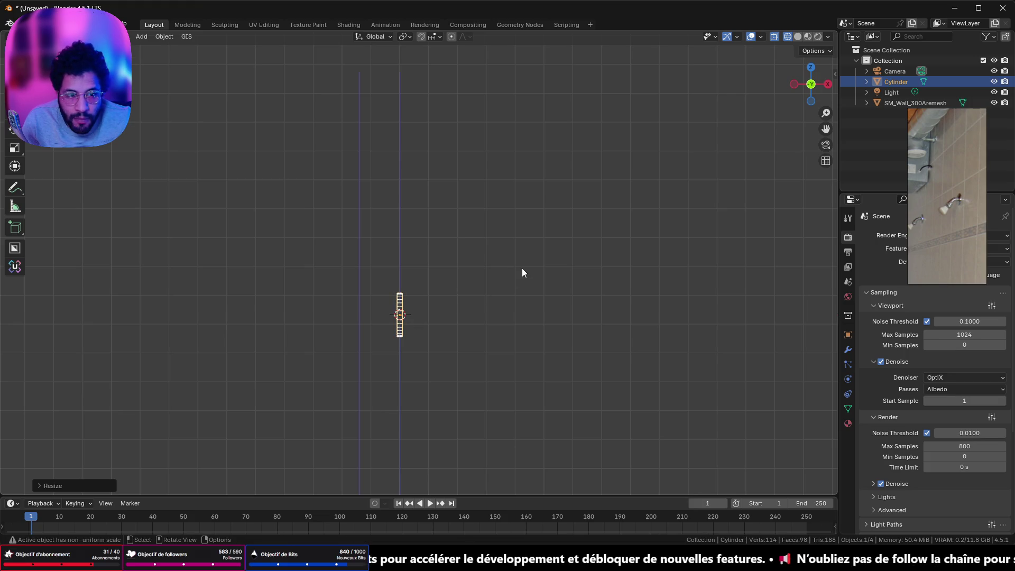
mouse_move(526, 264)
middle_down()
mouse_move(449, 290)
mouse_move(594, 268)
mouse_move(347, 194)
middle_up()
scroll(450, 290, up, 3)
click(809, 86)
scroll(377, 179, up, 4)
scroll(389, 179, down, 3)
scroll(392, 185, down, 8)
scroll(418, 196, up, 2)
scroll(460, 202, up, 4)
key(s)
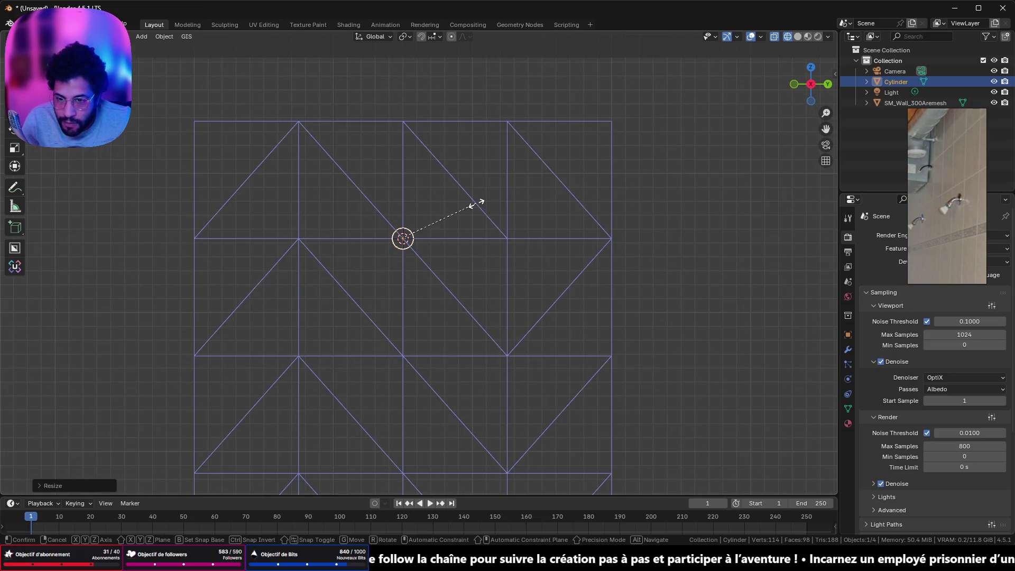
click(453, 210)
scroll(449, 214, down, 6)
scroll(433, 224, up, 3)
scroll(417, 229, up, 5)
middle_drag(418, 229, 530, 233)
click(801, 93)
scroll(434, 210, up, 5)
shift+middle_drag(434, 209, 444, 425)
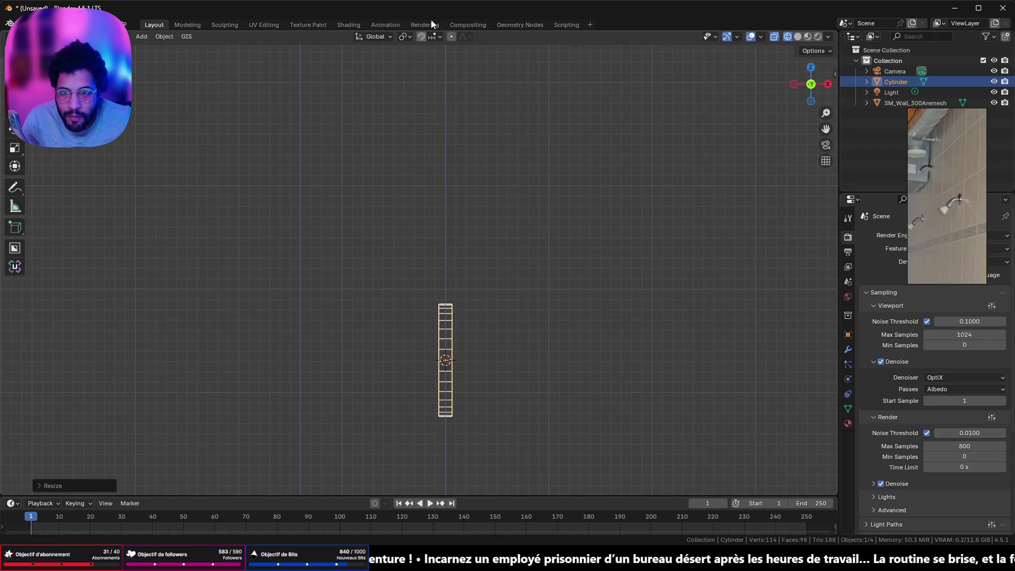
Change the snapping target and scale the disc along X once more.
click(427, 24)
click(159, 24)
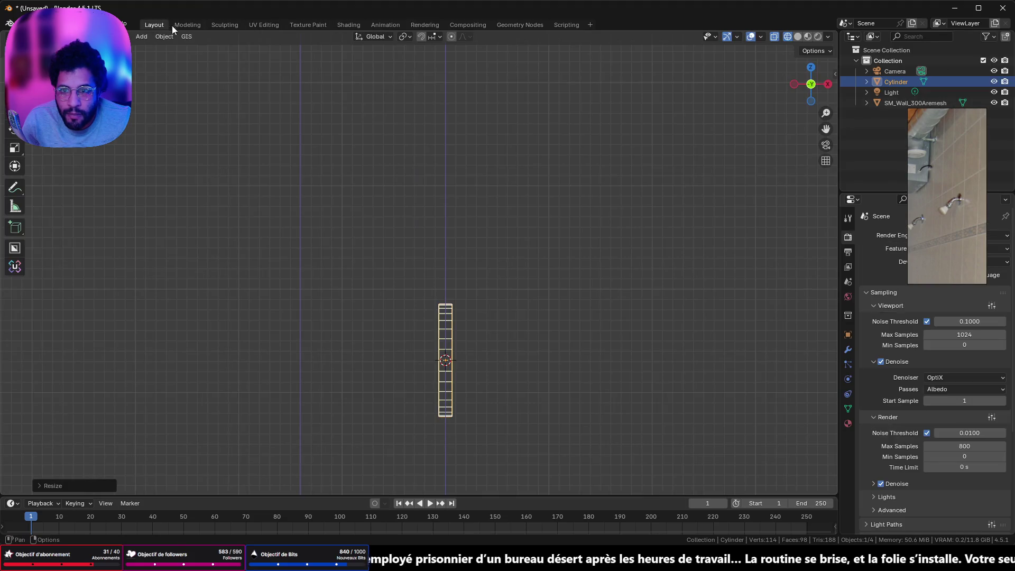
click(429, 37)
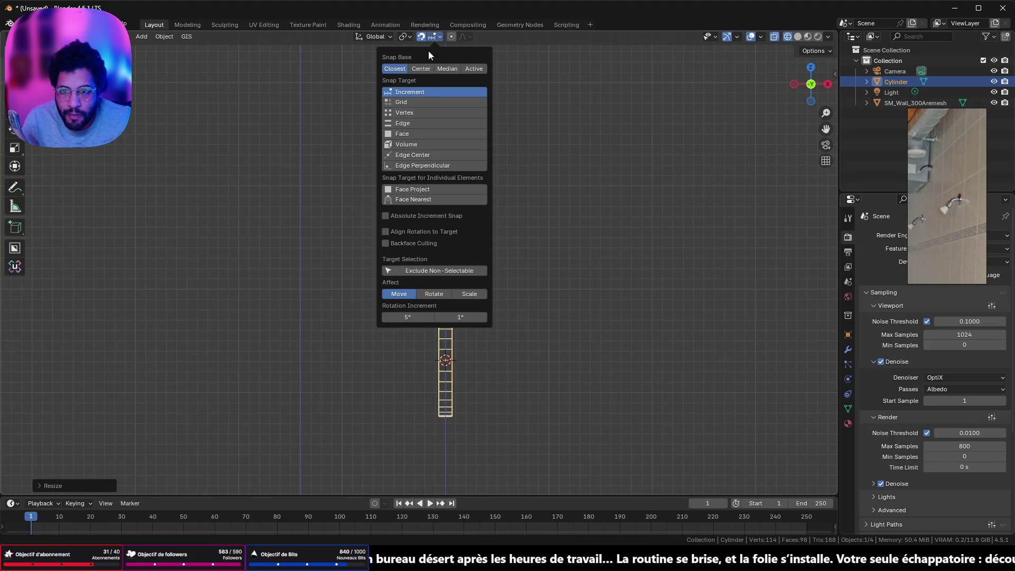
click(405, 120)
key(s)
key(x)
click(440, 371)
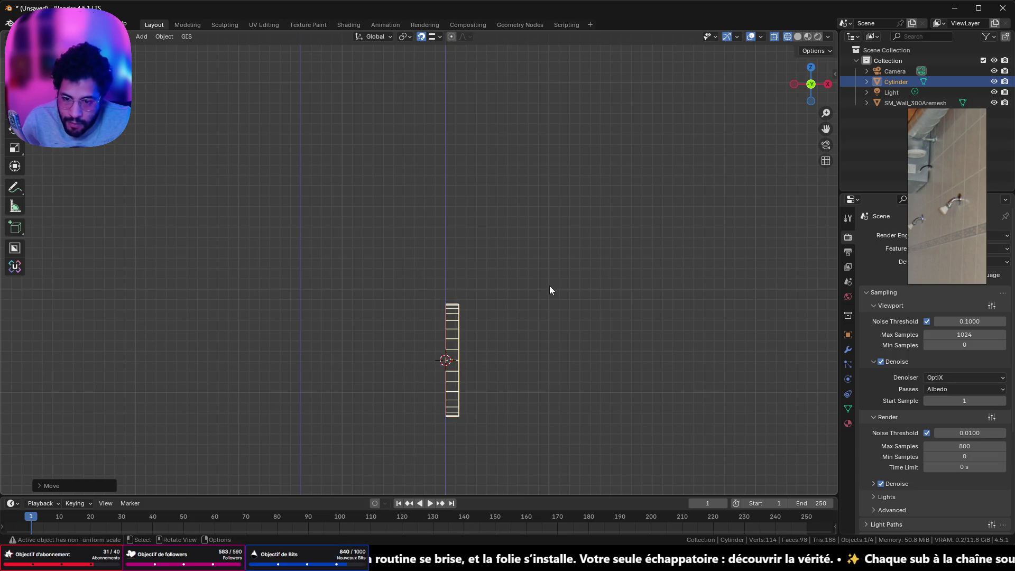
middle_drag(586, 299, 431, 337)
Apply the disc's scale and set the viewport back to opaque wireframe display.
key(Tab)
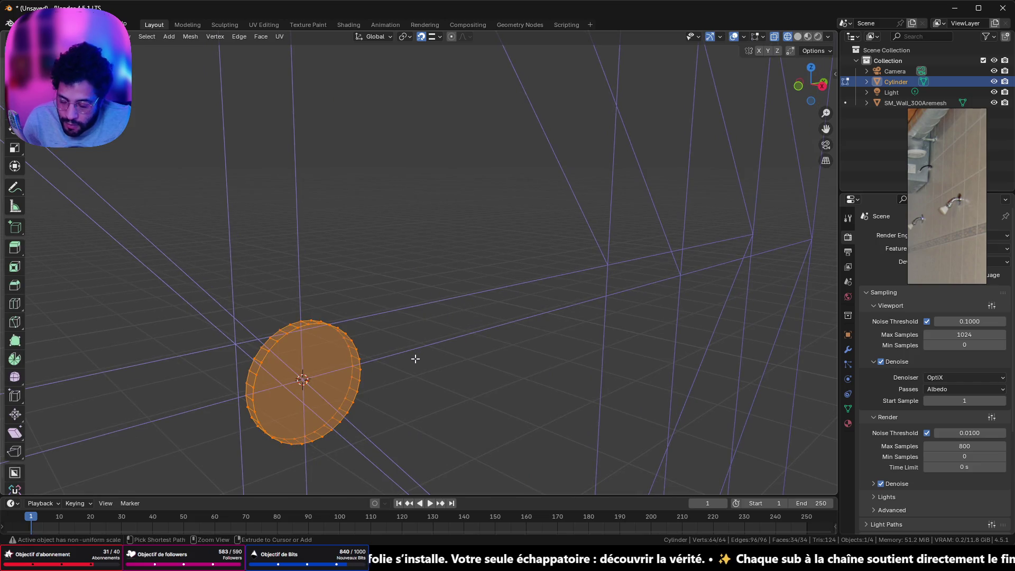
key(Tab)
key(ctrl+a)
click(404, 391)
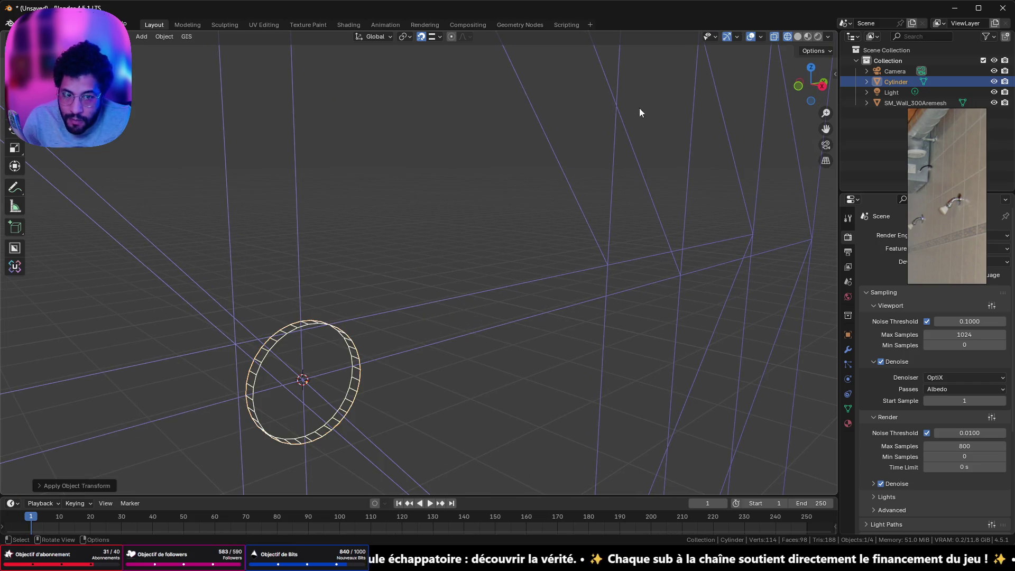
click(798, 37)
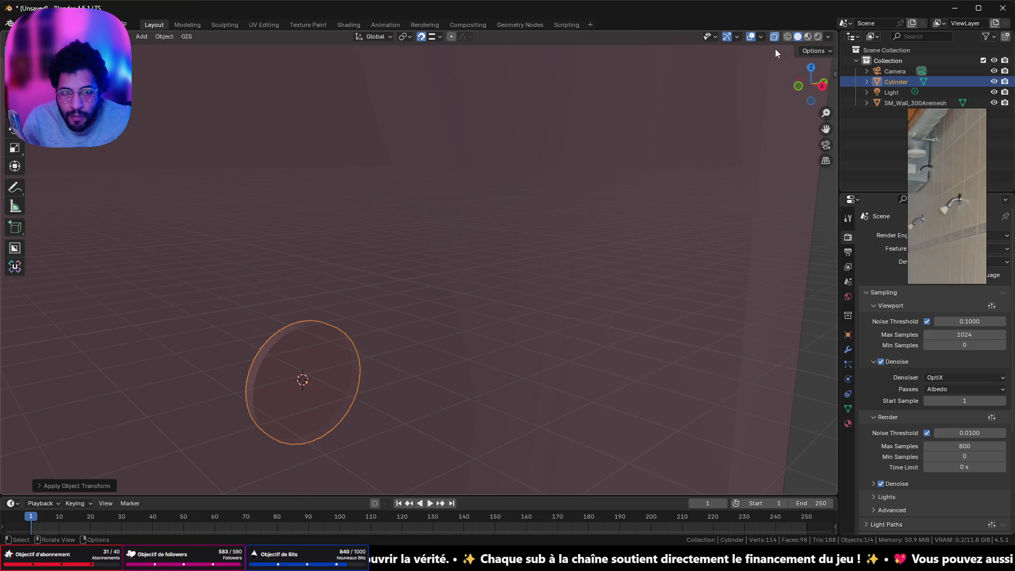
click(787, 36)
click(774, 37)
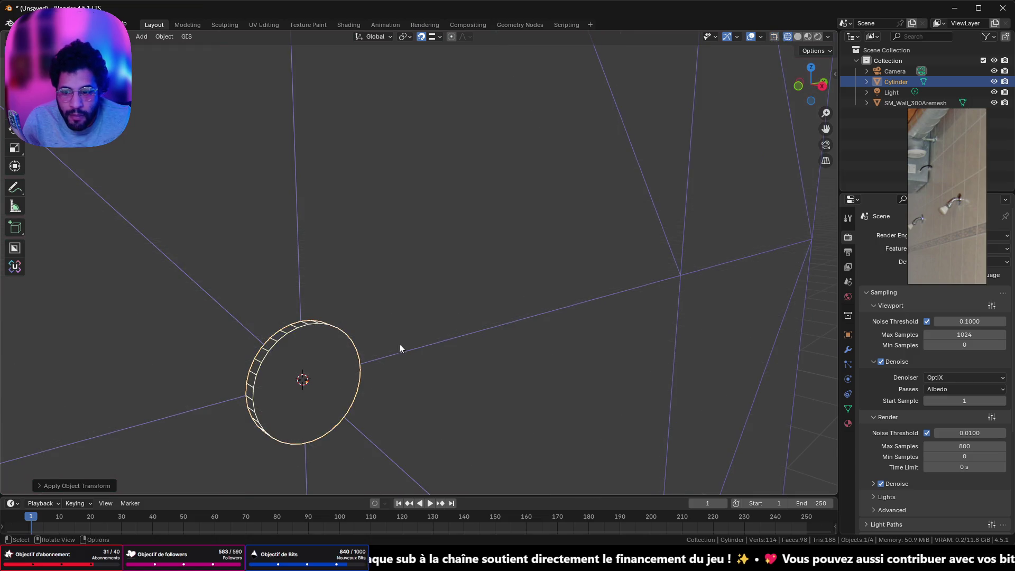
middle_drag(399, 347, 433, 248)
Inset the disc's front face to create a smaller inner circle.
key(Tab)
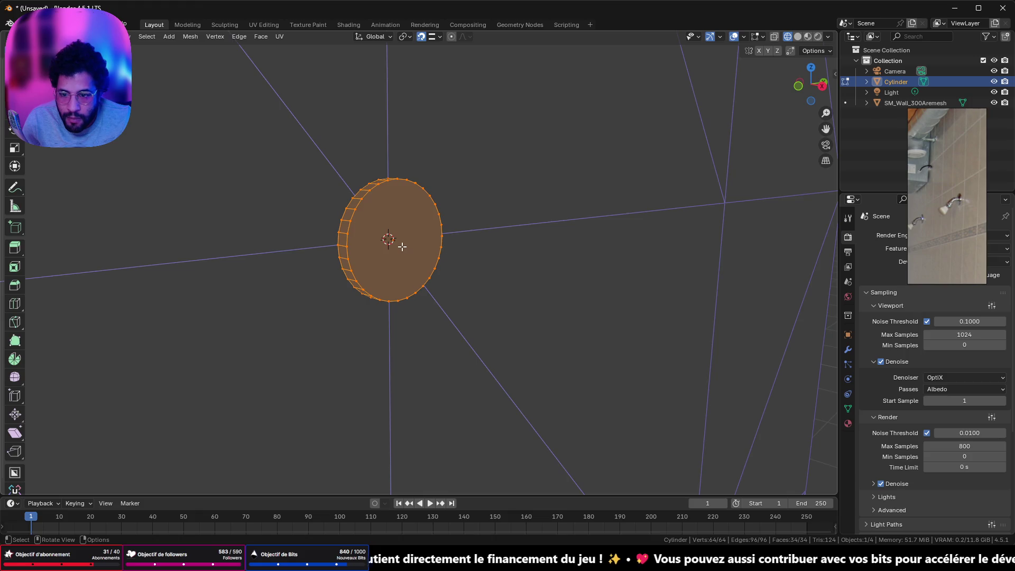
key(alt+a)
shift+middle_drag(411, 240, 411, 240)
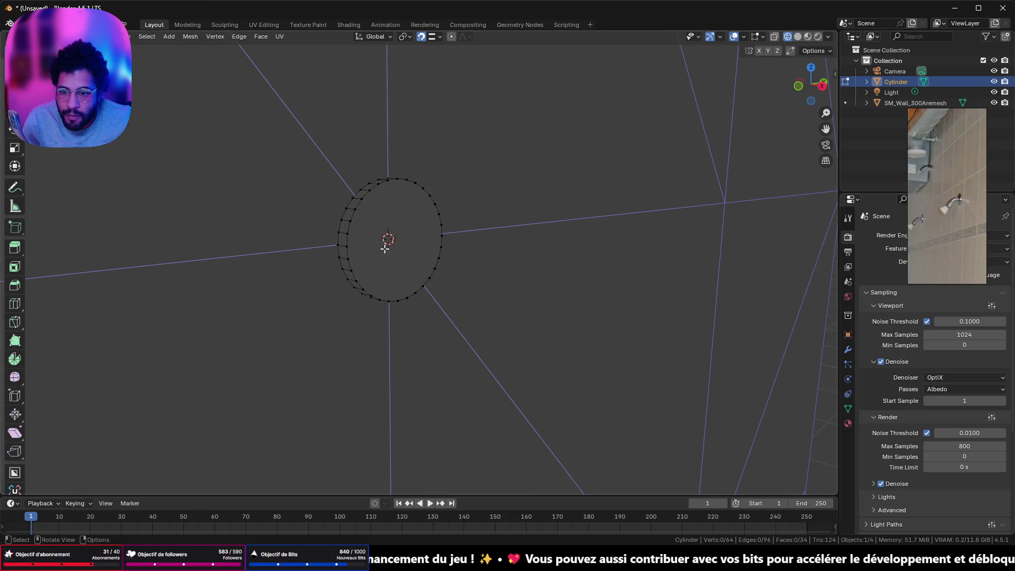
key(3)
click(415, 247)
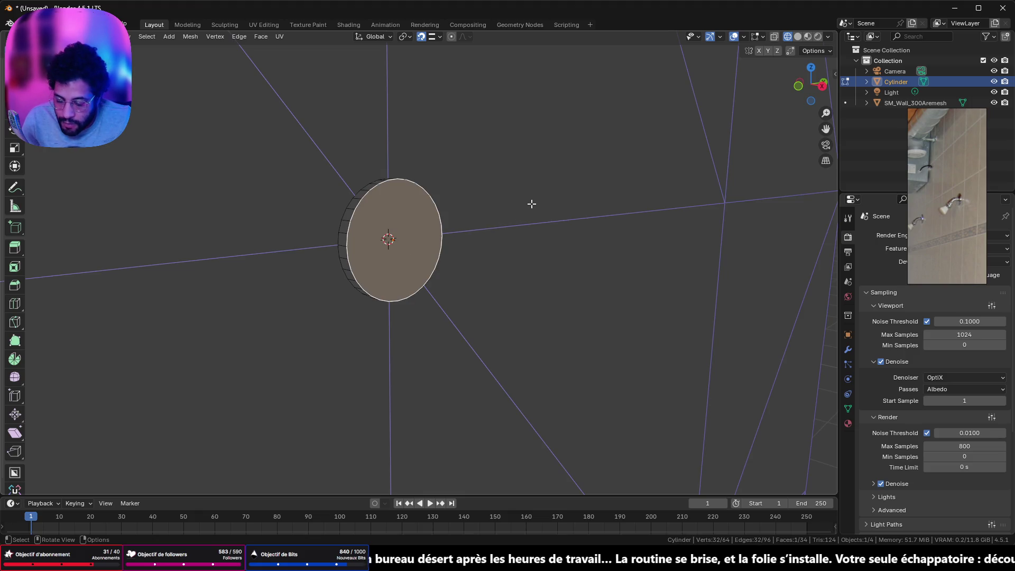
key(i)
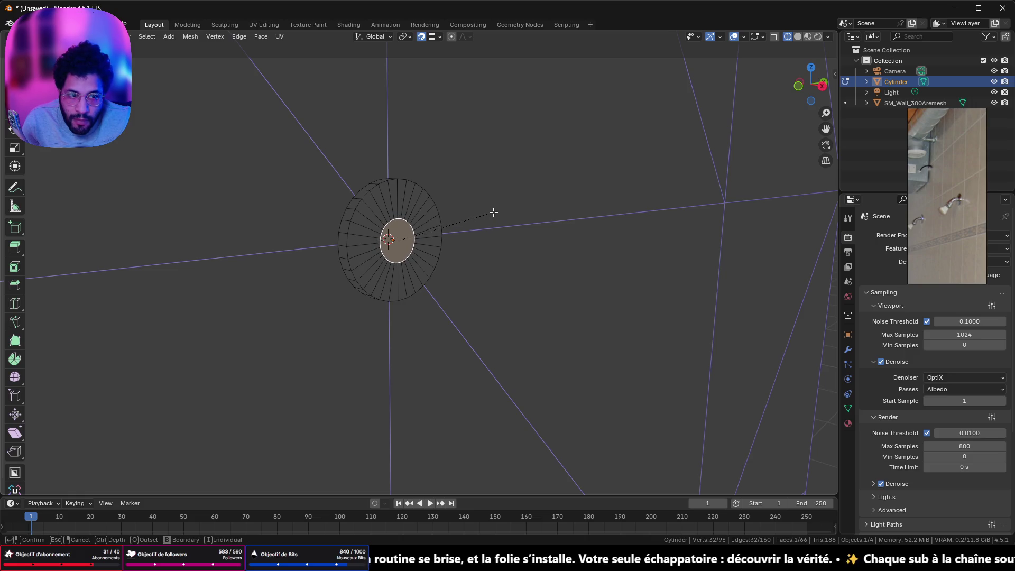
click(494, 212)
From the side view, begin moving the inset face outward along X.
middle_drag(479, 238, 783, 119)
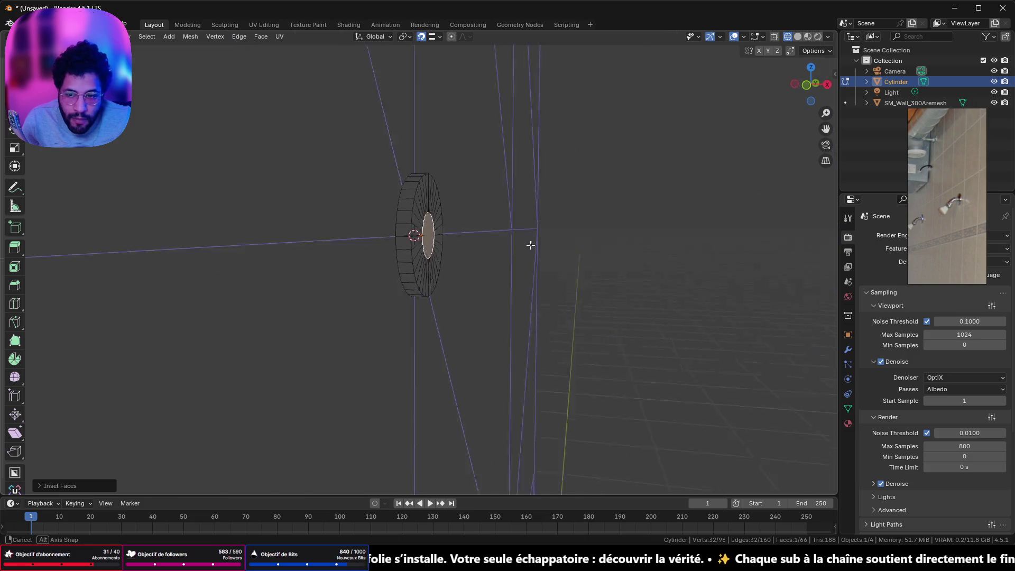
click(810, 84)
shift+middle_drag(614, 169, 439, 254)
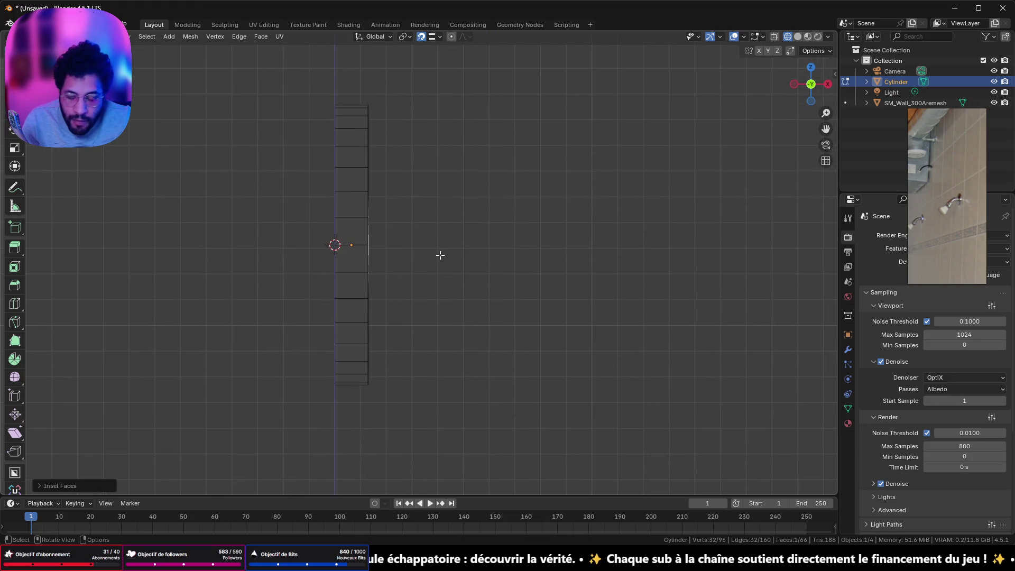
key(g)
key(x)
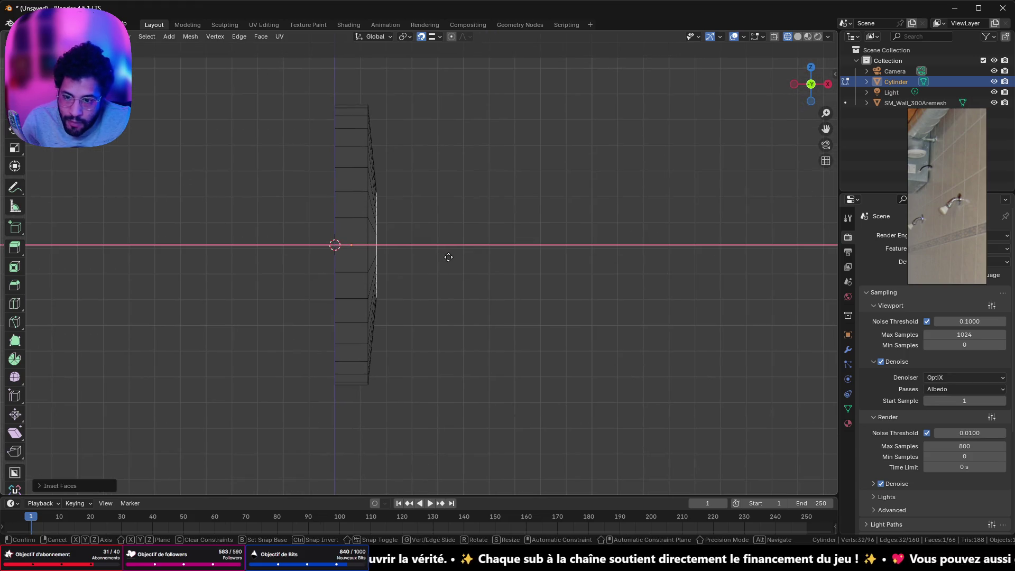
Extrude the inset face outward into a short pipe stem on the disc.
click(449, 257)
key(e)
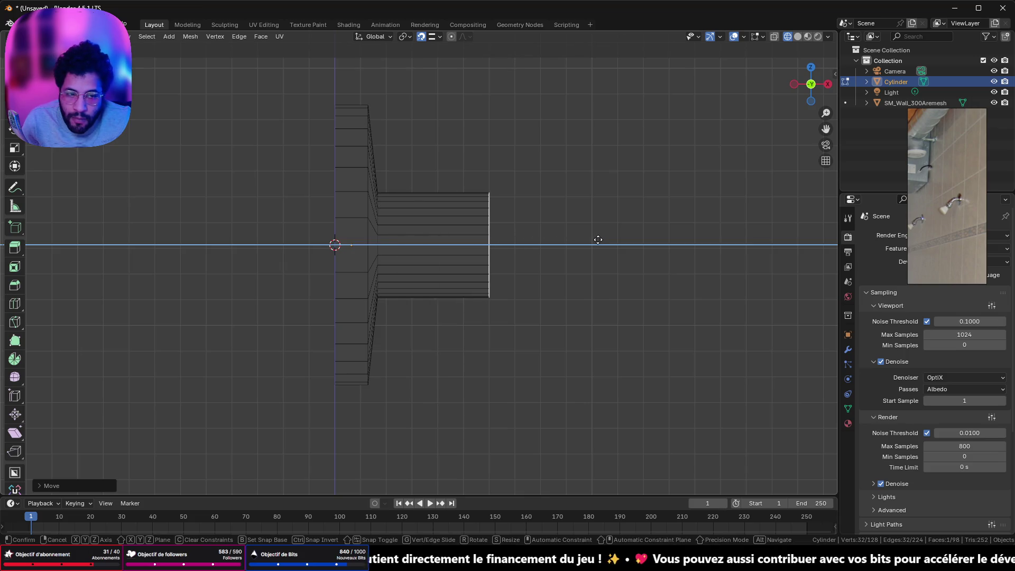
click(572, 242)
scroll(532, 351, down, 5)
shift+middle_drag(532, 352, 447, 294)
scroll(447, 255, down, 3)
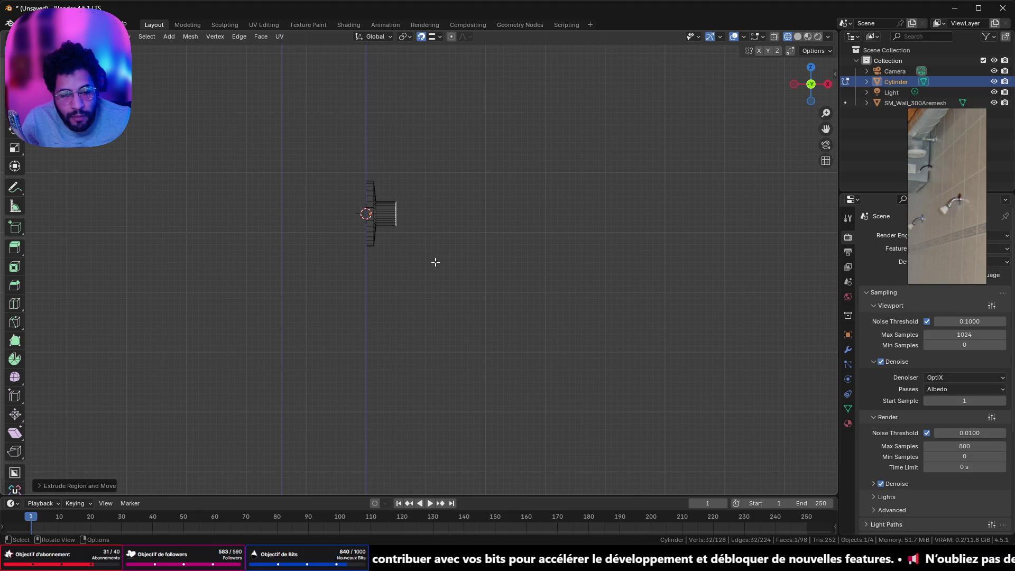
scroll(450, 220, up, 3)
shift+middle_drag(452, 215, 376, 201)
scroll(379, 211, down, 3)
scroll(414, 228, up, 2)
scroll(415, 230, up, 4)
scroll(416, 230, down, 4)
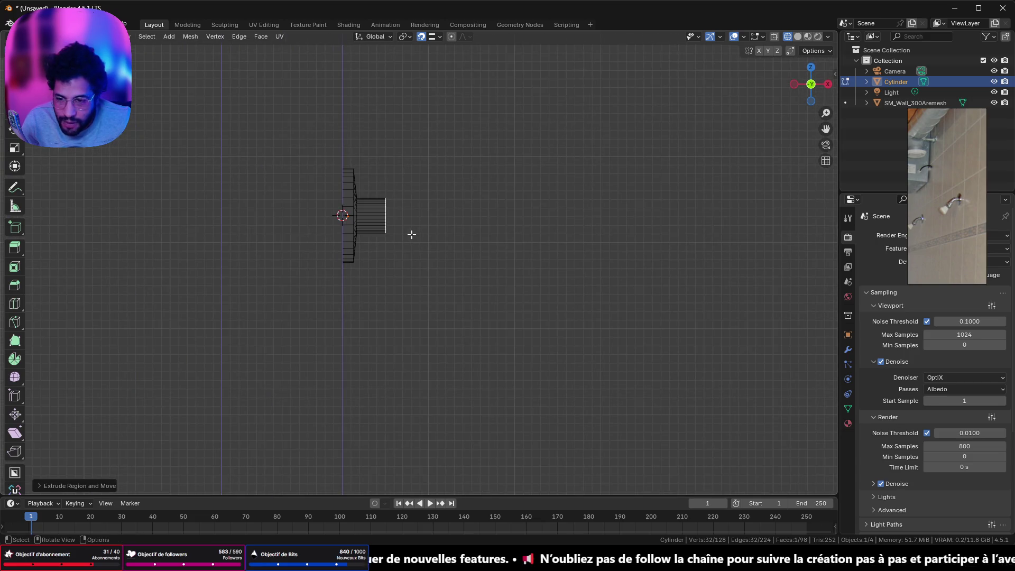
Orbit around the extruded stem to inspect it, then return to Object Mode.
mouse_move(411, 234)
middle_down()
mouse_move(415, 215)
mouse_move(262, 142)
mouse_move(355, 202)
middle_up()
scroll(386, 224, up, 4)
scroll(317, 202, down, 3)
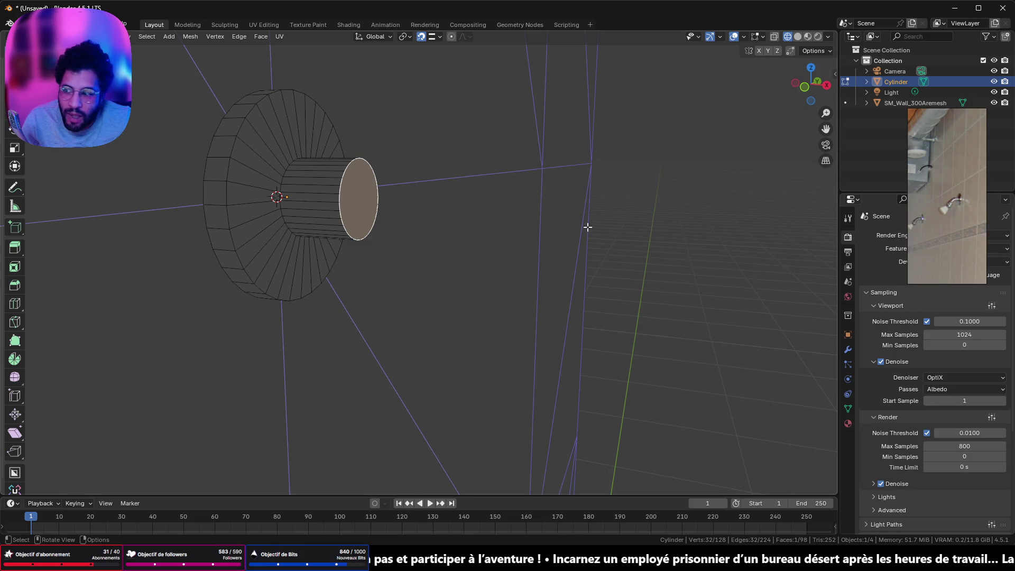
middle_drag(587, 227, 615, 164)
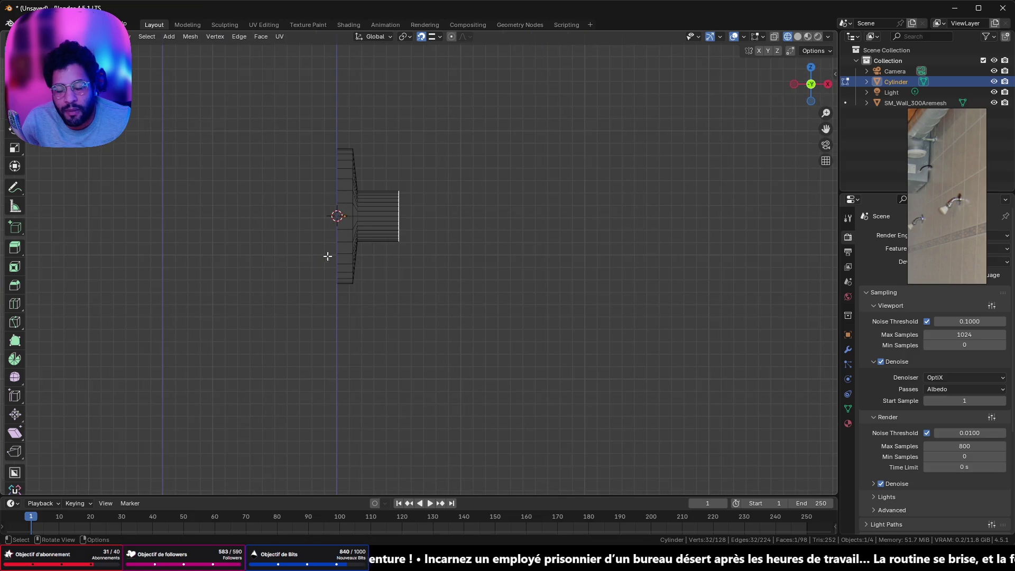
shift+middle_drag(458, 201, 409, 277)
scroll(410, 277, down, 3)
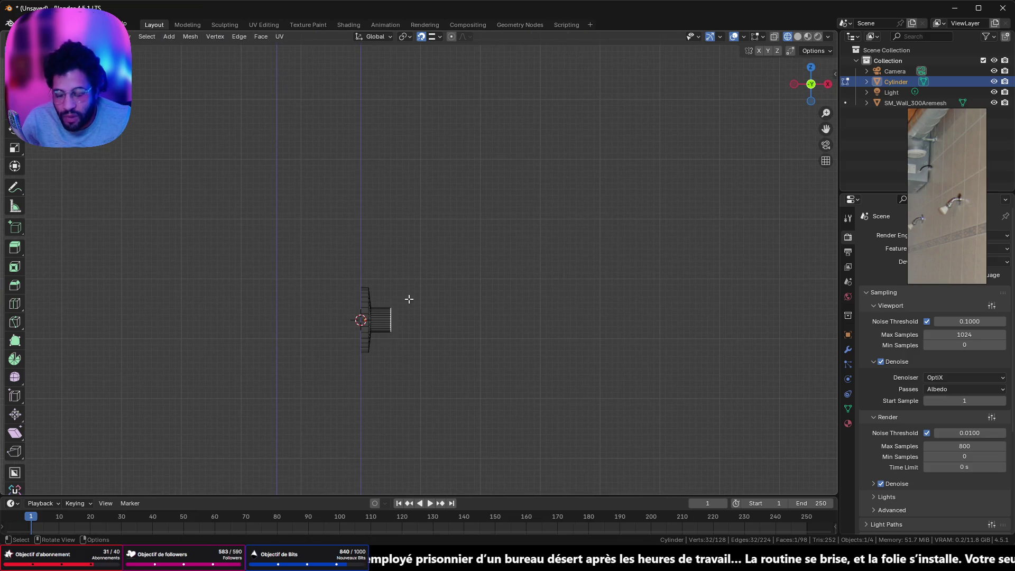
key(Tab)
Raise the object along Z, then set up the Spin tool about the Y axis in side view.
key(g)
key(z)
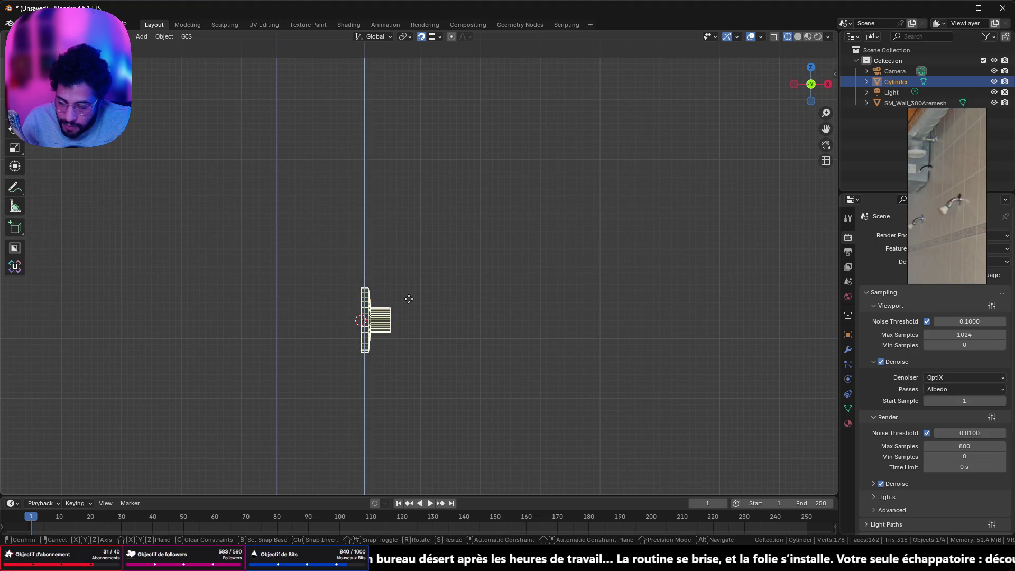
click(410, 250)
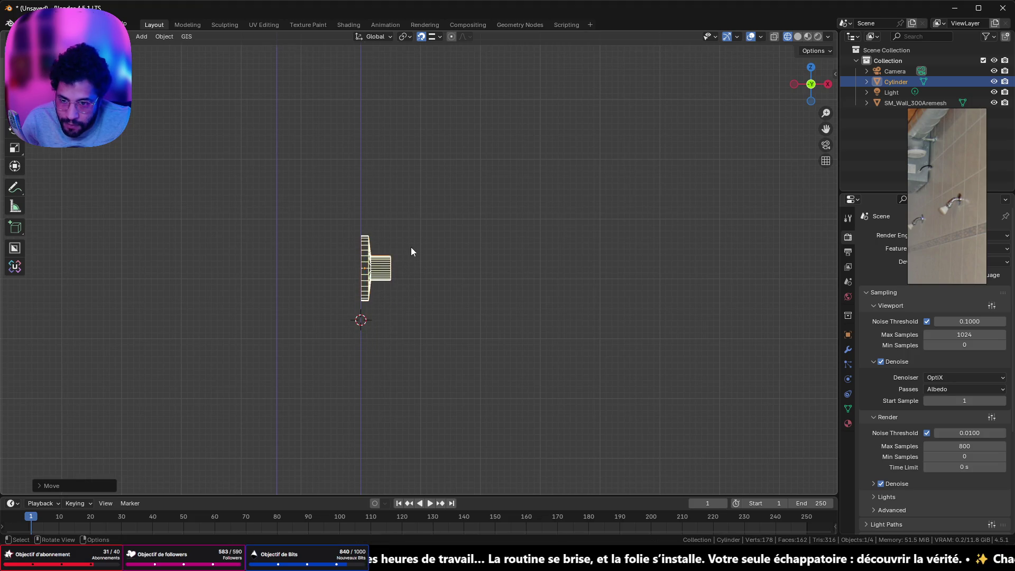
scroll(414, 254, up, 3)
key(Tab)
middle_drag(415, 263, 388, 269)
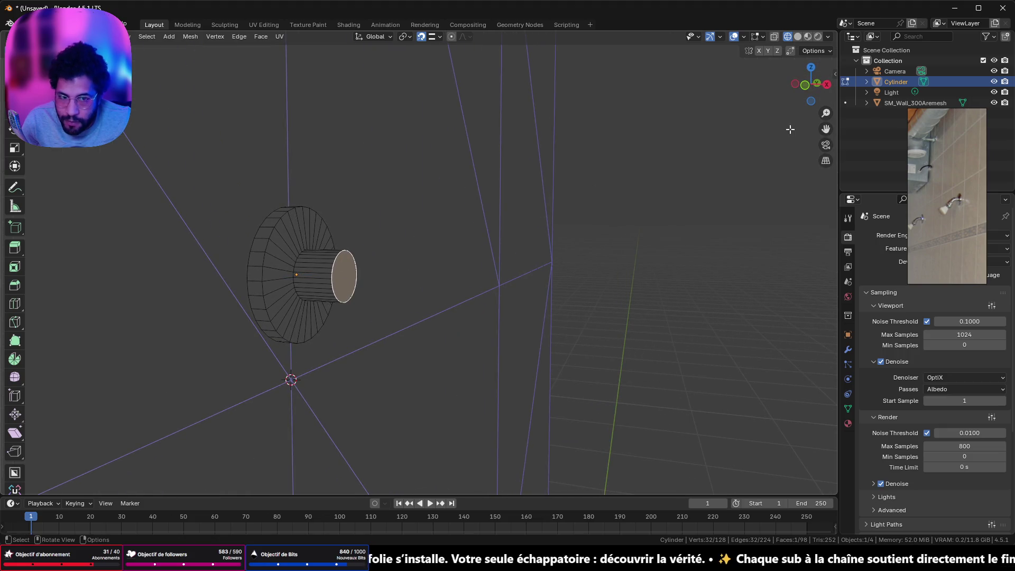
click(804, 91)
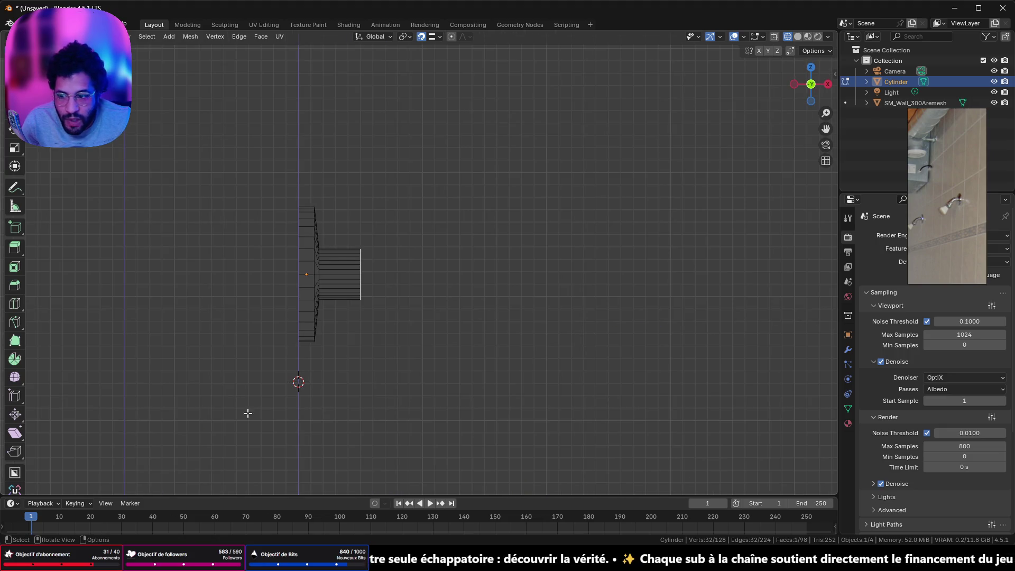
click(15, 359)
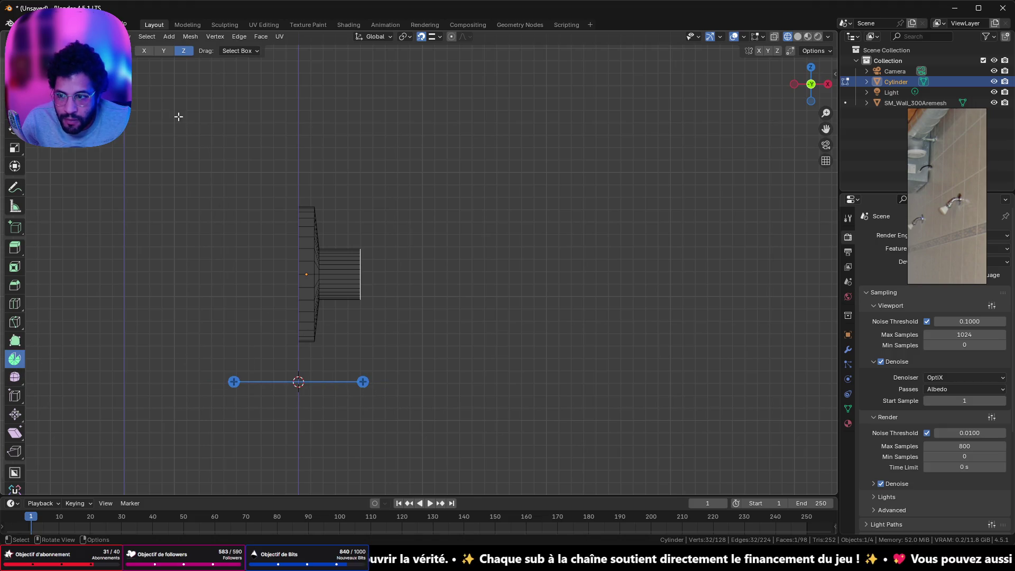
click(163, 52)
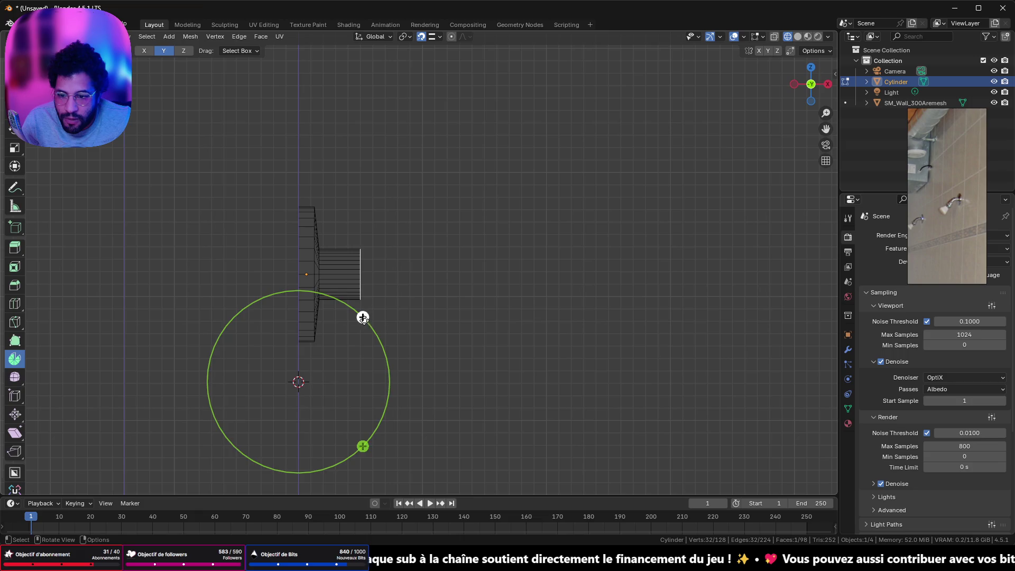
Sweep the pipe end into a trial arc, then undo it to keep the straight stem.
drag(363, 317, 404, 399)
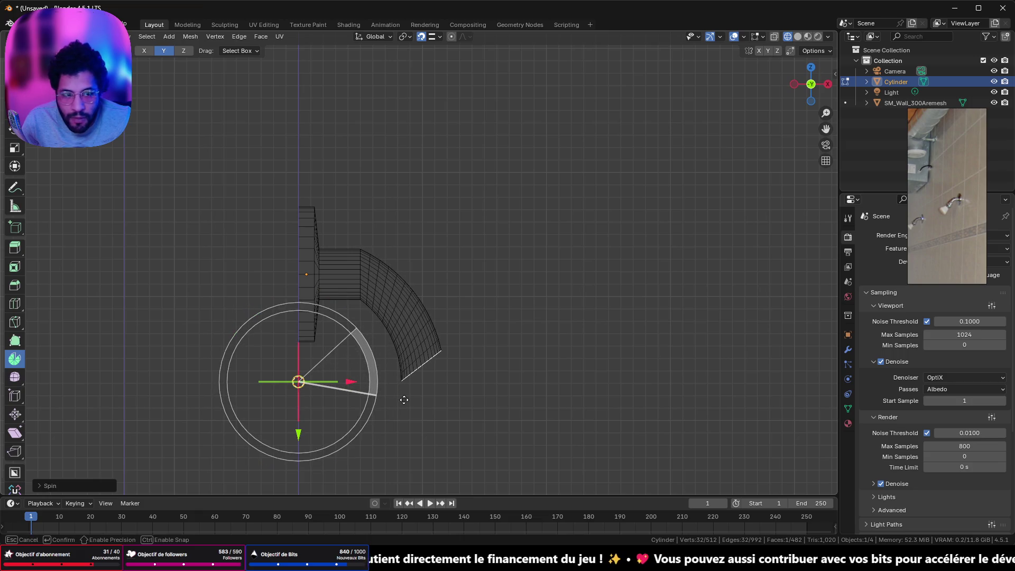
mouse_move(404, 401)
mouse_down()
mouse_move(400, 161)
mouse_move(442, 450)
mouse_move(445, 437)
mouse_up()
key(g)
key(Escape)
key(ctrl+z)
key(ctrl+z)
key(ctrl+z)
key(ctrl+z)
key(ctrl+z)
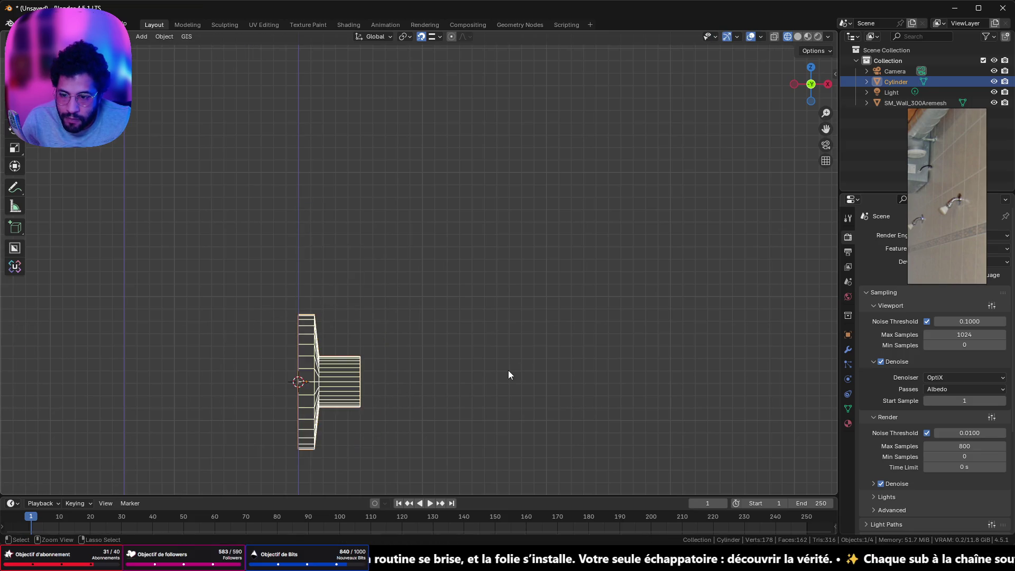
mouse_move(480, 372)
middle_down()
mouse_move(279, 174)
mouse_move(105, 159)
middle_up()
Place the 3D cursor pivot on a single vertex of the pipe's cap rim.
key(Tab)
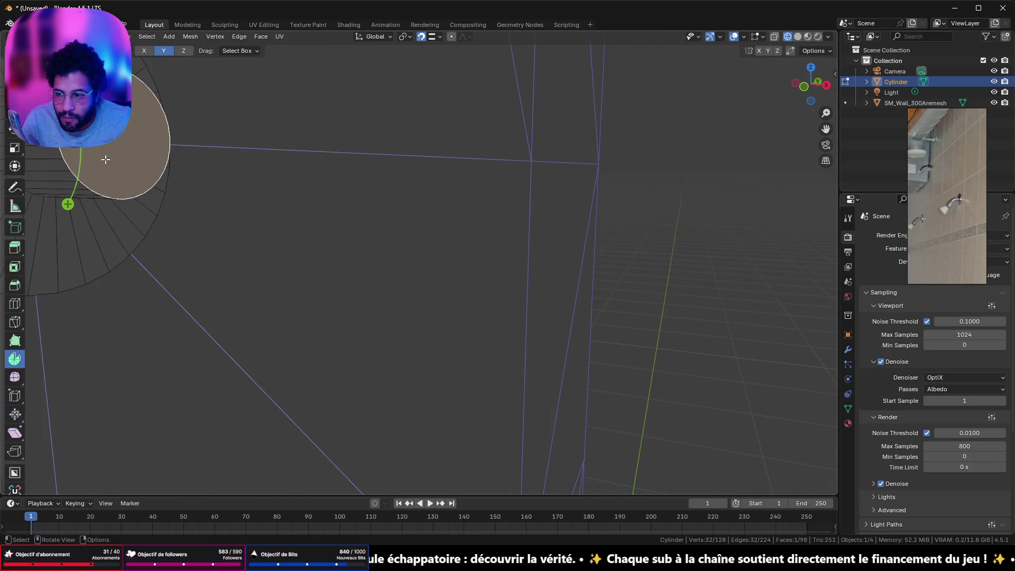
key(1)
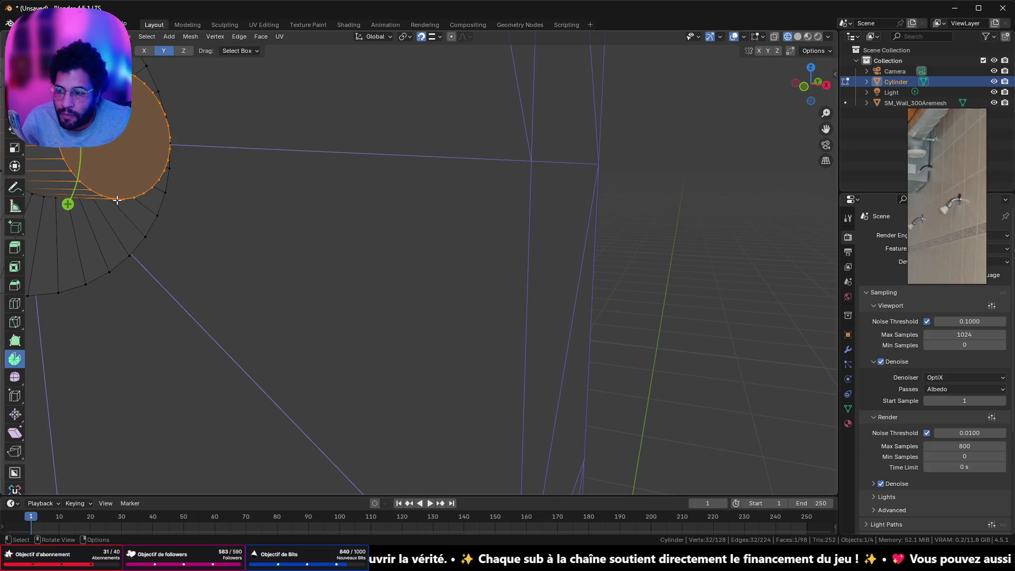
click(124, 203)
click(804, 86)
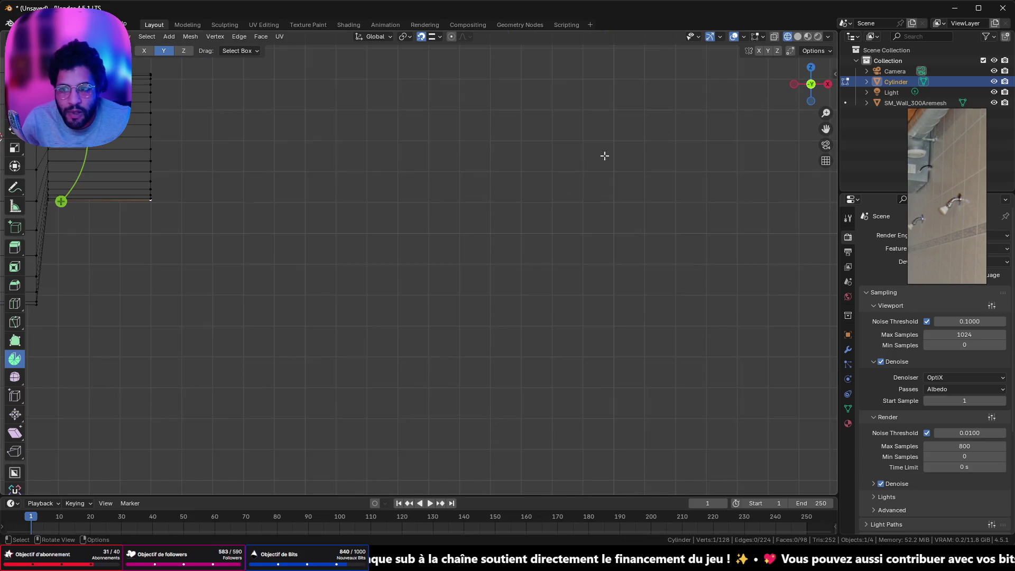
shift+middle_drag(347, 182, 367, 211)
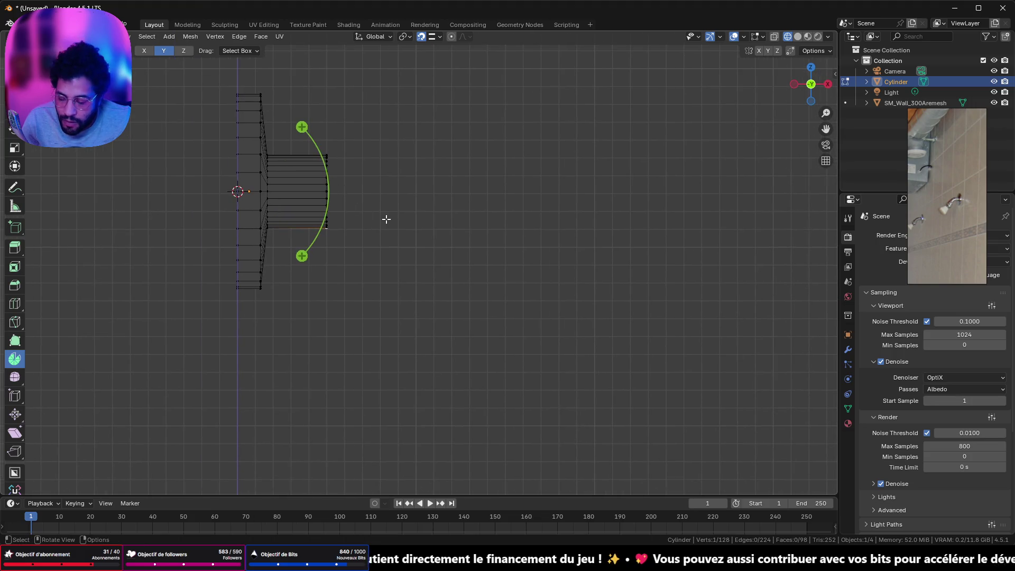
key(shift+s)
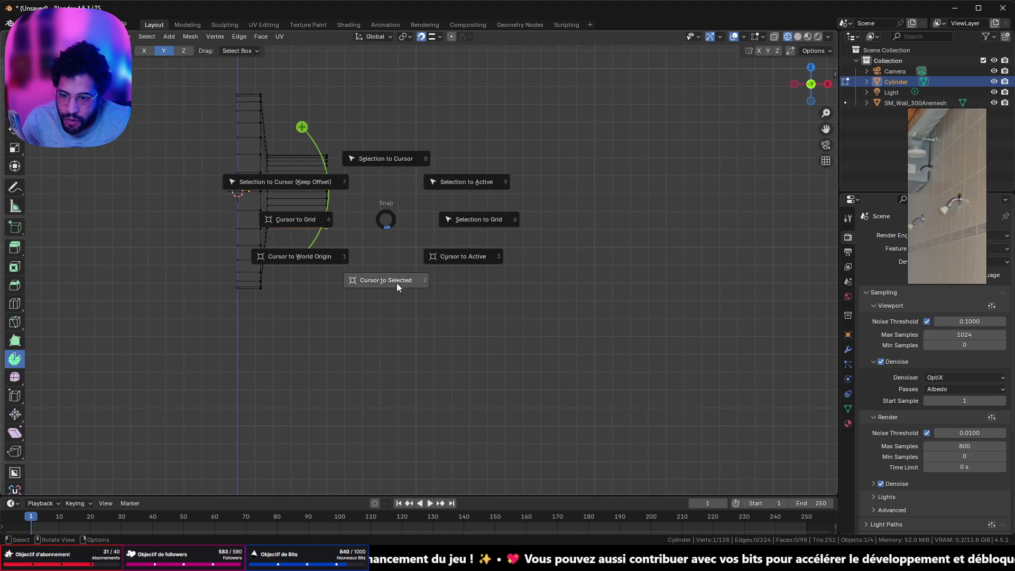
click(397, 288)
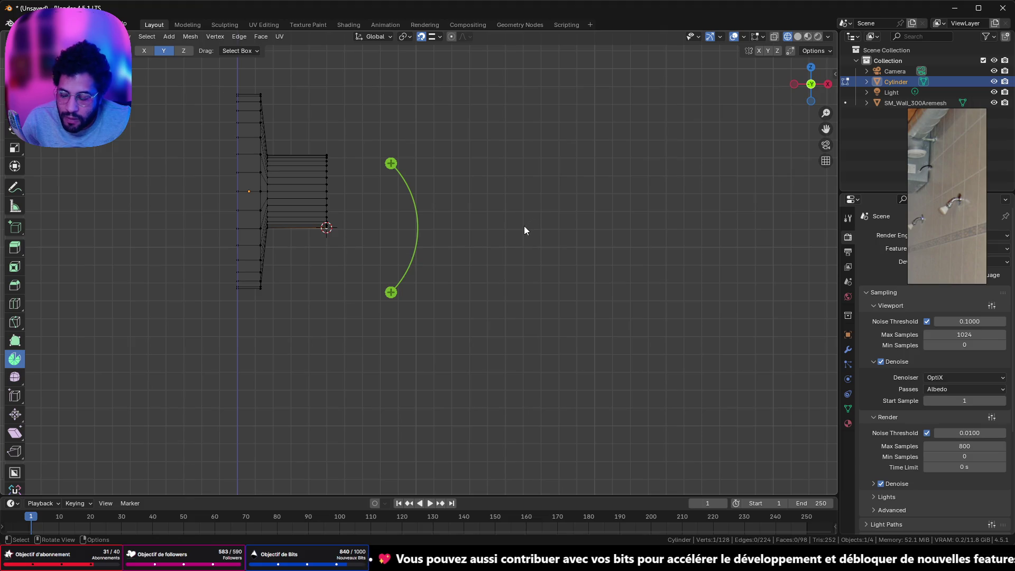
Reposition the object, then spin the end cap face around the pivot into a curved elbow.
key(Tab)
key(g)
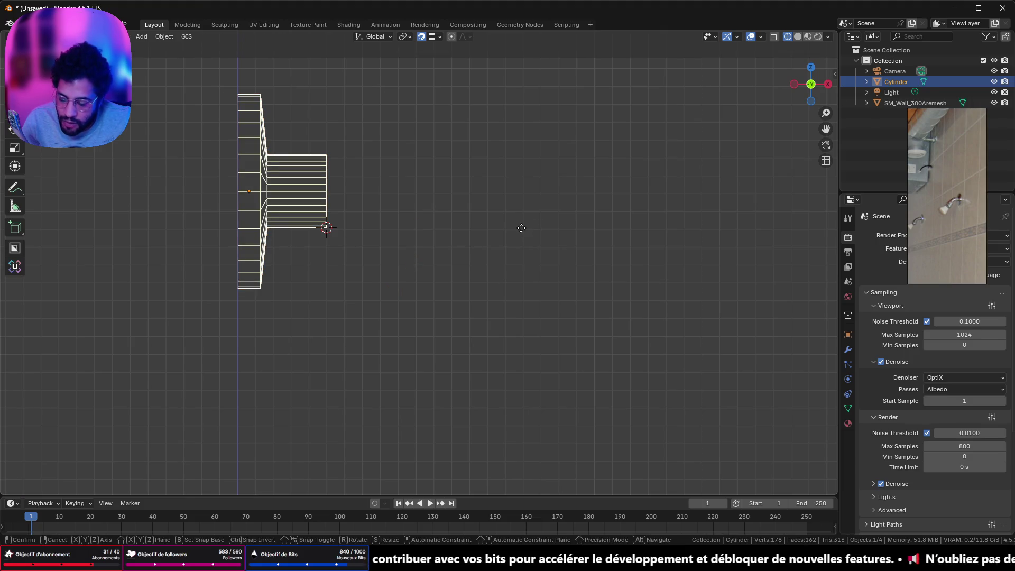
click(525, 198)
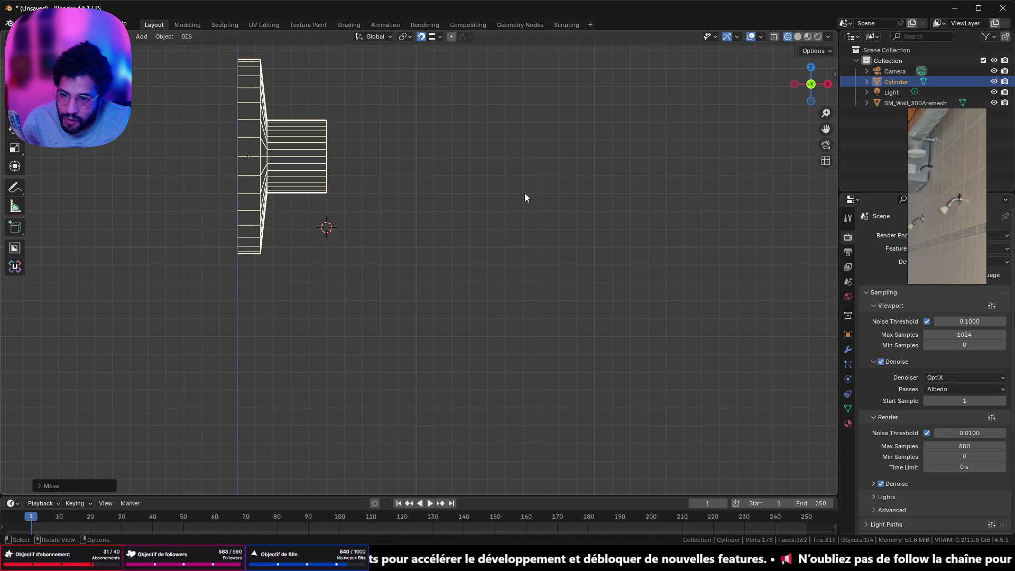
key(Tab)
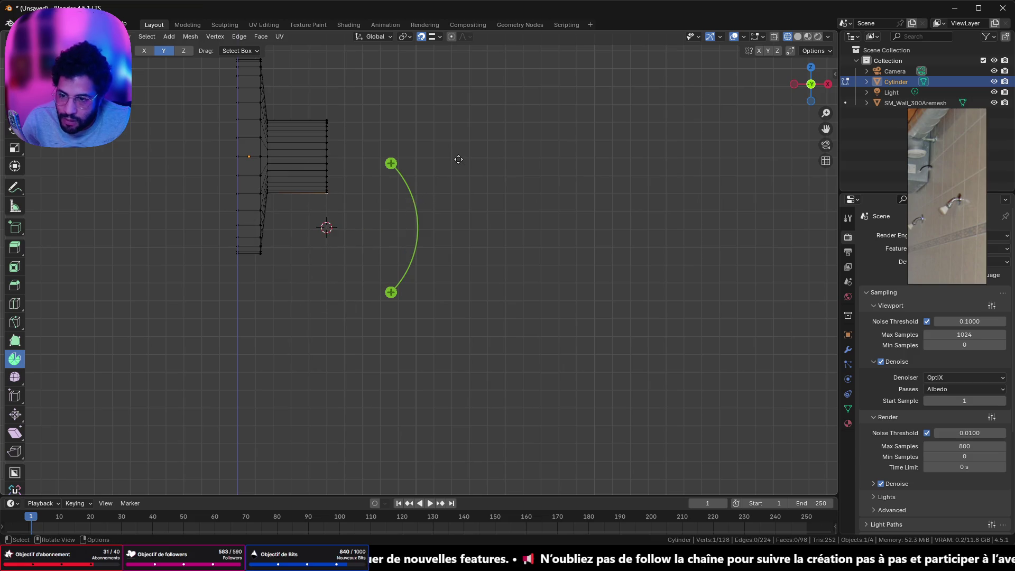
middle_drag(459, 160, 218, 119)
click(319, 146)
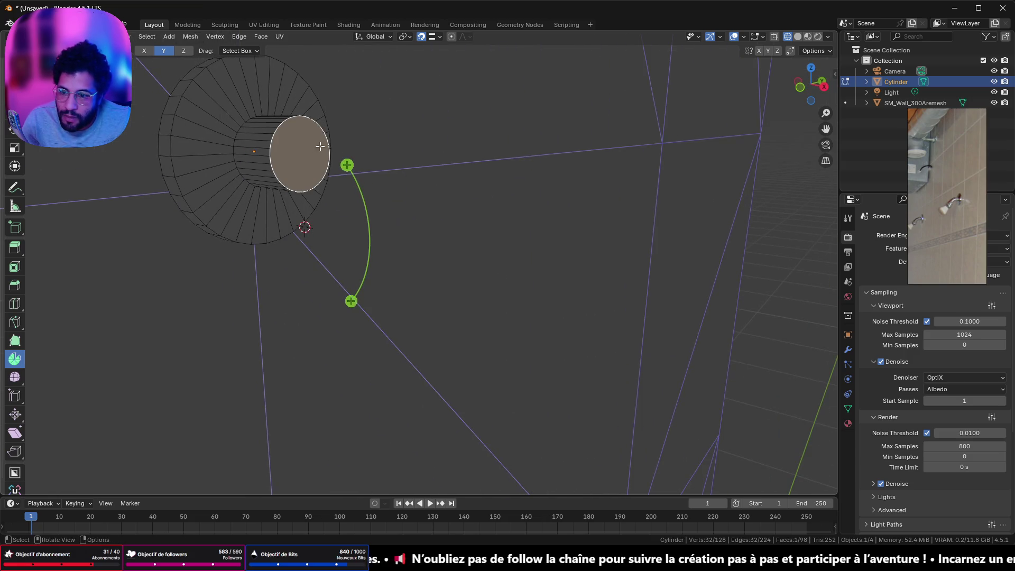
click(800, 87)
mouse_move(389, 163)
mouse_down()
mouse_move(428, 292)
mouse_move(444, 293)
mouse_up()
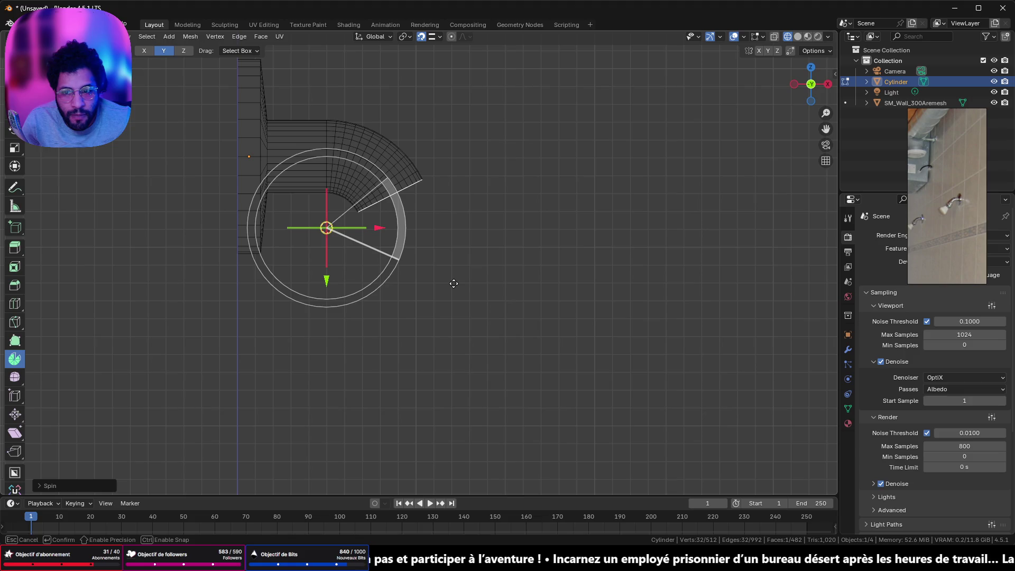
drag(456, 285, 469, 273)
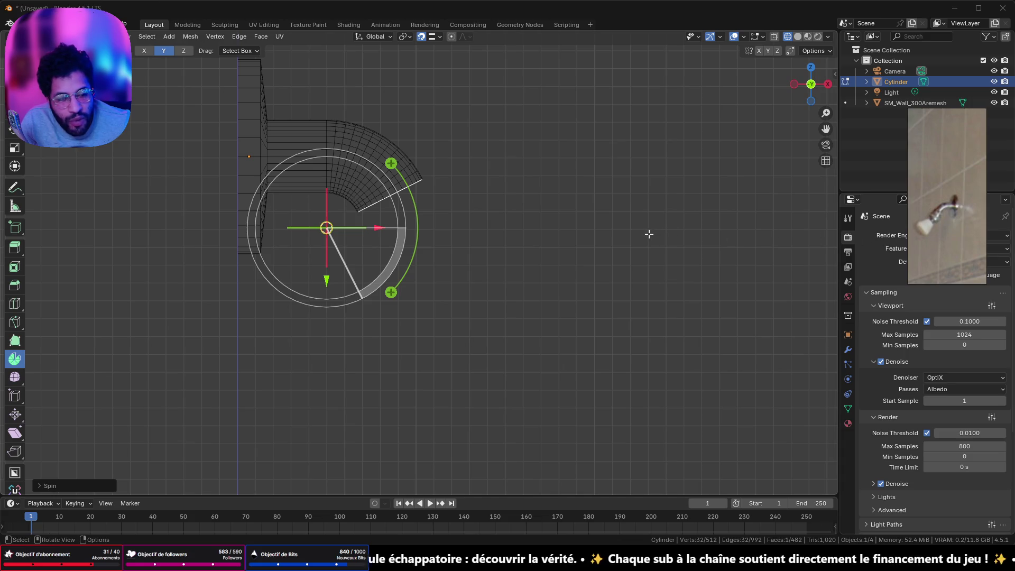
scroll(562, 233, down, 3)
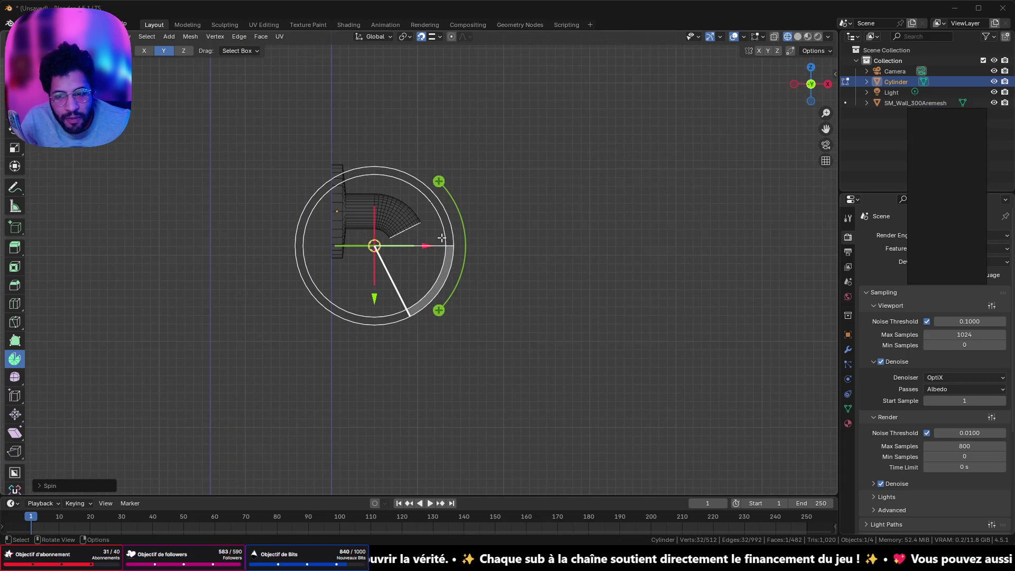
Rearrange the PureRef board so the chrome shower-arm close-up sits beside the bent pipe model.
click(945, 212)
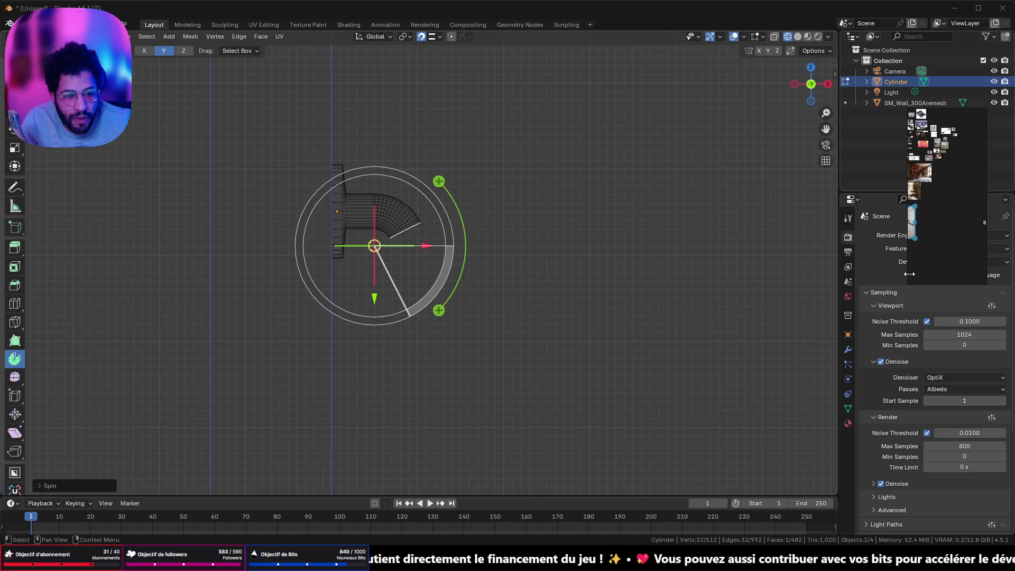
drag(910, 273, 607, 274)
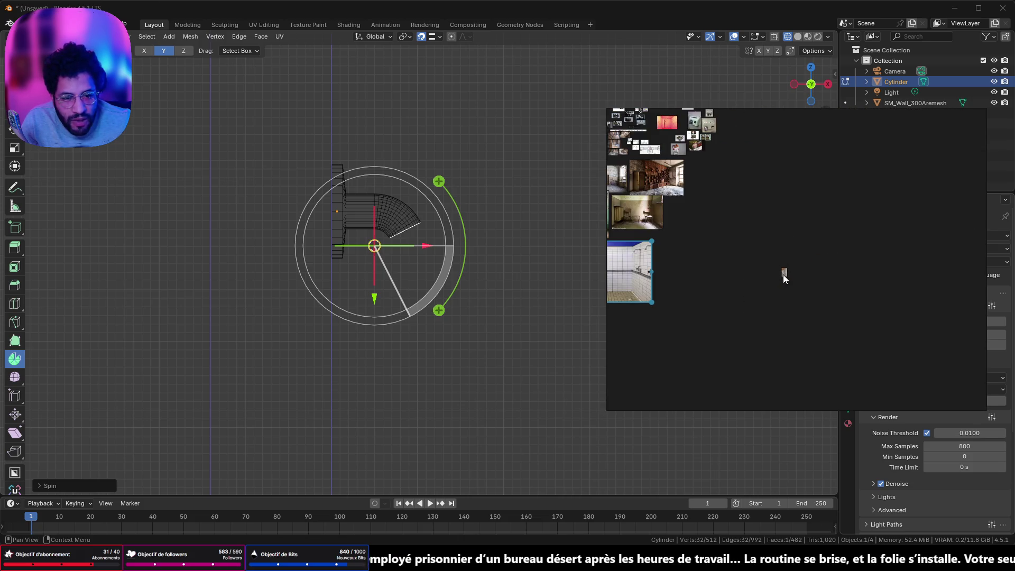
mouse_move(782, 275)
mouse_down()
mouse_move(669, 247)
mouse_move(919, 279)
mouse_up()
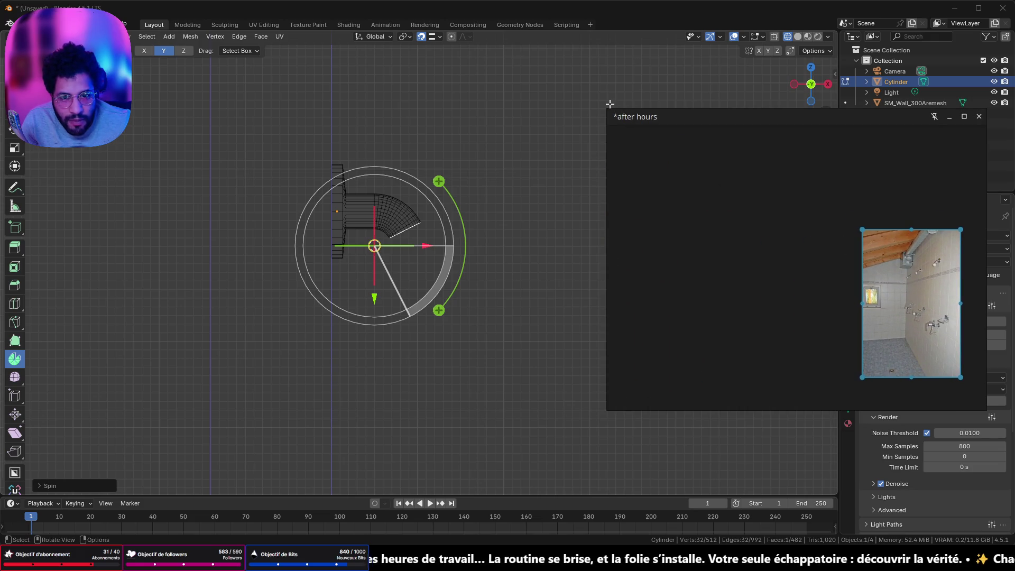
drag(605, 109, 902, 214)
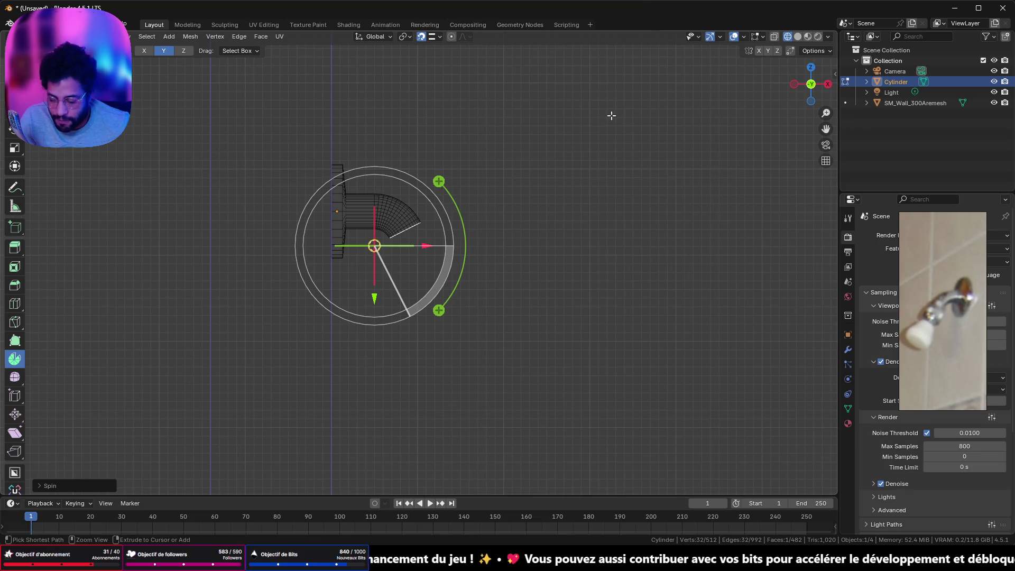
Undo the earlier bend and lower the whole mesh slightly along Z before re-entering Edit Mode.
key(ctrl+z)
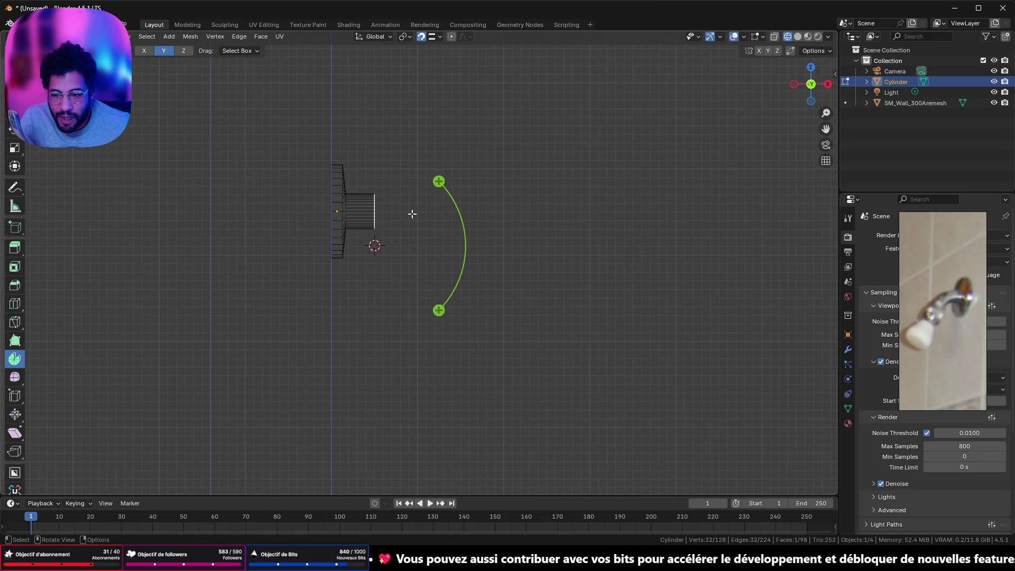
key(Tab)
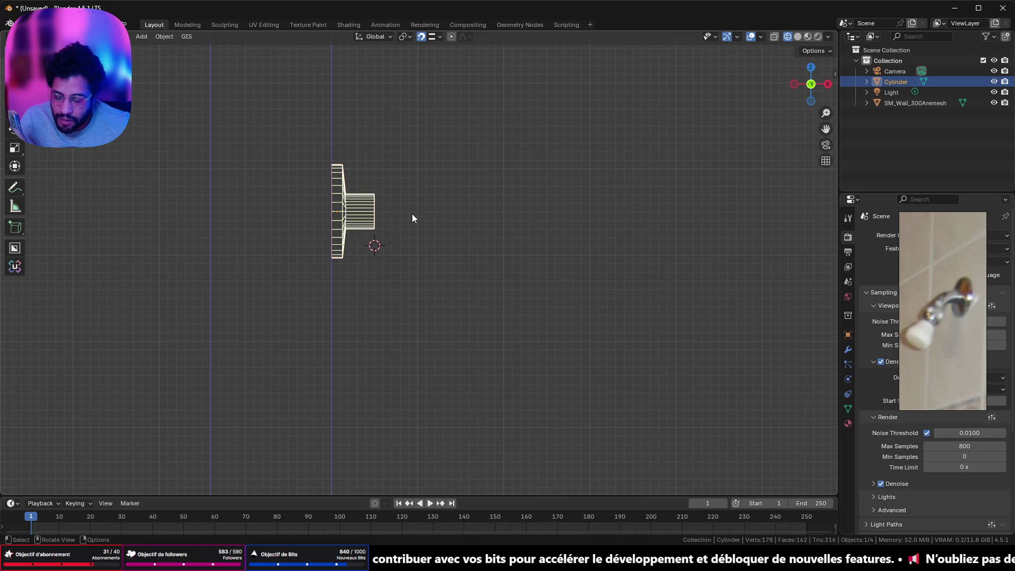
key(g)
key(z)
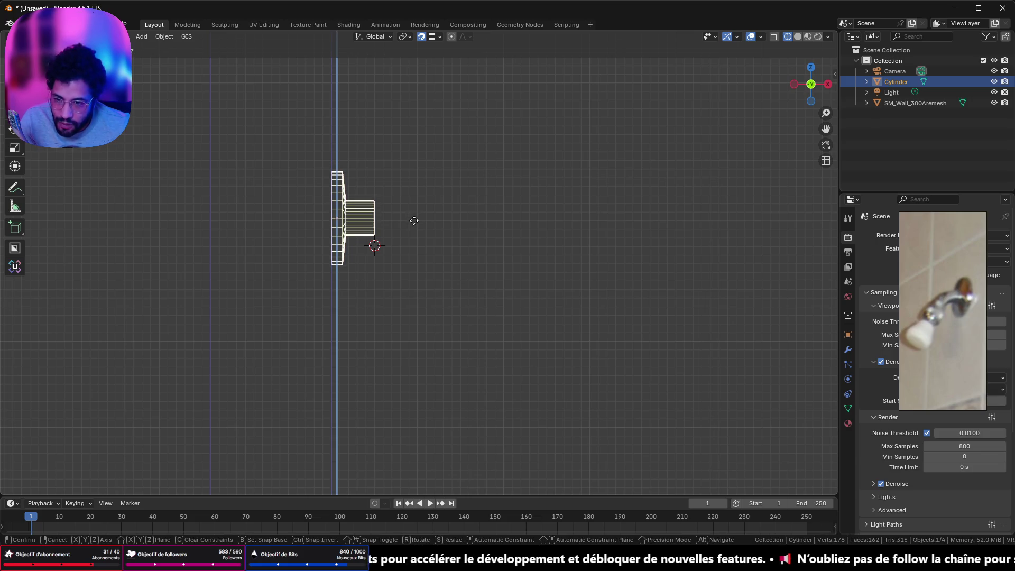
click(415, 221)
key(Tab)
Spin the pipe's end loop around the pivot into a -50° bend and expand the Spin operator panel.
drag(450, 189, 480, 261)
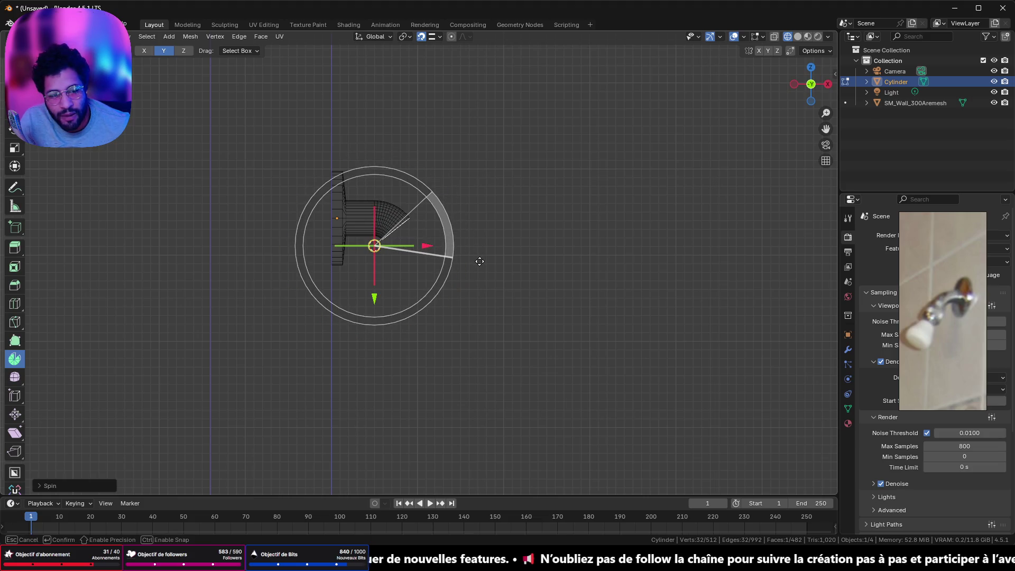
drag(479, 261, 479, 262)
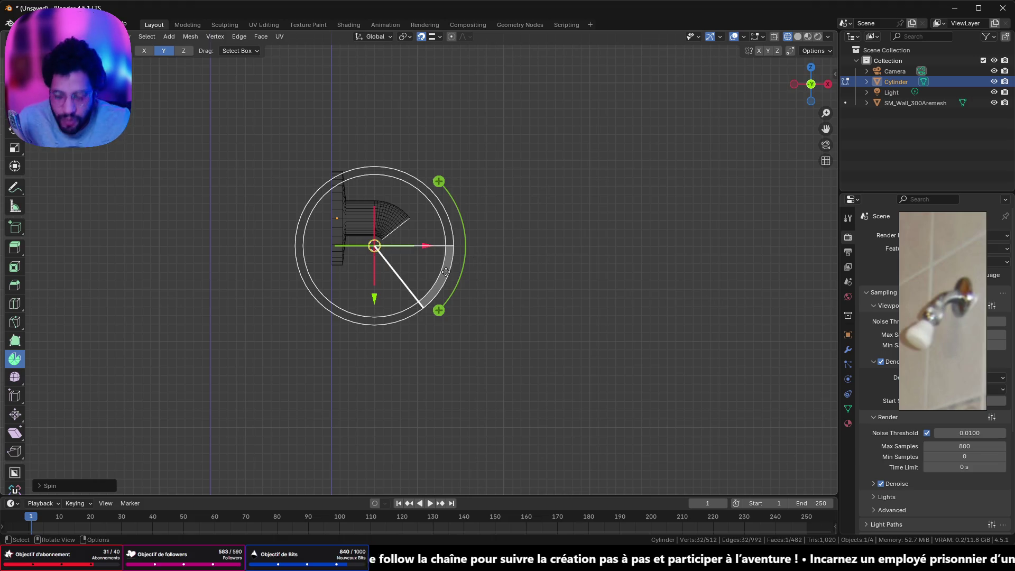
key(ctrl+z)
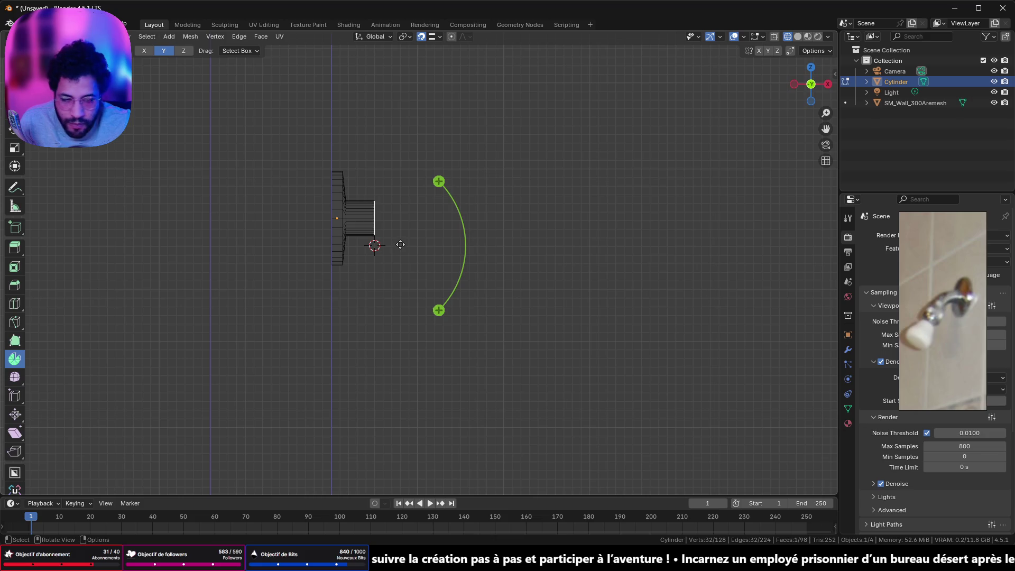
drag(425, 226, 475, 252)
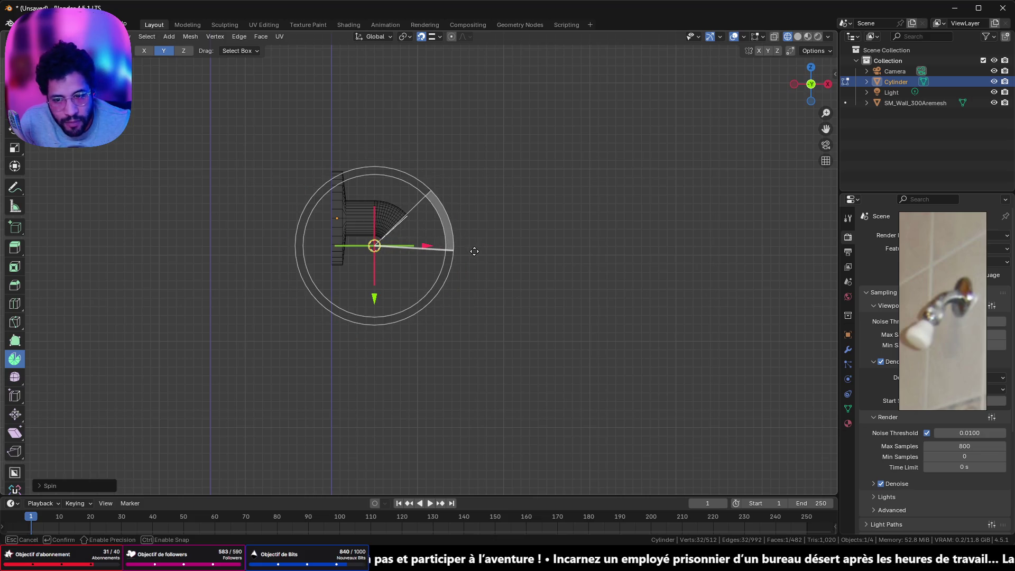
drag(475, 251, 476, 255)
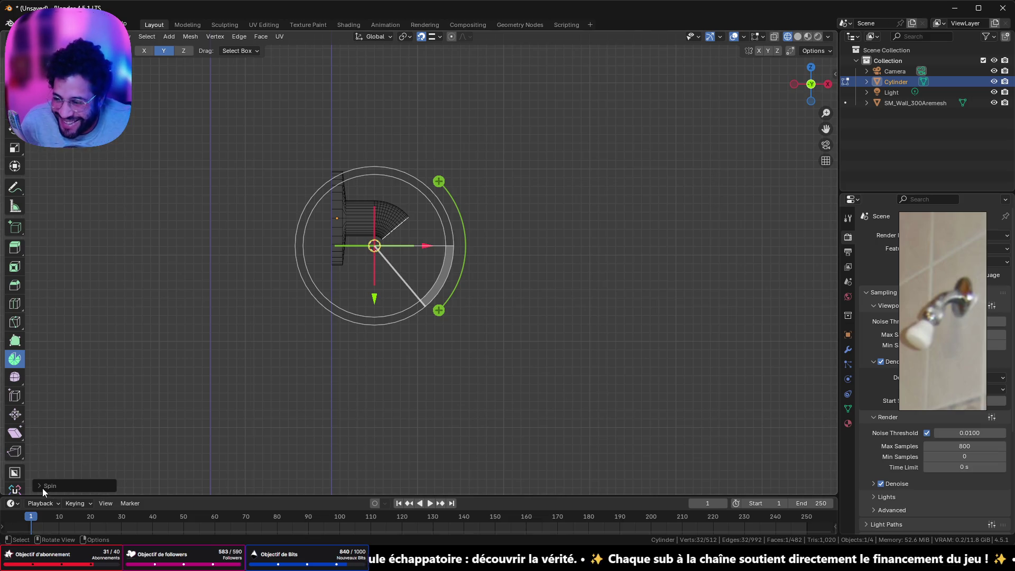
scroll(300, 345, up, 5)
scroll(148, 474, up, 2)
click(47, 486)
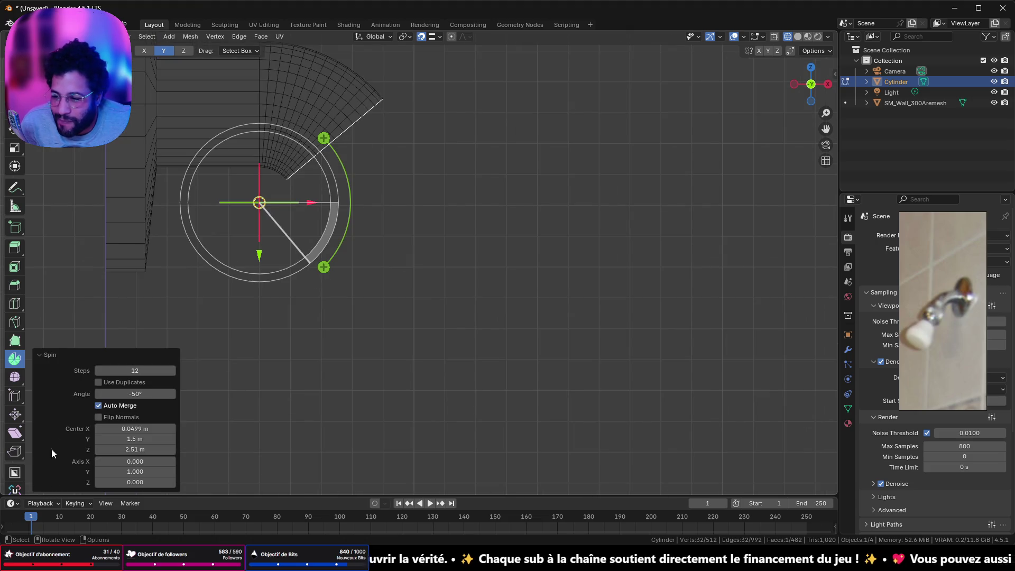
Set the Spin bend to 6 steps over -50° and check the elbow from several angles.
drag(103, 371, 97, 374)
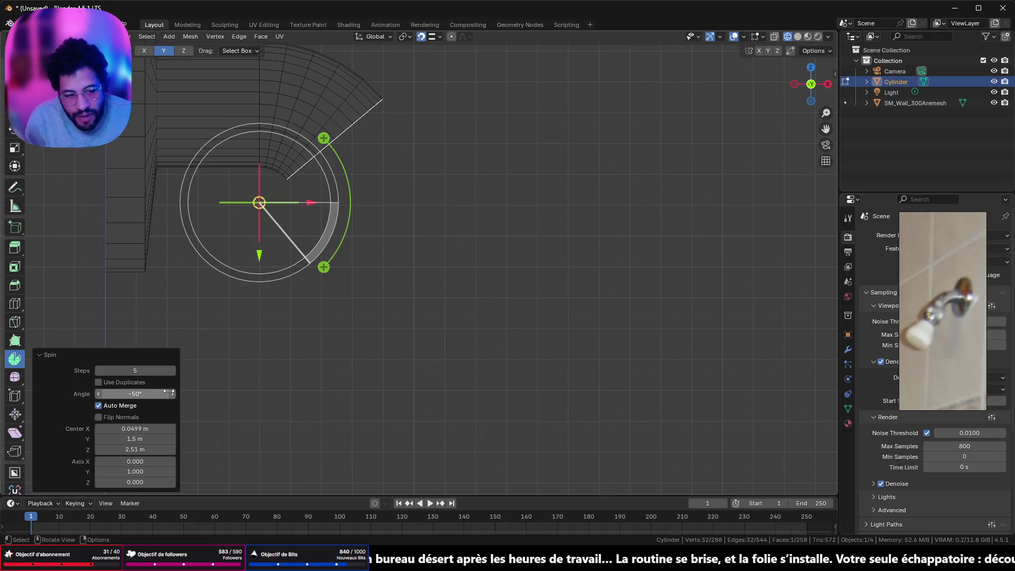
click(173, 370)
mouse_move(423, 217)
shift+middle_down()
mouse_move(465, 265)
mouse_move(513, 274)
shift+middle_up()
mouse_move(480, 305)
middle_down()
mouse_move(454, 279)
mouse_move(238, 272)
mouse_move(507, 265)
mouse_move(663, 222)
middle_up()
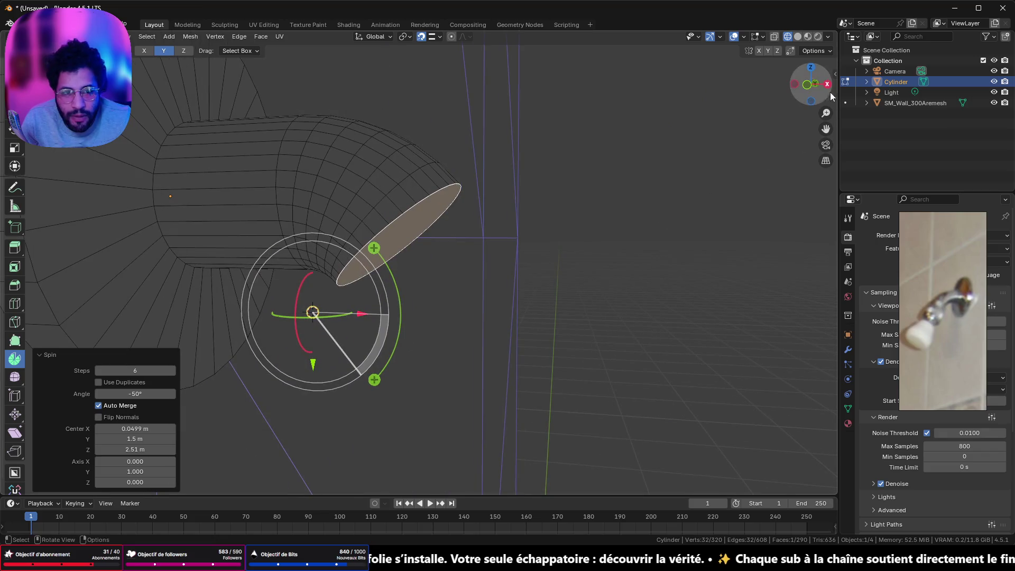
middle_drag(513, 334, 329, 207)
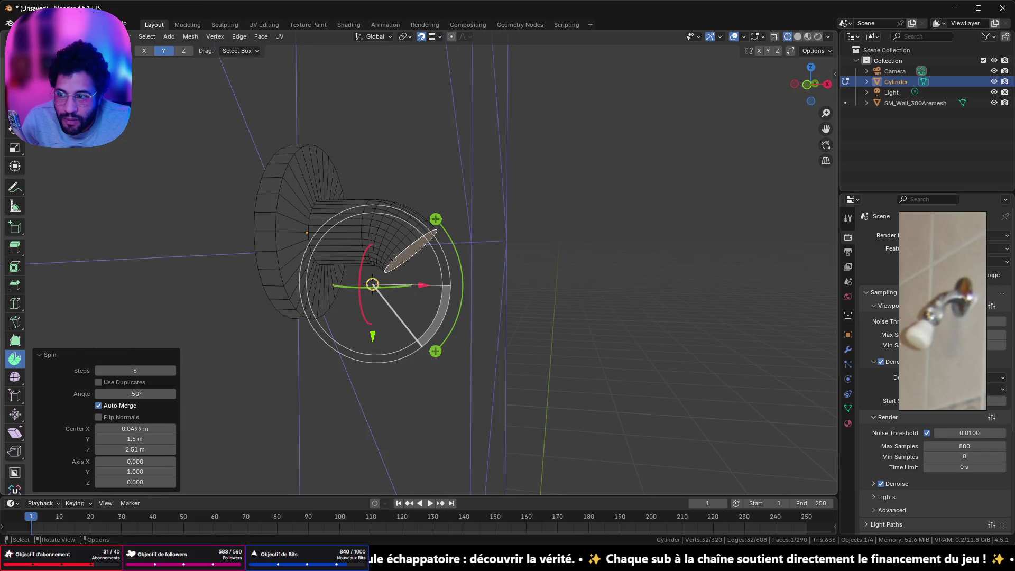
mouse_move(371, 283)
middle_down()
mouse_move(429, 220)
mouse_move(397, 290)
mouse_move(478, 233)
middle_up()
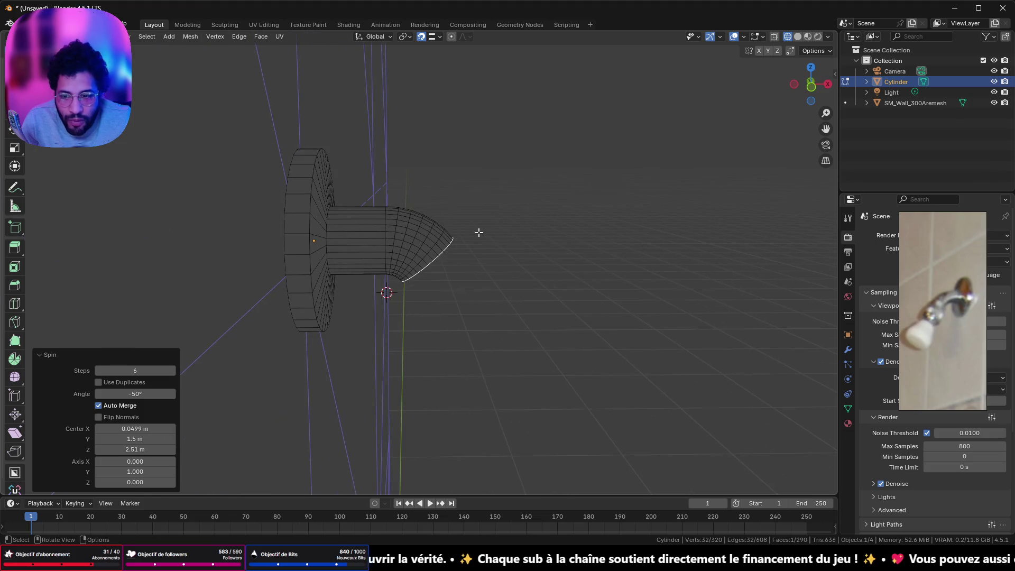
Extrude the end loop into a straight section past the elbow and widen its tip by about 1.2.
key(e)
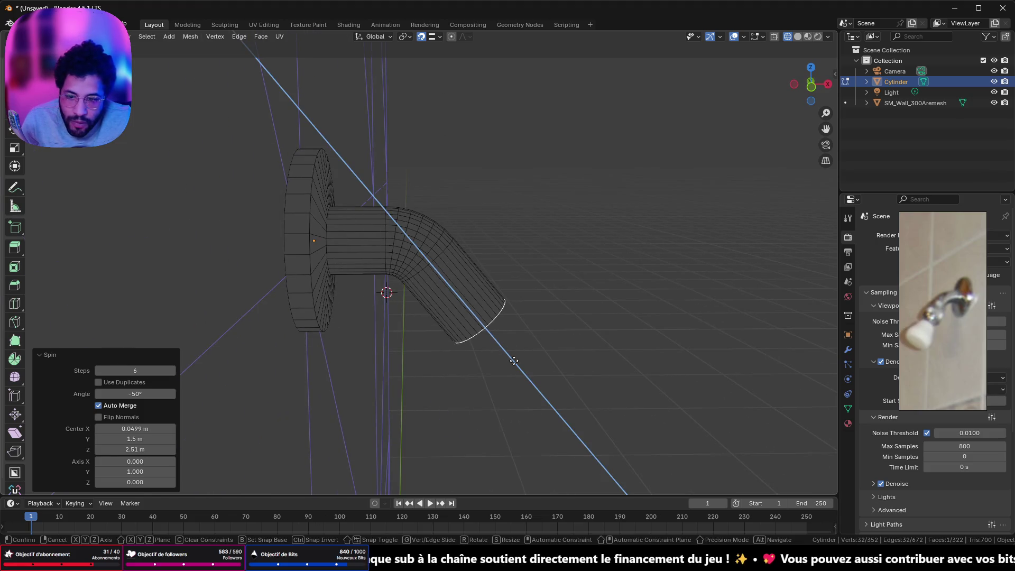
click(515, 360)
mouse_move(582, 345)
middle_down()
mouse_move(531, 283)
mouse_move(555, 327)
mouse_move(542, 307)
mouse_move(551, 317)
middle_up()
key(s)
click(563, 305)
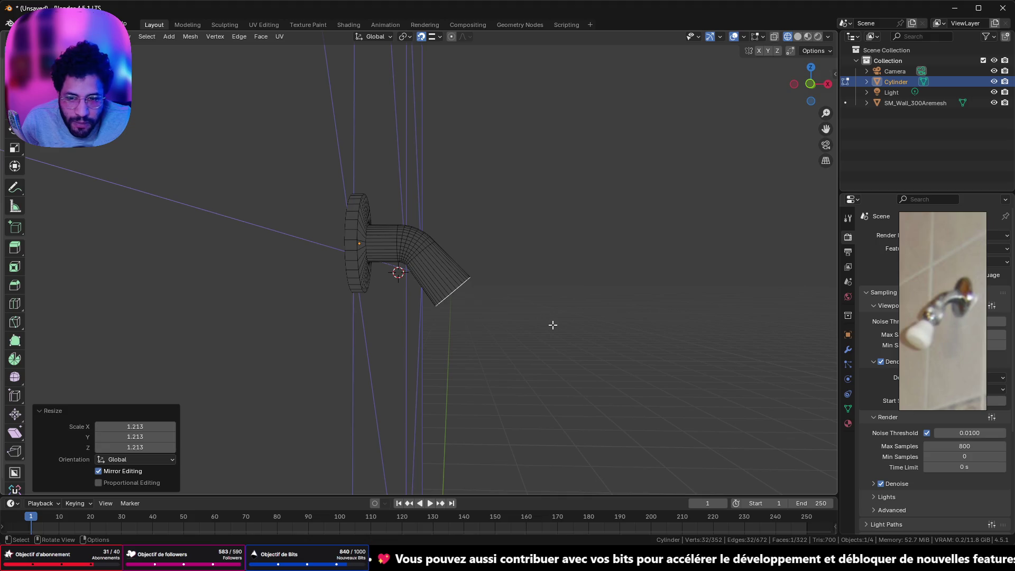
Add a tiny extrusion at the tip to form a thin end ring and select its face loop.
key(e)
click(552, 324)
scroll(553, 302, up, 1)
scroll(553, 302, up, 2)
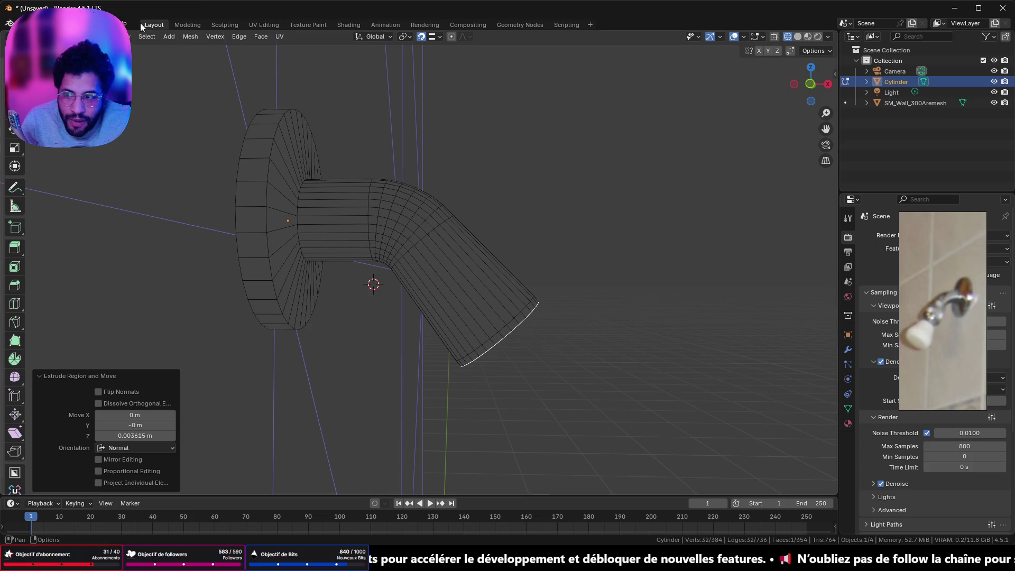
click(497, 336)
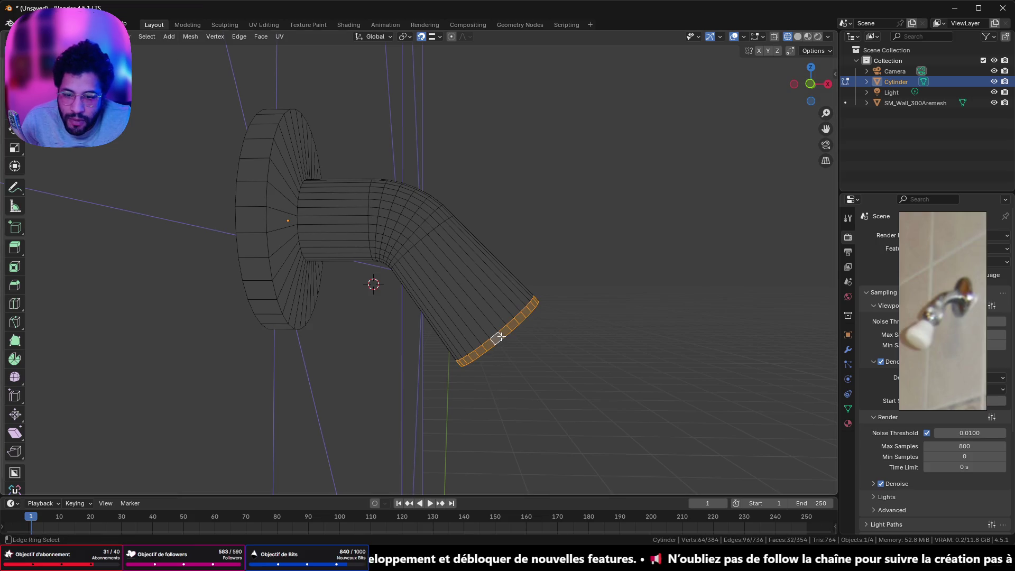
Extrude the end face ring outward along its normals so it forms a raised lip.
key(alt+e)
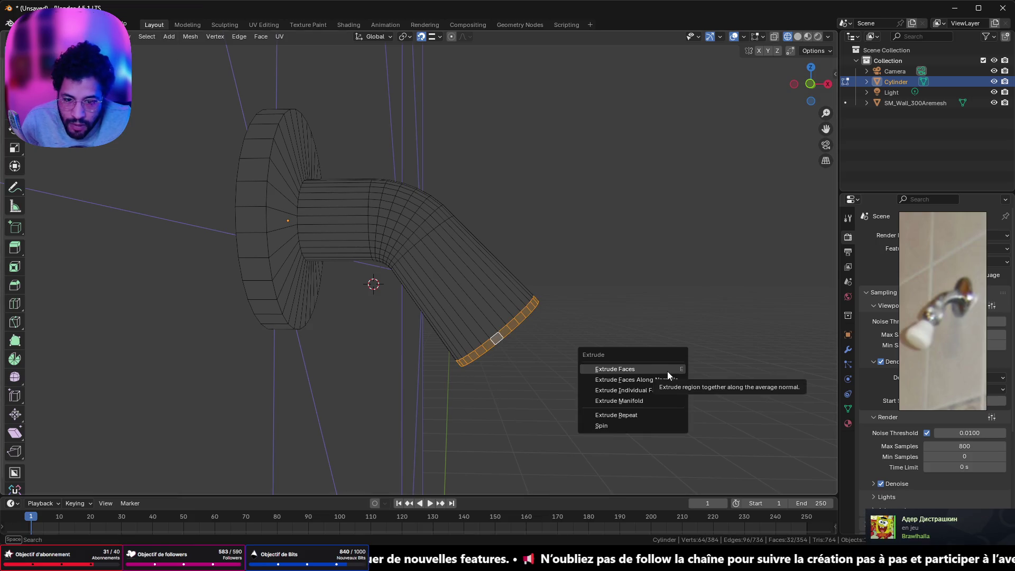
click(666, 371)
click(672, 372)
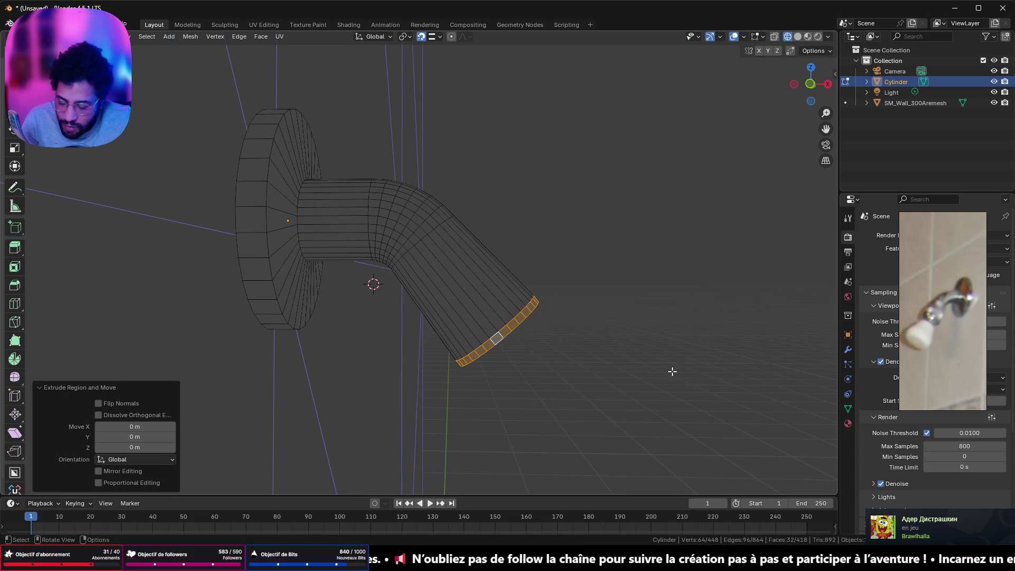
key(alt+e)
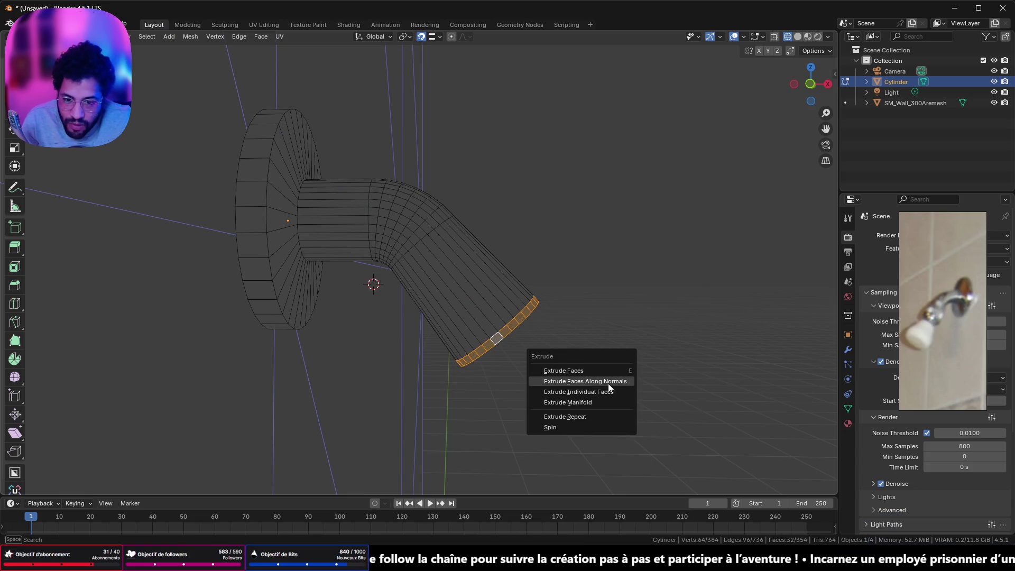
click(608, 382)
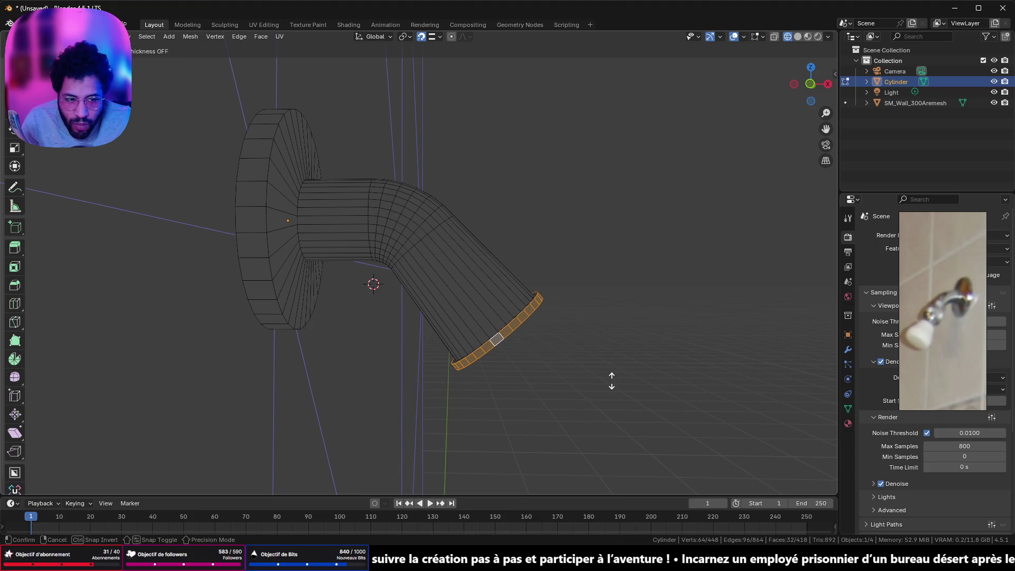
click(612, 381)
Inspect the thickened rim from several angles, briefly checking a single rim face.
mouse_move(614, 377)
middle_down()
mouse_move(632, 325)
mouse_move(516, 276)
middle_up()
scroll(517, 277, up, 3)
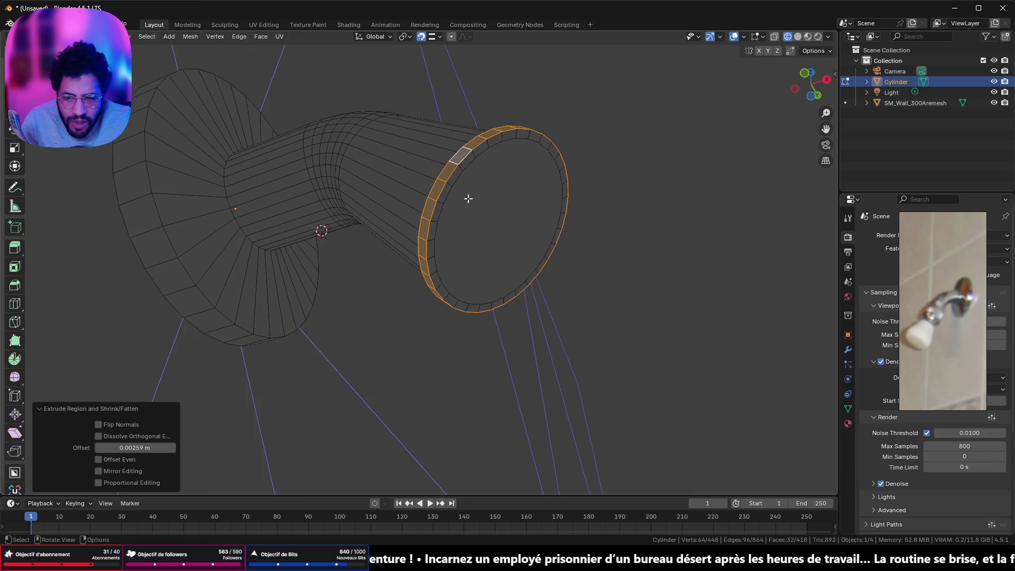
click(458, 173)
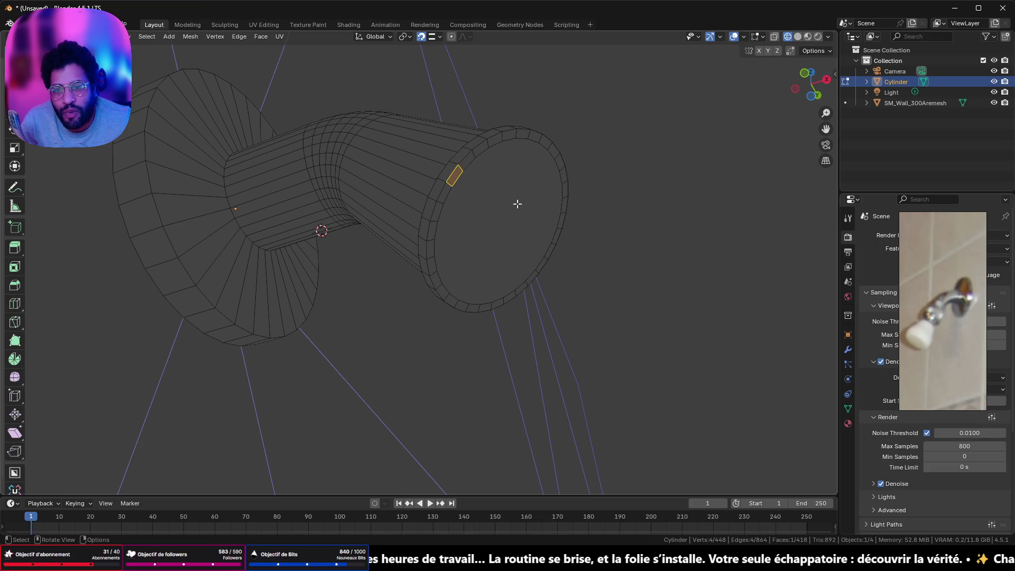
click(476, 162)
mouse_move(476, 162)
middle_down()
mouse_move(498, 265)
mouse_move(475, 227)
middle_up()
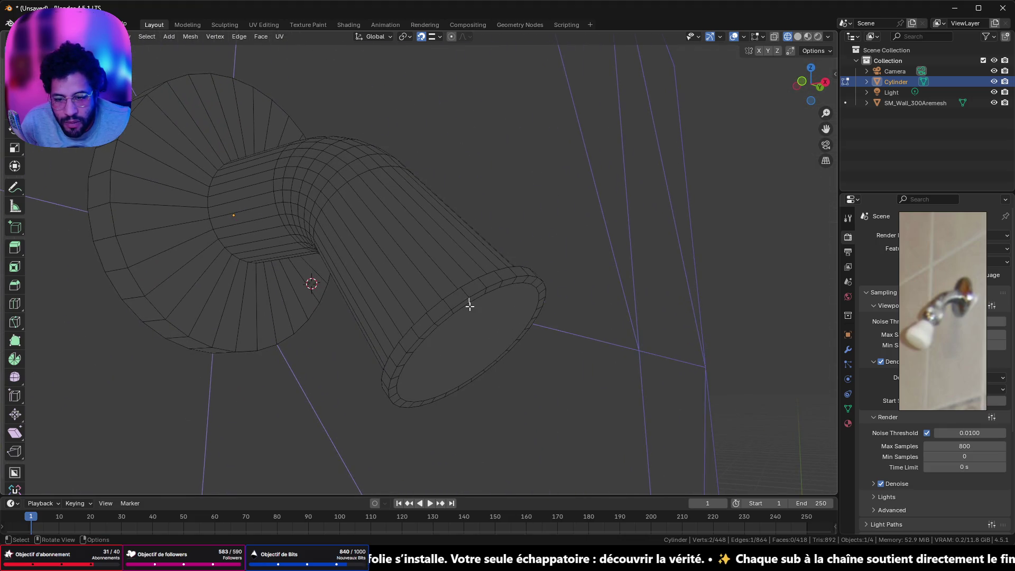
Dissolve the edges around the end cap so the rim merges into one flat face.
middle_drag(469, 306, 397, 235)
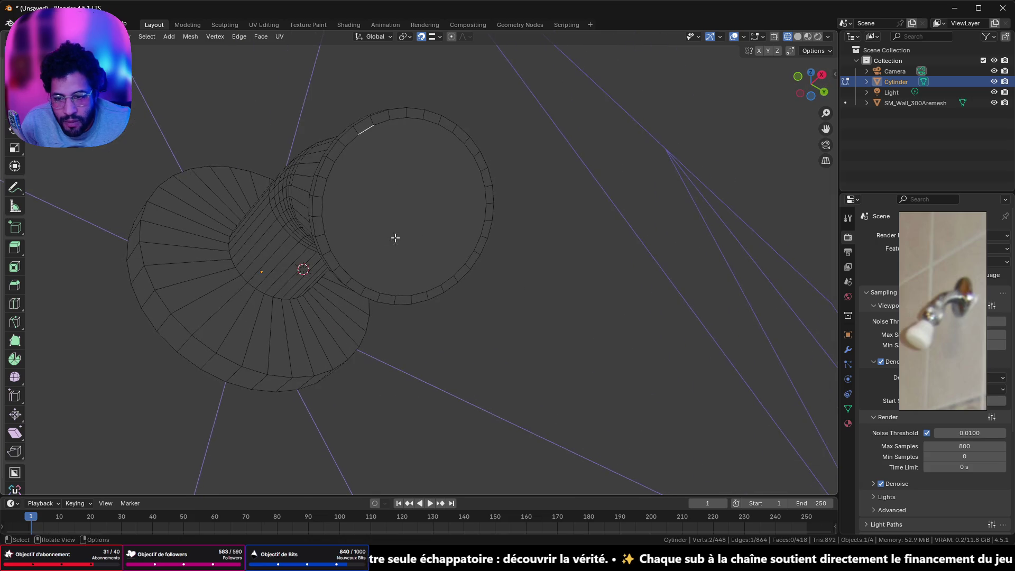
alt+click(323, 193)
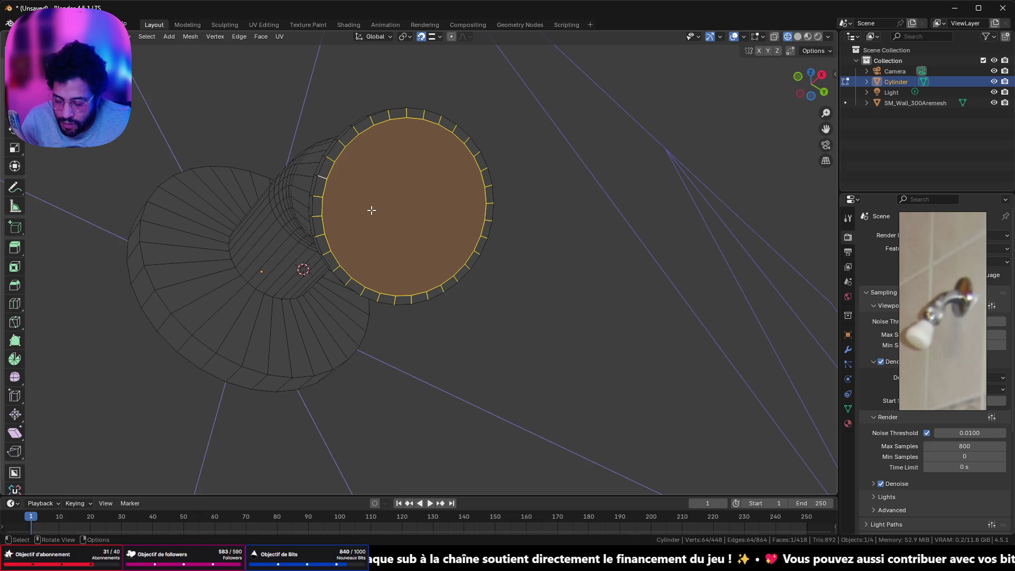
key(x)
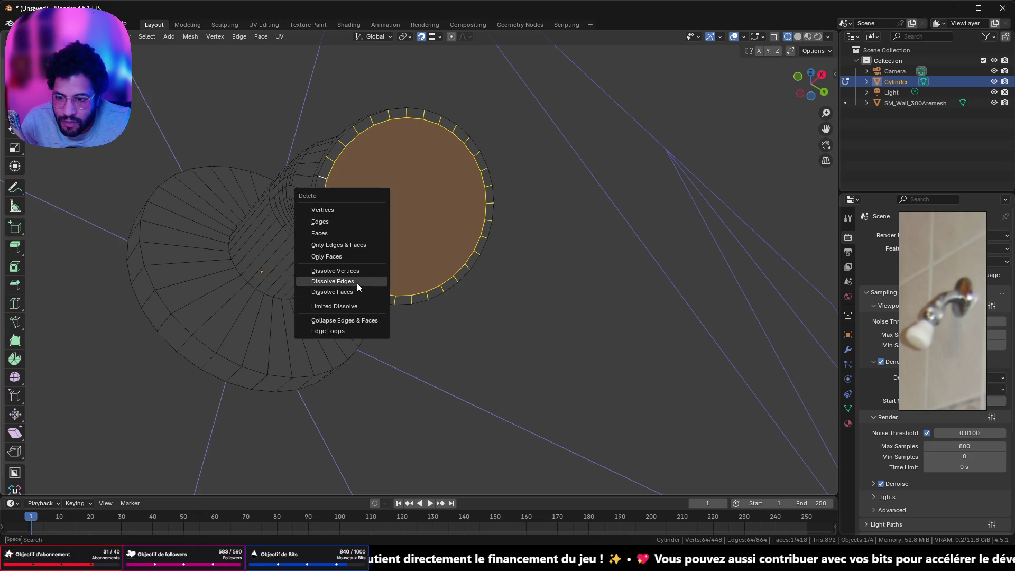
click(358, 283)
middle_drag(358, 283, 429, 290)
Reselect the new flat end cap face and switch to a straight-on front view.
key(b)
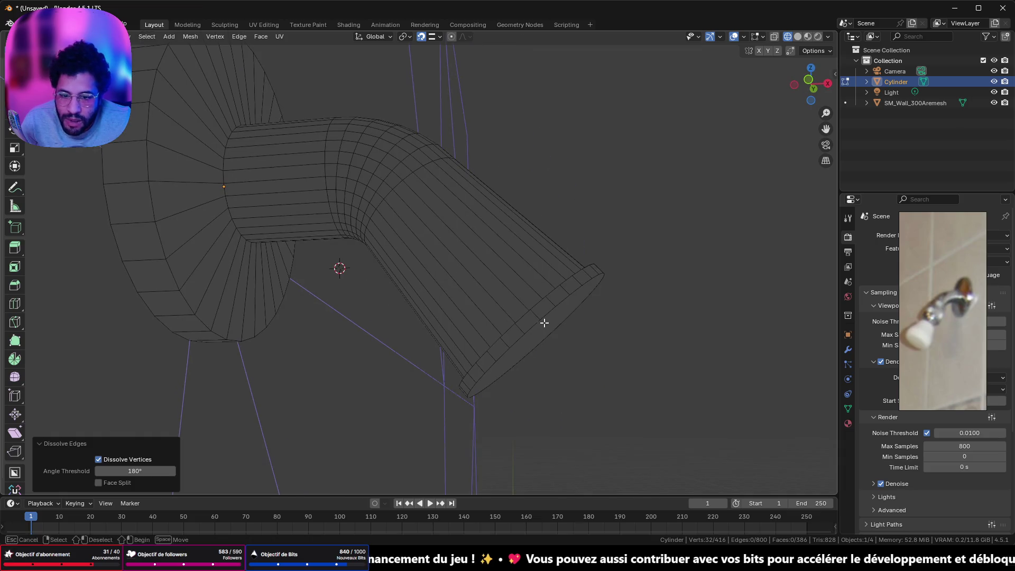
click(545, 322)
middle_drag(208, 175, 399, 321)
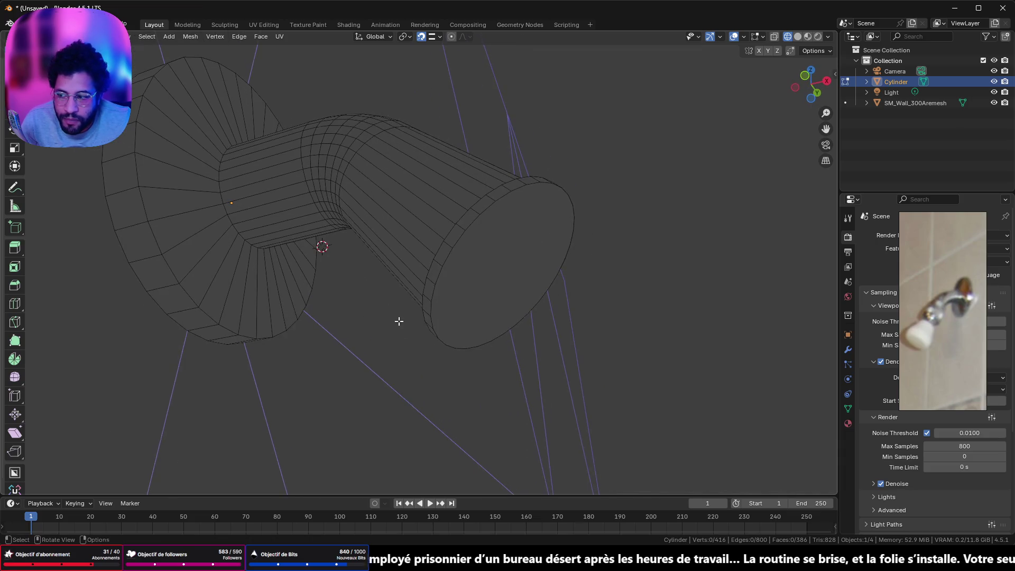
click(520, 280)
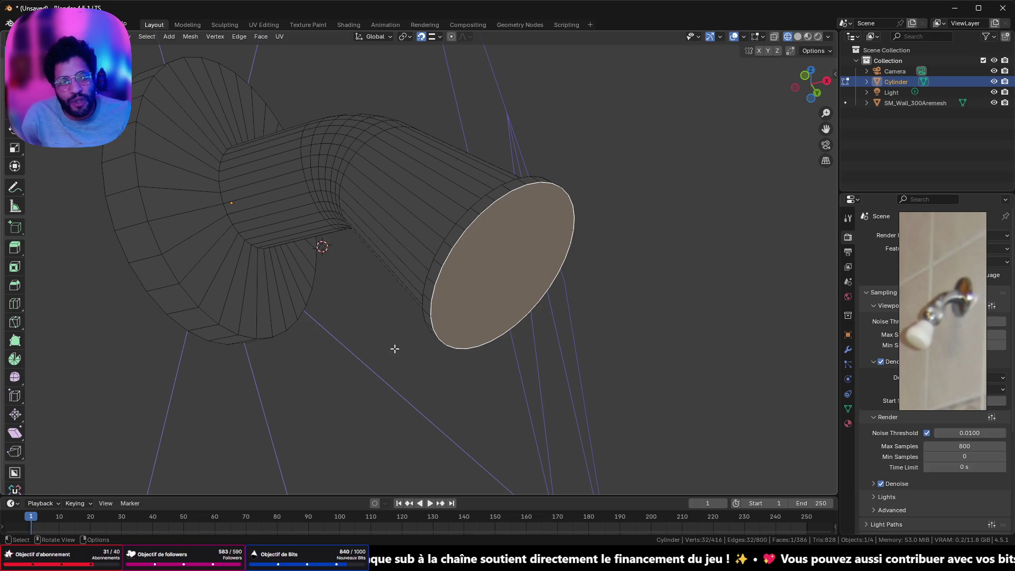
click(796, 90)
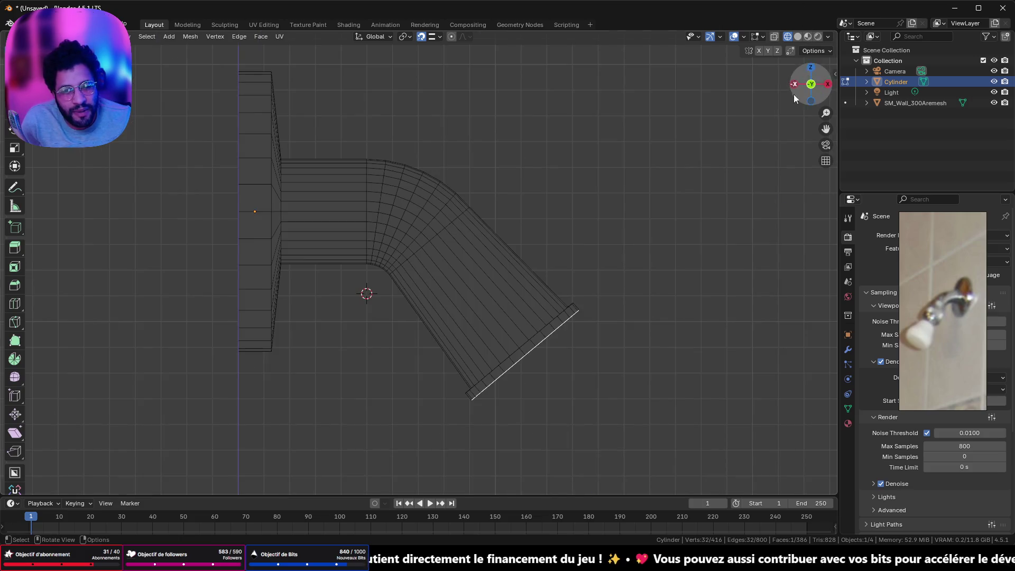
Extrude the end cap three times into nozzle sections and shrink the tip to 0.868.
shift+middle_drag(578, 381, 520, 332)
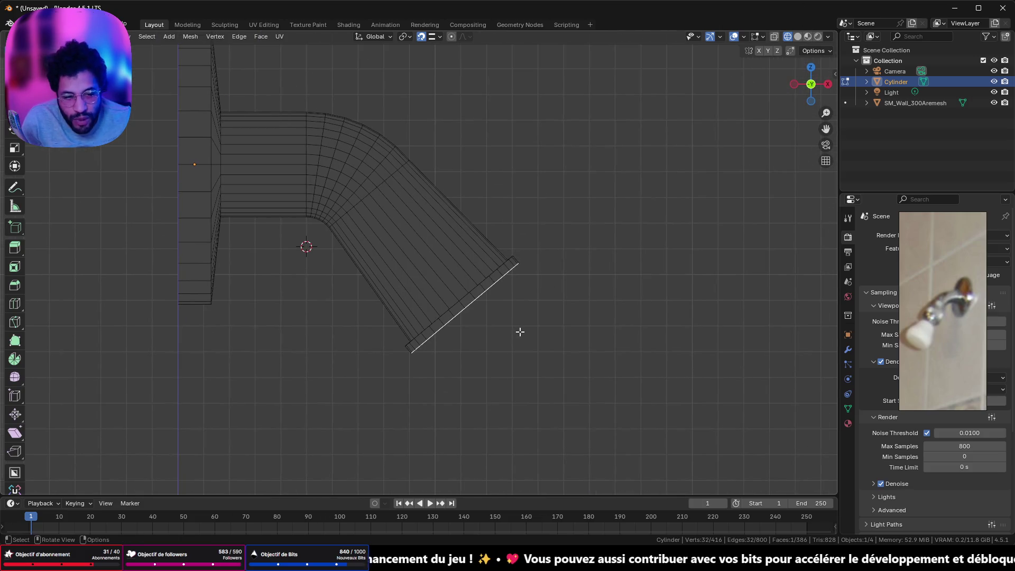
key(e)
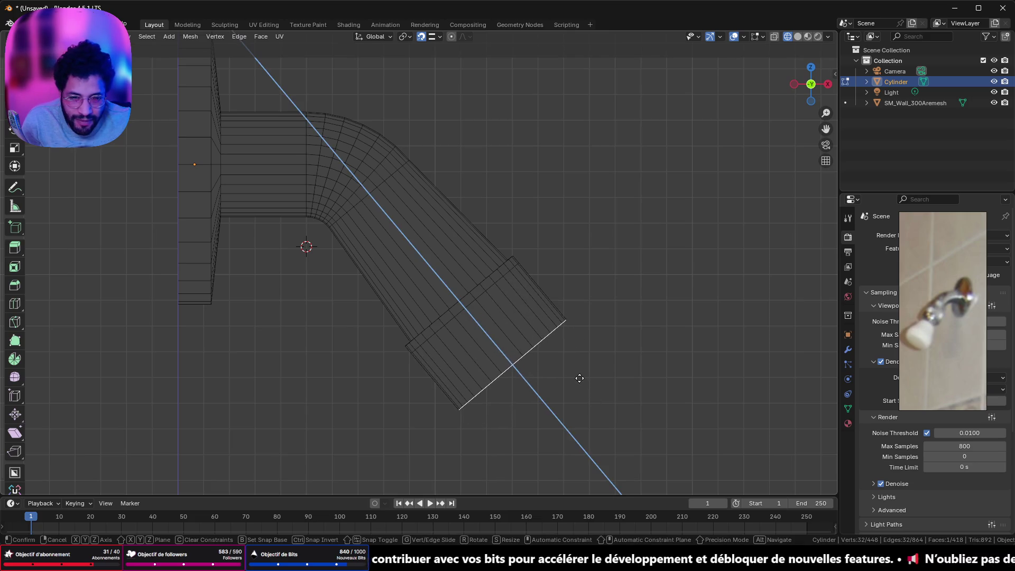
click(580, 380)
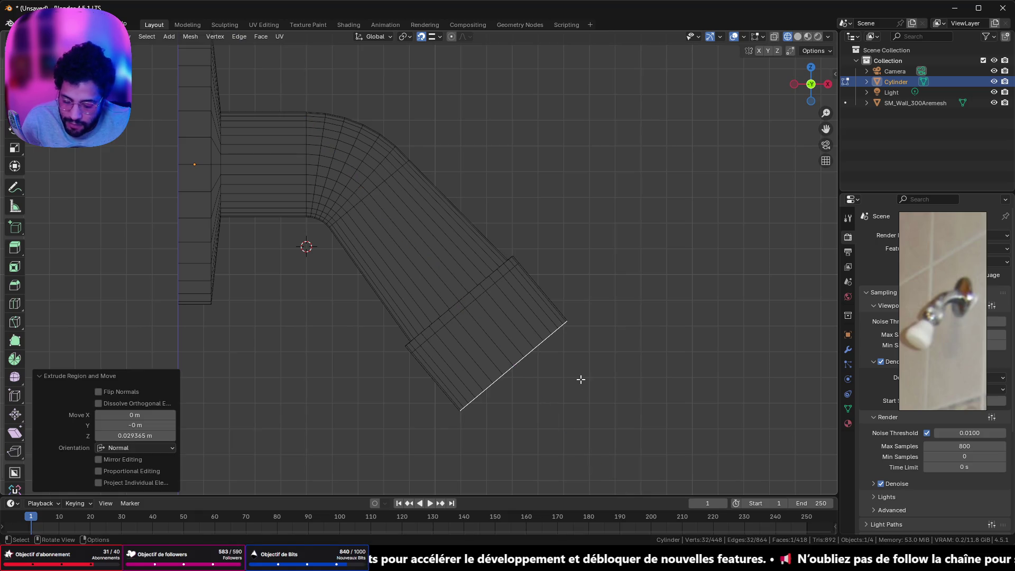
key(e)
click(613, 426)
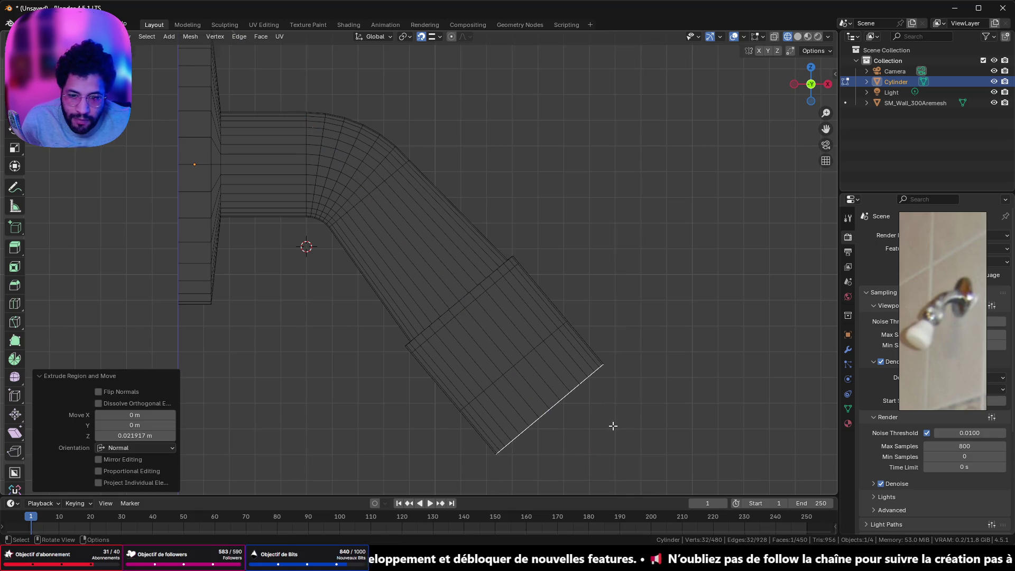
key(e)
click(627, 462)
key(s)
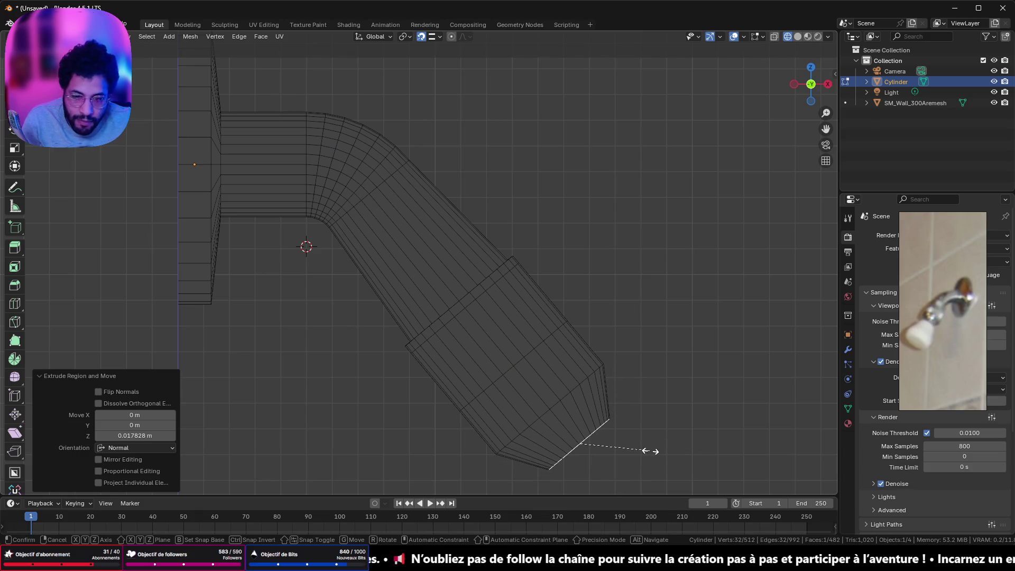
click(651, 451)
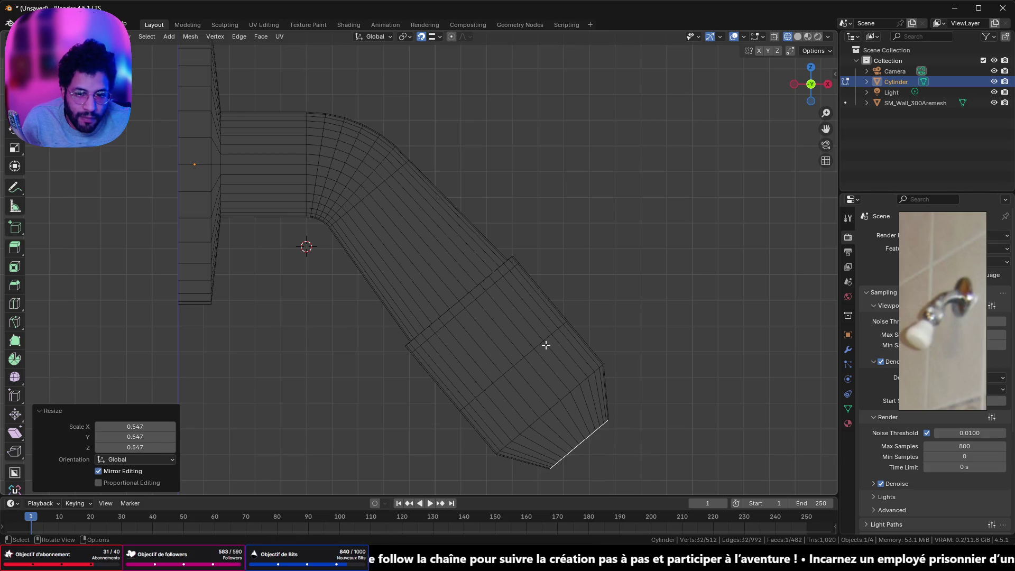
Enlarge two edge rings on the cone to about 1.294 so the nozzle flares outward.
click(570, 395)
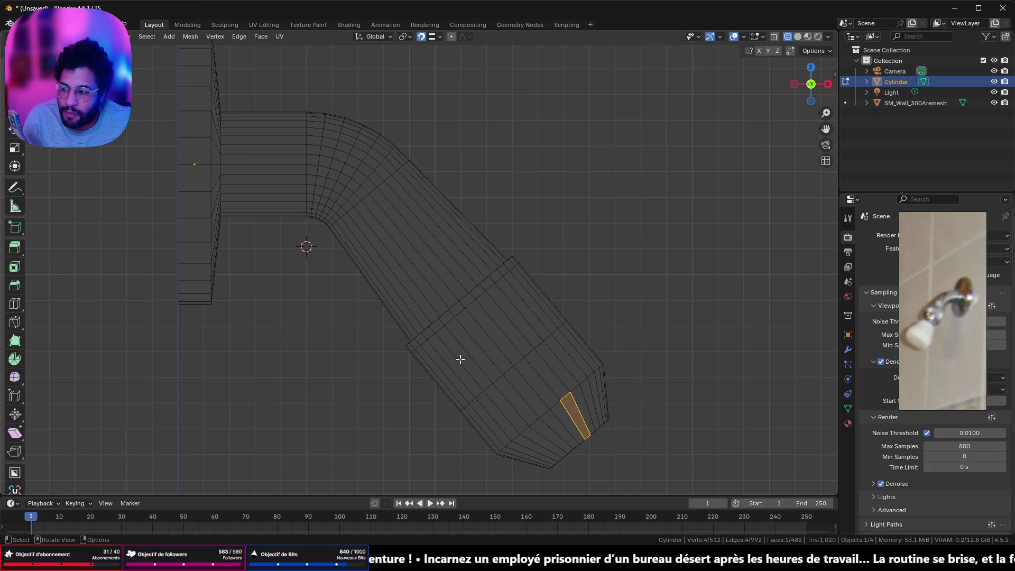
key(2)
alt+click(528, 355)
alt+shift+click(565, 396)
key(s)
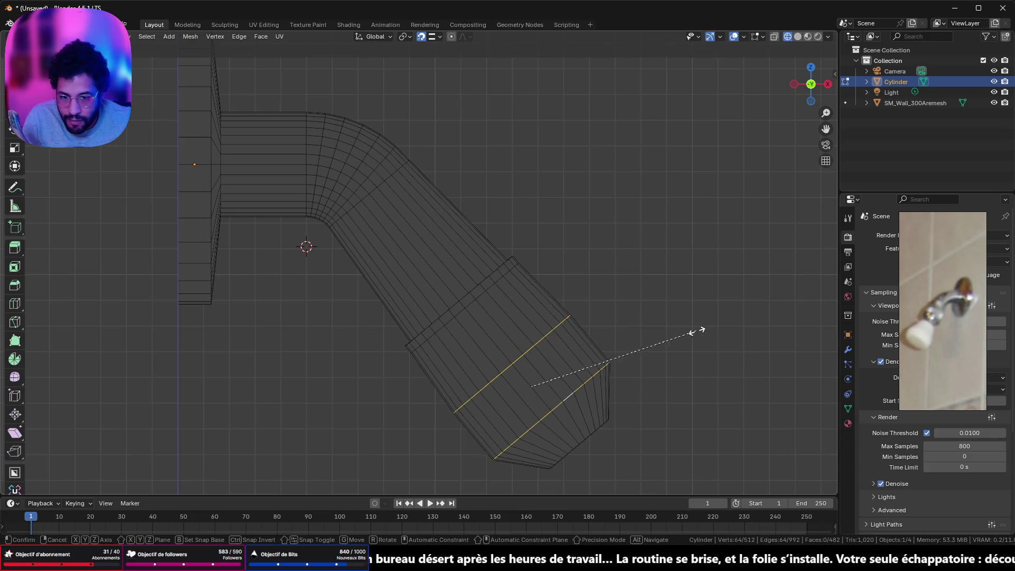
click(724, 324)
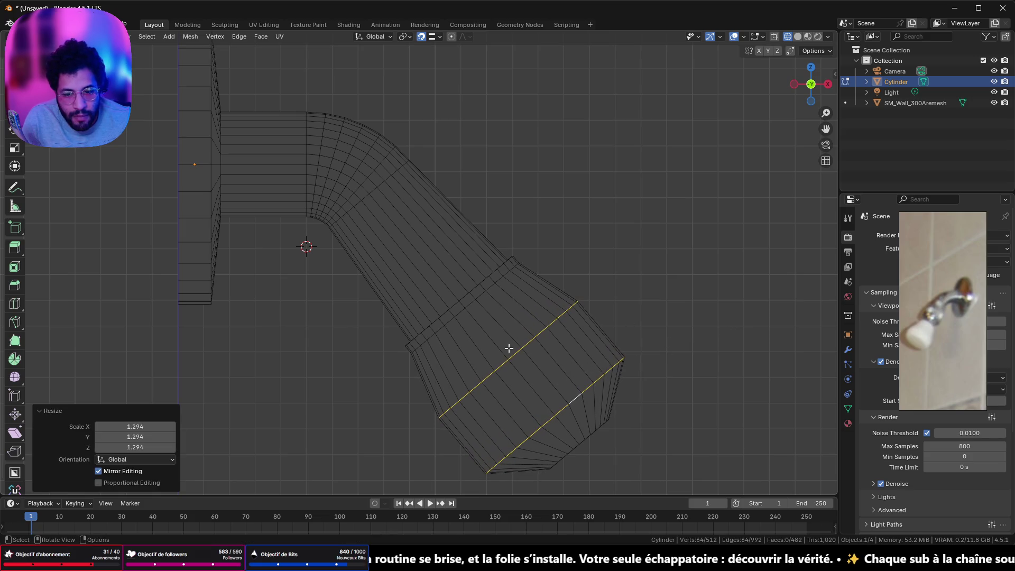
Shrink the single ring where the bulb meets the cone.
key(alt+a)
alt+click(516, 352)
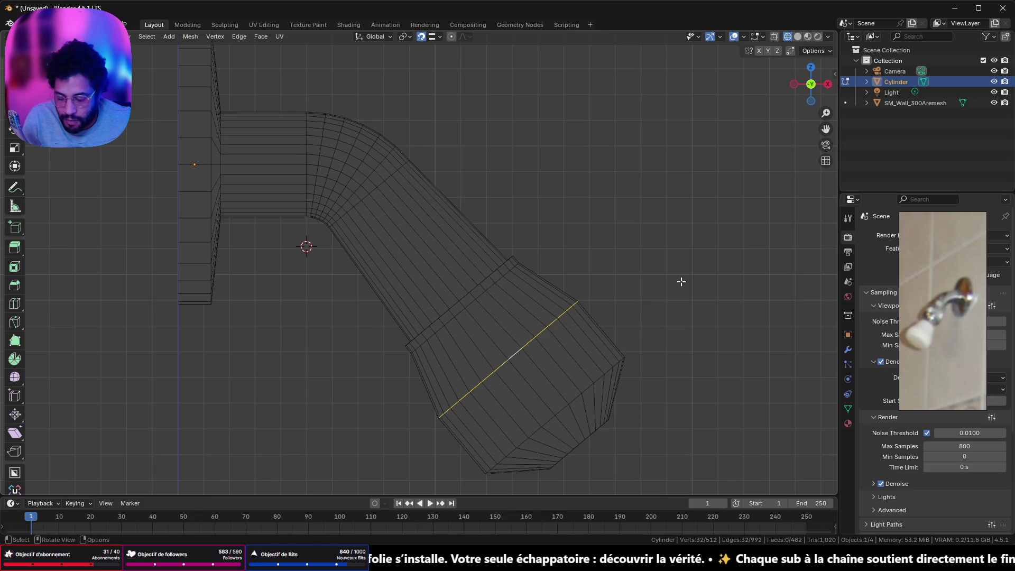
key(s)
click(656, 283)
mouse_move(655, 283)
middle_down()
mouse_move(653, 357)
mouse_move(547, 333)
mouse_move(516, 338)
mouse_move(636, 328)
mouse_move(679, 367)
mouse_move(585, 336)
mouse_move(573, 354)
mouse_move(444, 378)
mouse_move(407, 344)
mouse_move(448, 340)
middle_up()
Check the nozzle from several angles and enlarge the bulb-to-cone junction ring to 1.047.
middle_drag(347, 311, 507, 345)
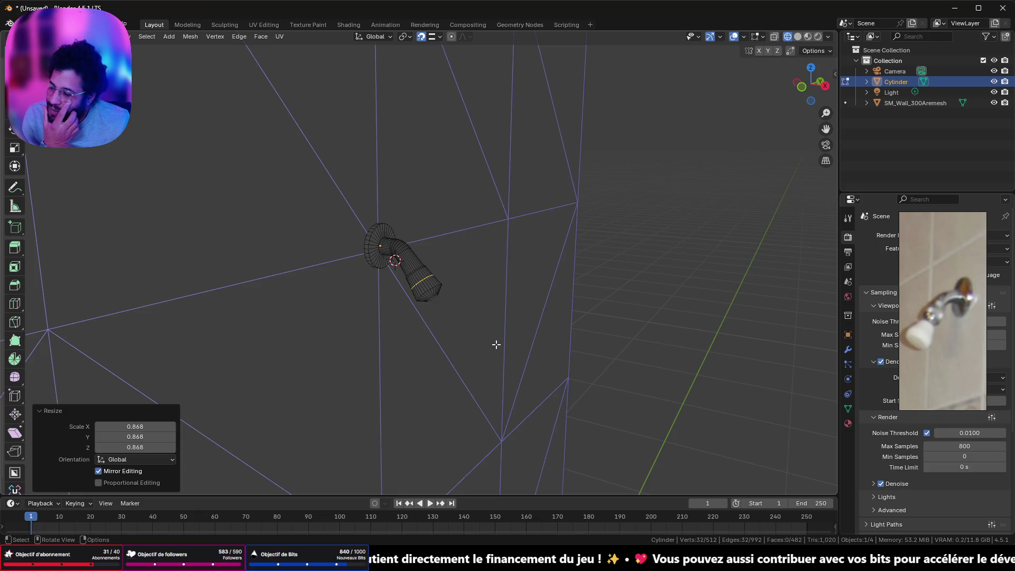
scroll(497, 288, up, 2)
middle_drag(497, 290, 539, 281)
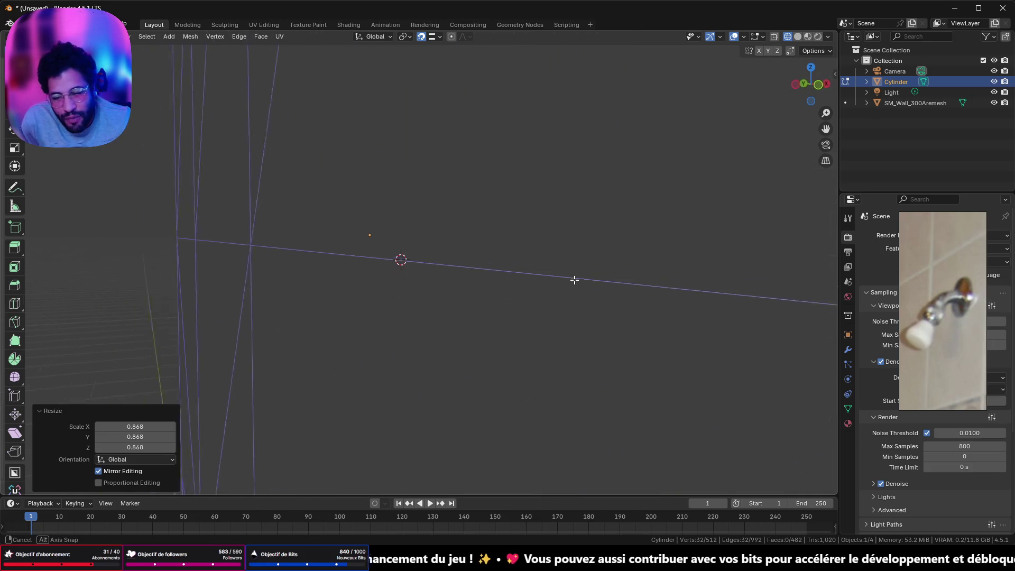
scroll(547, 281, up, 2)
mouse_move(465, 246)
middle_down()
mouse_move(481, 235)
mouse_move(510, 243)
middle_up()
scroll(558, 259, up, 2)
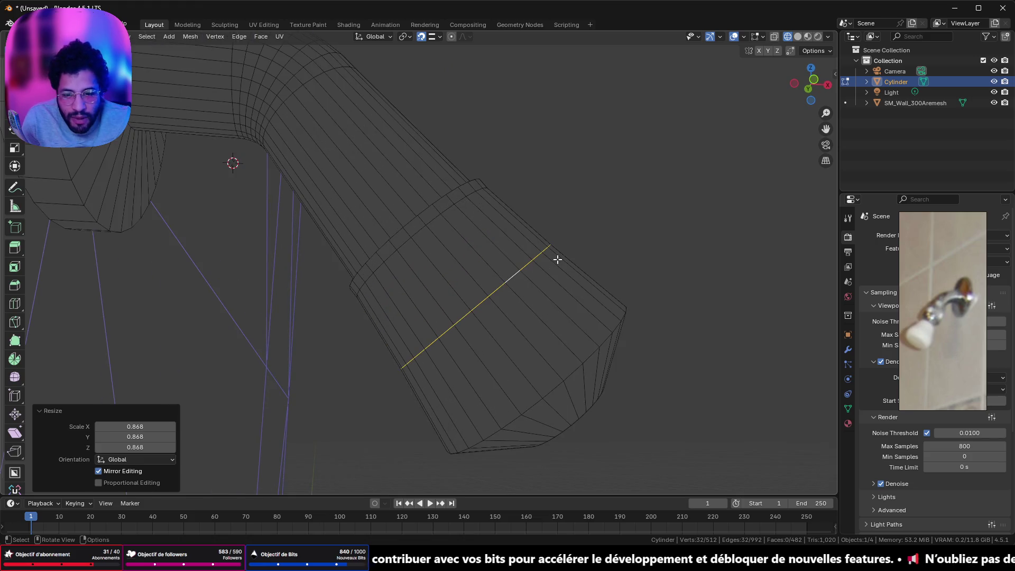
key(s)
click(607, 238)
scroll(608, 238, down, 3)
Orbit around the head, restore the single-ring selection, then pick the nozzle's end cap in face mode.
mouse_move(607, 238)
middle_down()
mouse_move(496, 304)
mouse_move(501, 364)
mouse_move(543, 283)
mouse_move(510, 325)
middle_up()
key(a)
key(ctrl+z)
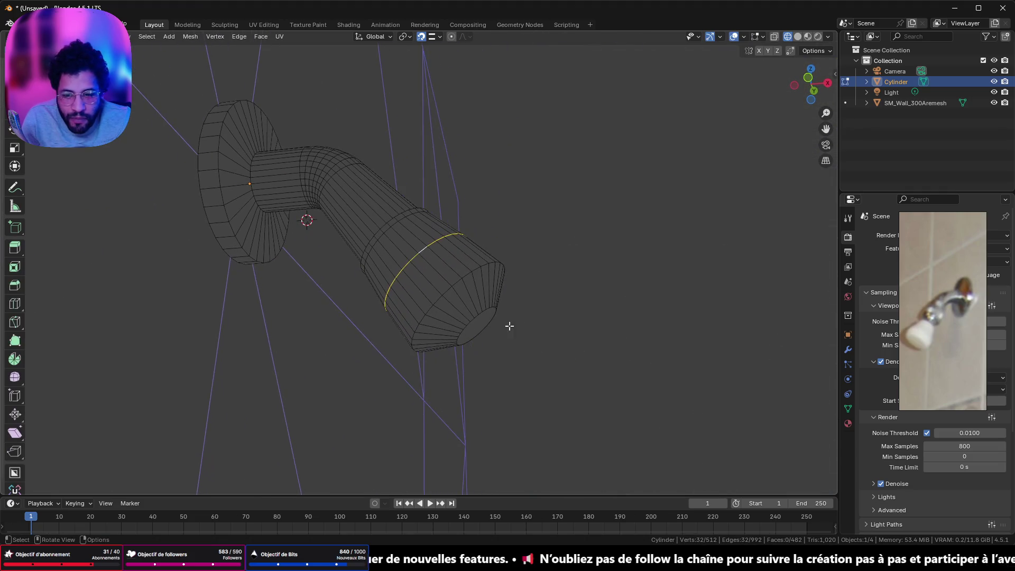
key(a)
key(ctrl+z)
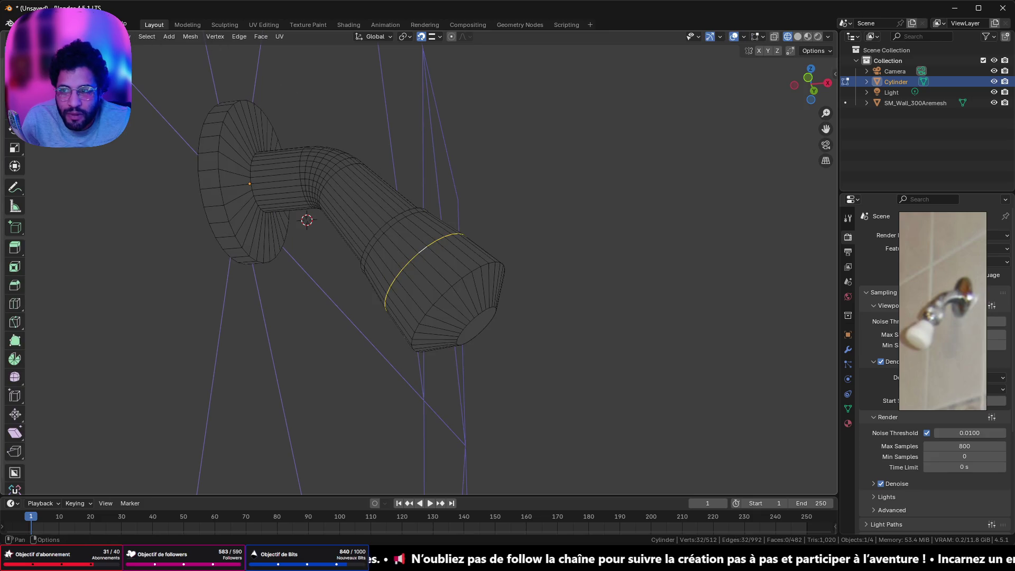
key(3)
click(477, 322)
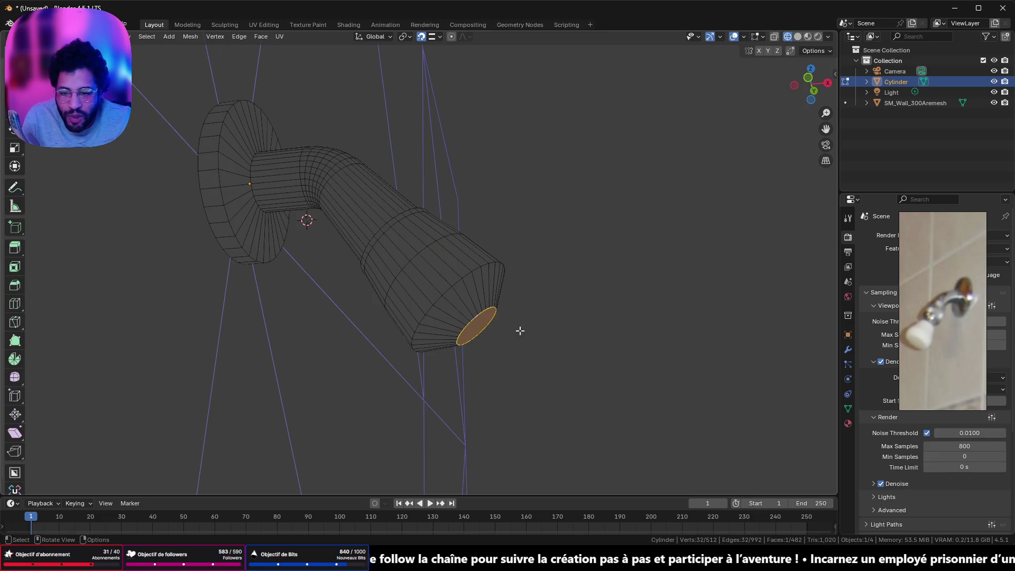
From a side view with Local orientation, move the end cap along a constrained axis.
click(809, 78)
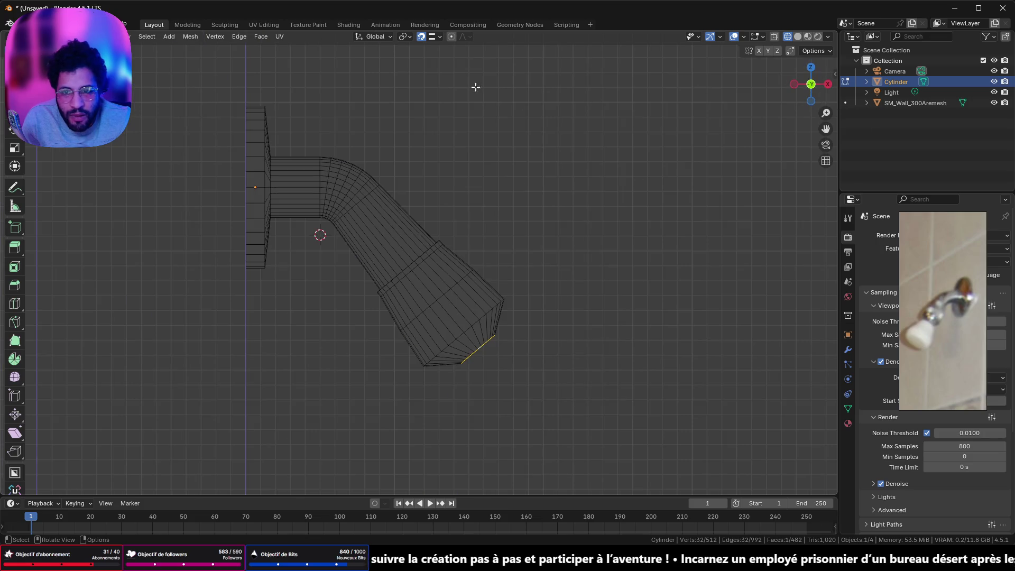
click(390, 36)
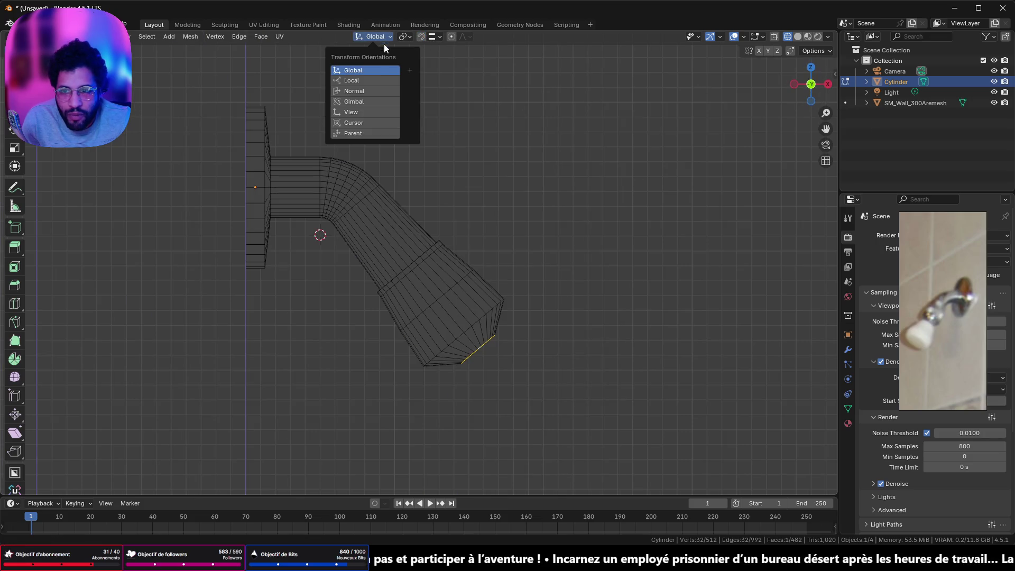
click(365, 82)
key(g)
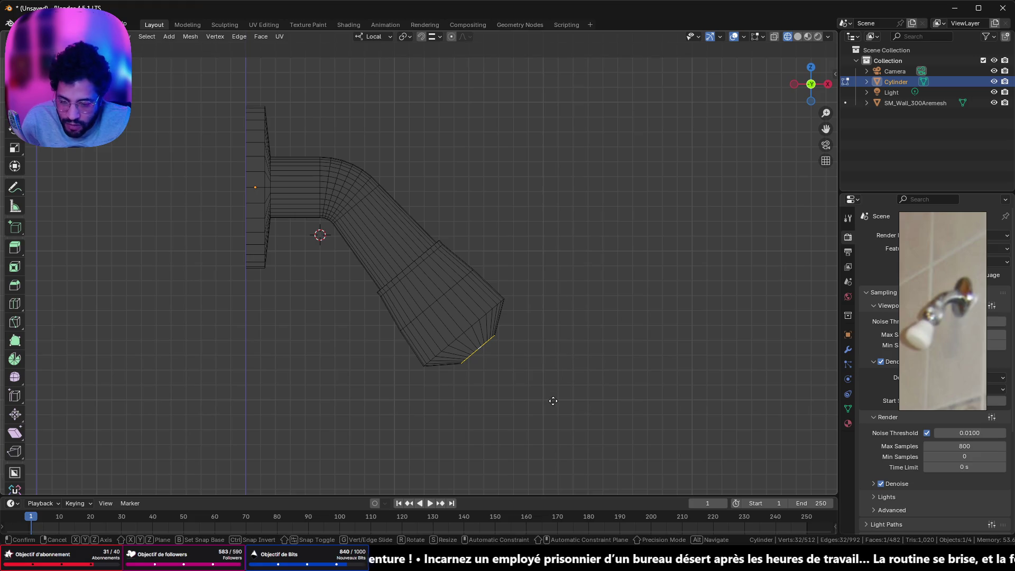
key(z)
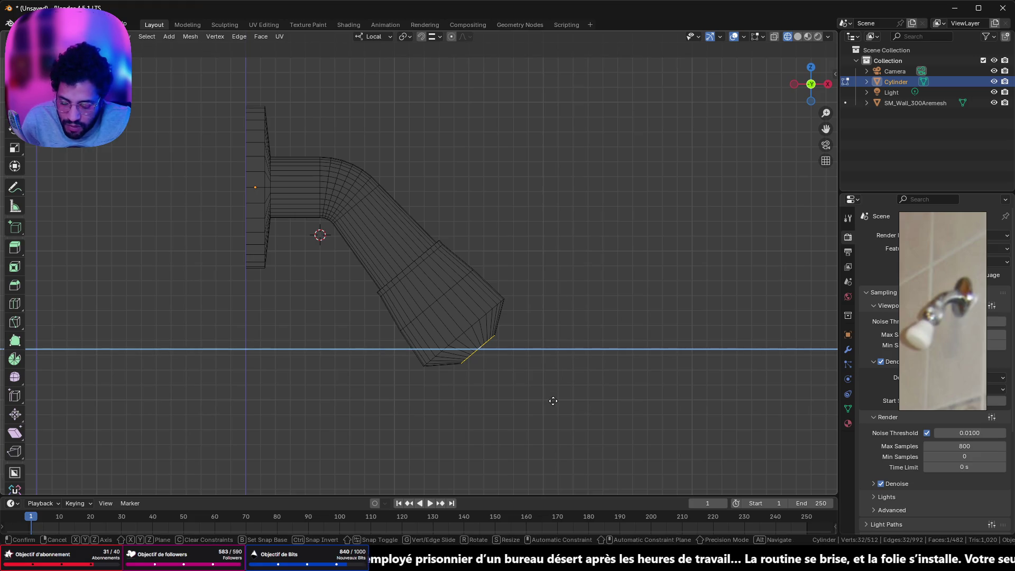
key(x)
key(x)
key(z)
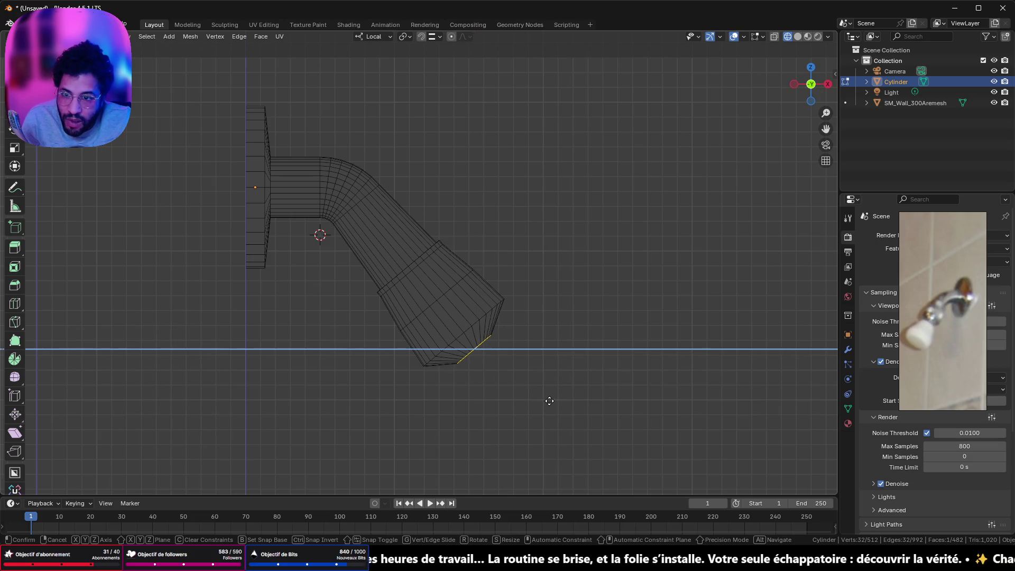
click(550, 400)
middle_drag(551, 370, 536, 341)
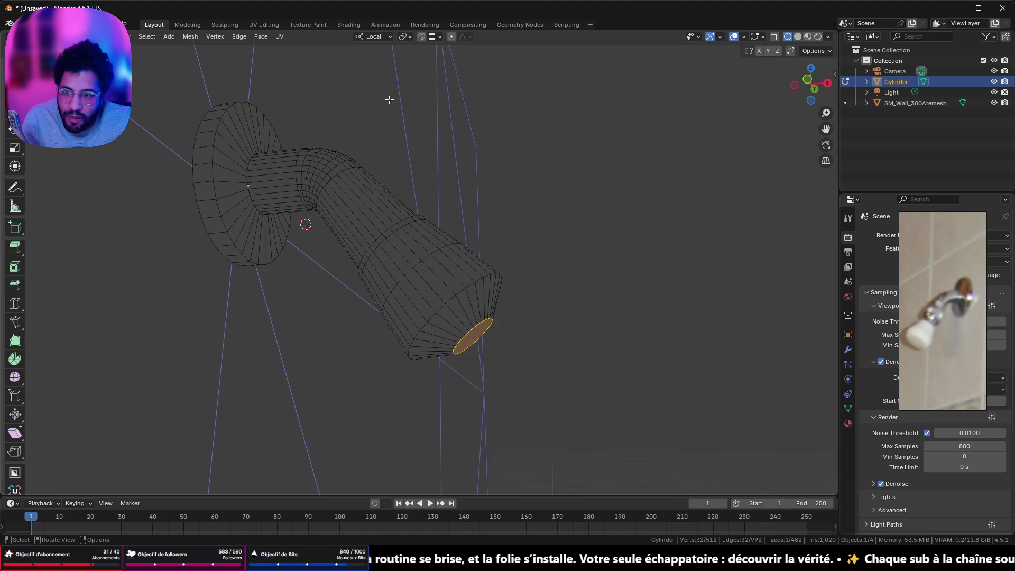
Try moving the cap along other axes, then undo and cancel those attempts.
click(369, 37)
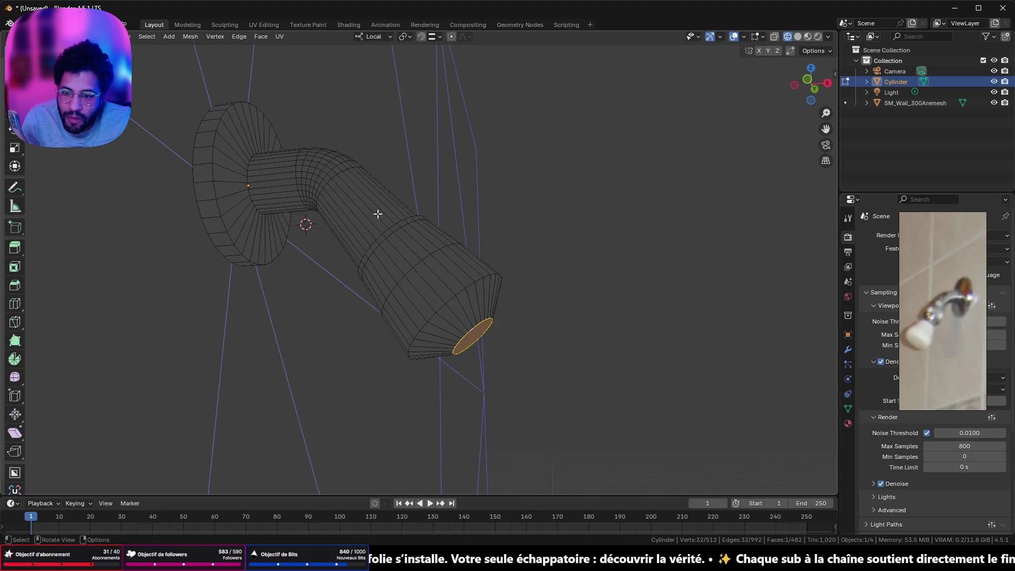
key(g)
key(y)
click(591, 389)
mouse_move(586, 386)
middle_down()
mouse_move(576, 371)
mouse_move(465, 322)
mouse_move(444, 342)
mouse_move(487, 365)
middle_up()
key(ctrl+z)
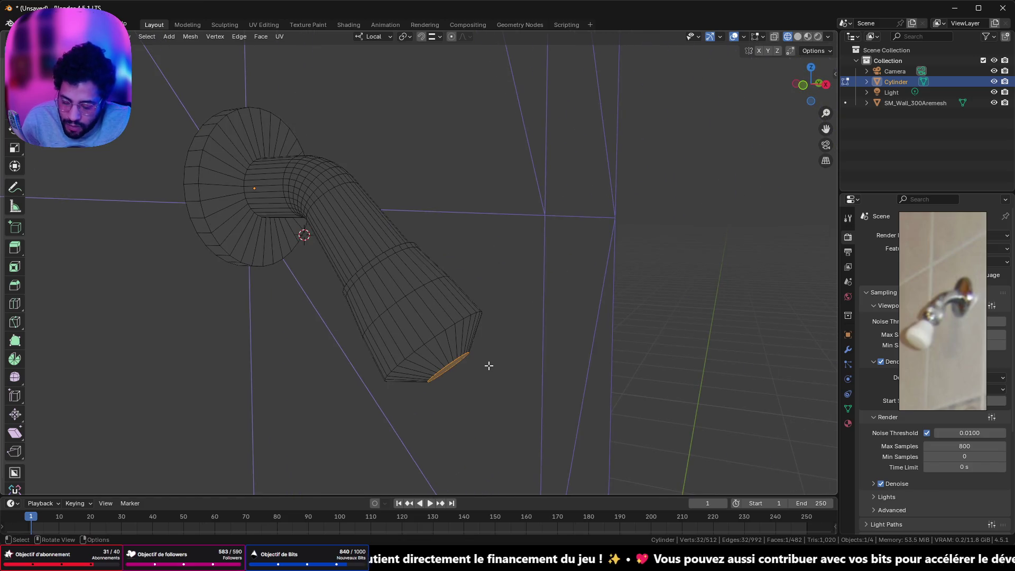
key(g)
key(z)
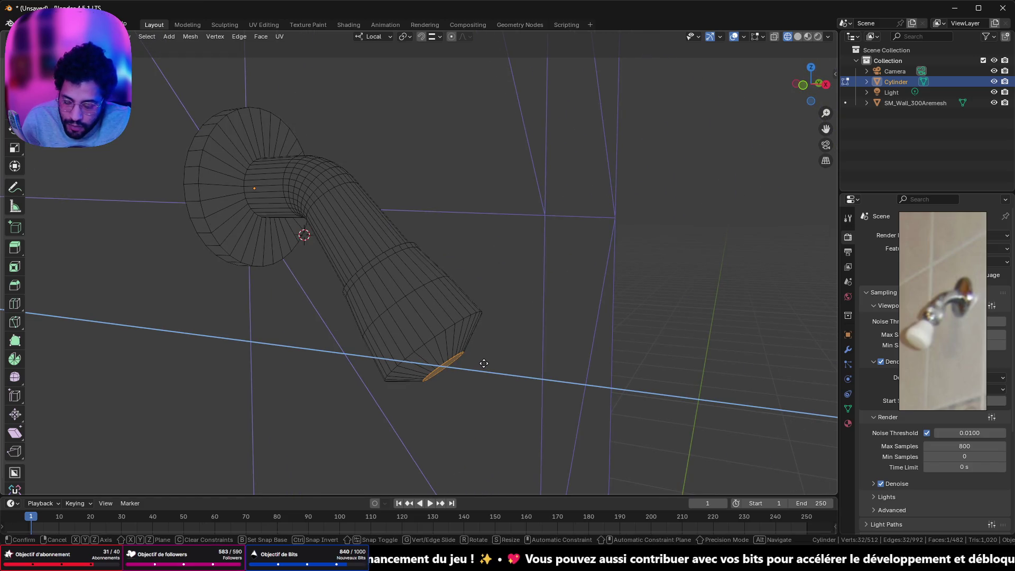
key(x)
key(Escape)
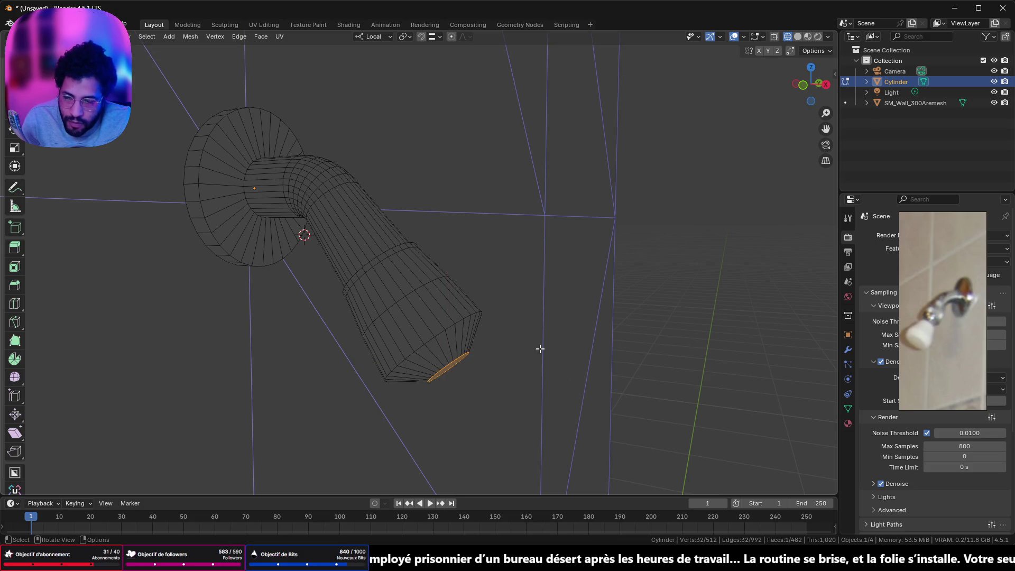
With Normal orientation, nudge the end cap about 0.004 m inward along its own normal.
click(374, 38)
click(365, 89)
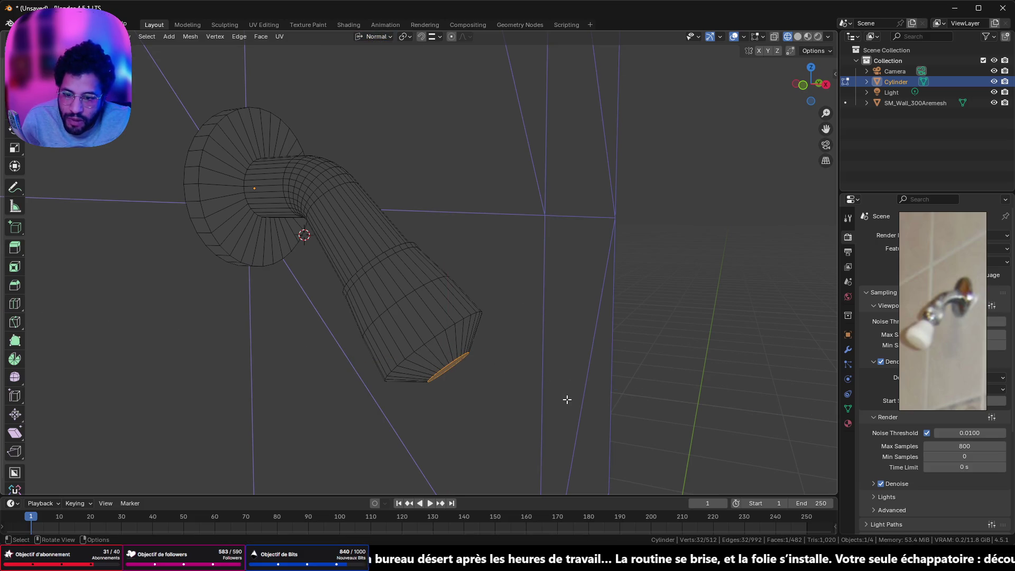
key(g)
key(y)
key(x)
key(y)
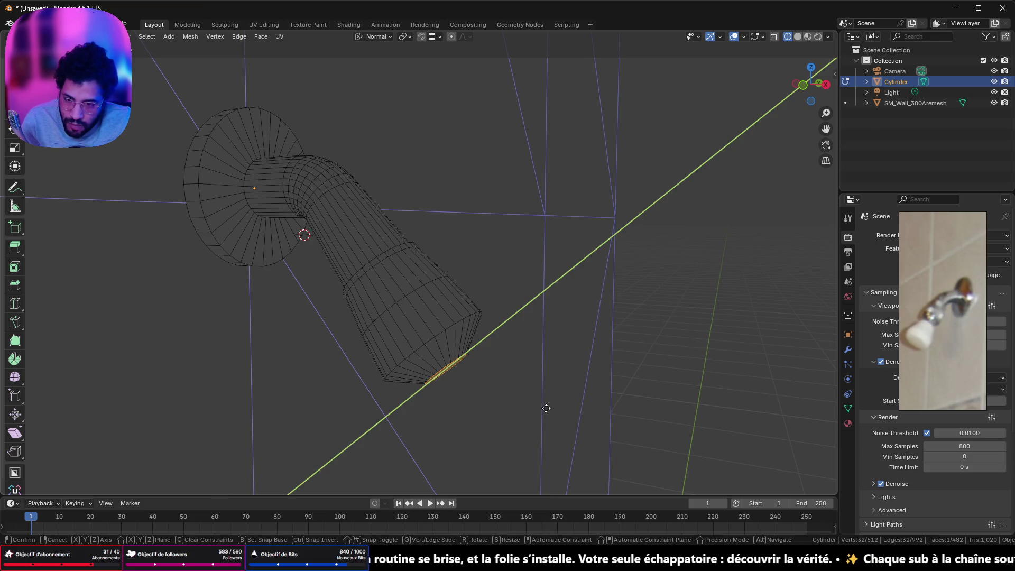
key(z)
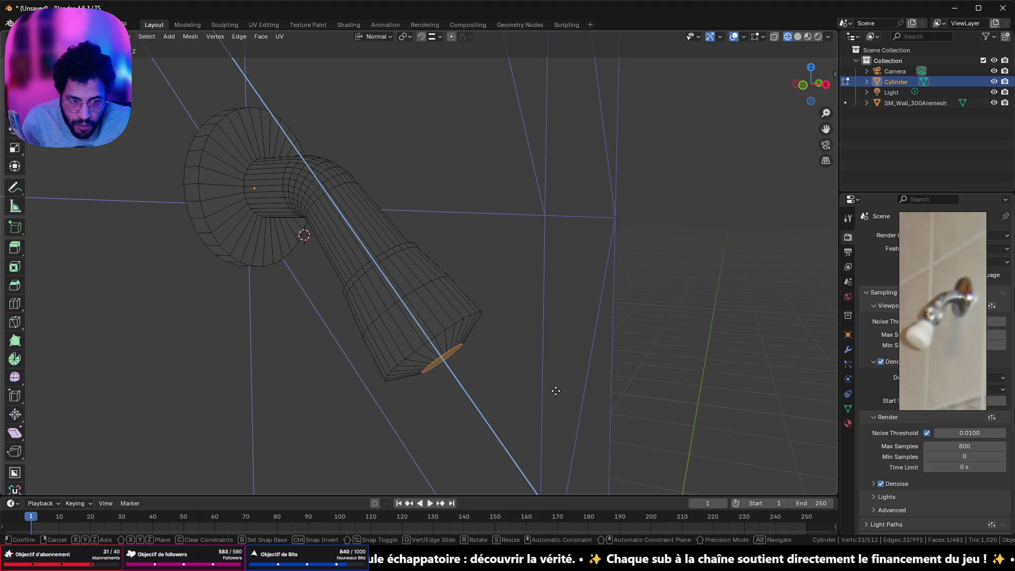
click(557, 392)
middle_drag(559, 390, 389, 336)
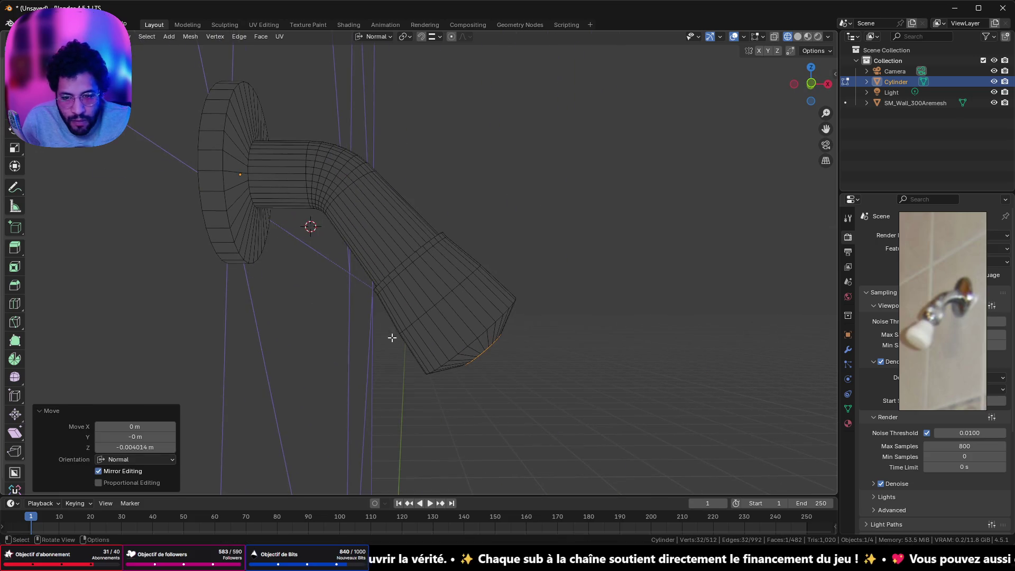
key(ctrl+z)
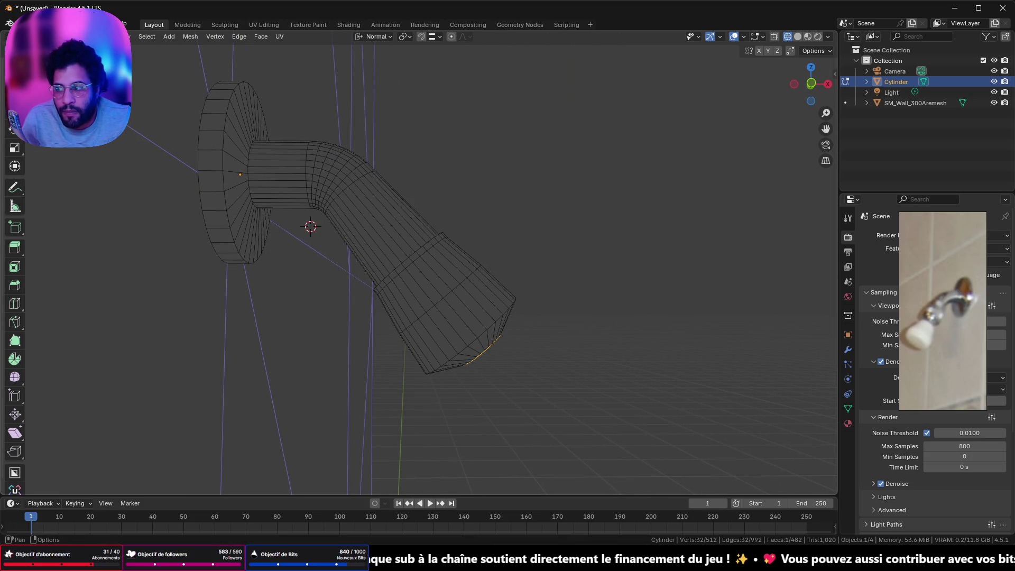
Bevel the nozzle's rim edge loop and raise the bevel to 5 segments for a rounded tip.
click(481, 335)
click(810, 83)
scroll(615, 279, up, 3)
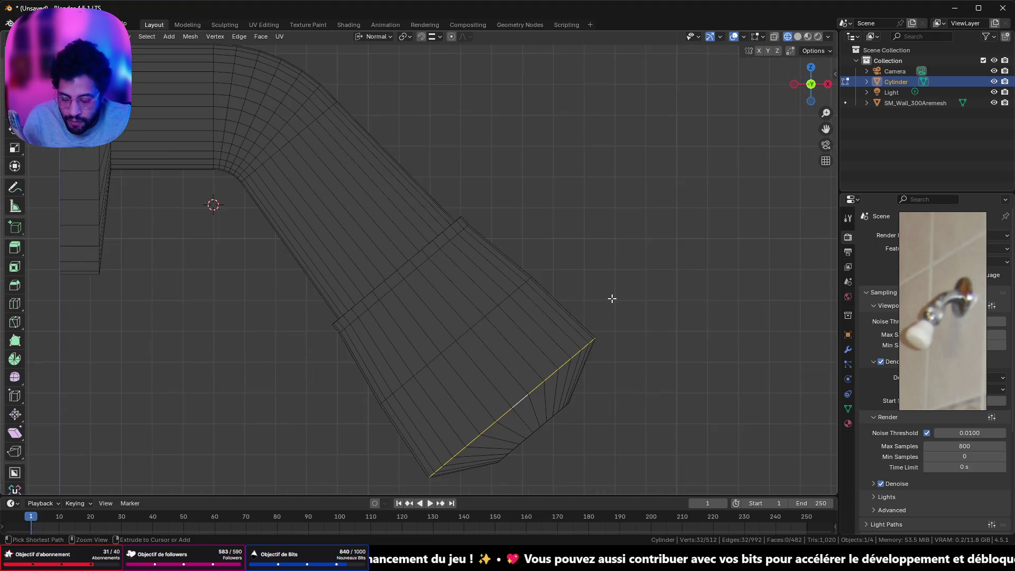
key(ctrl+b)
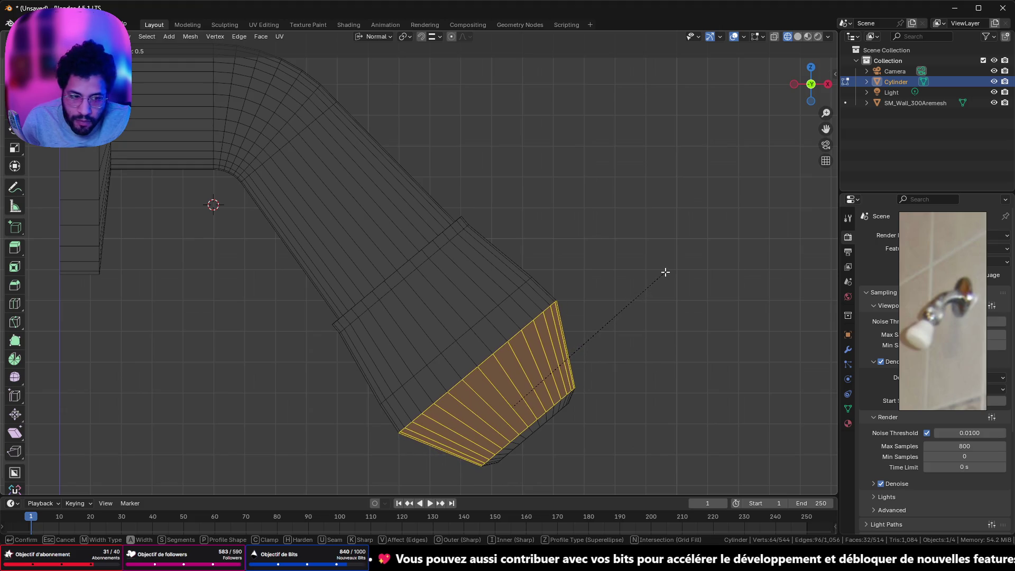
click(585, 333)
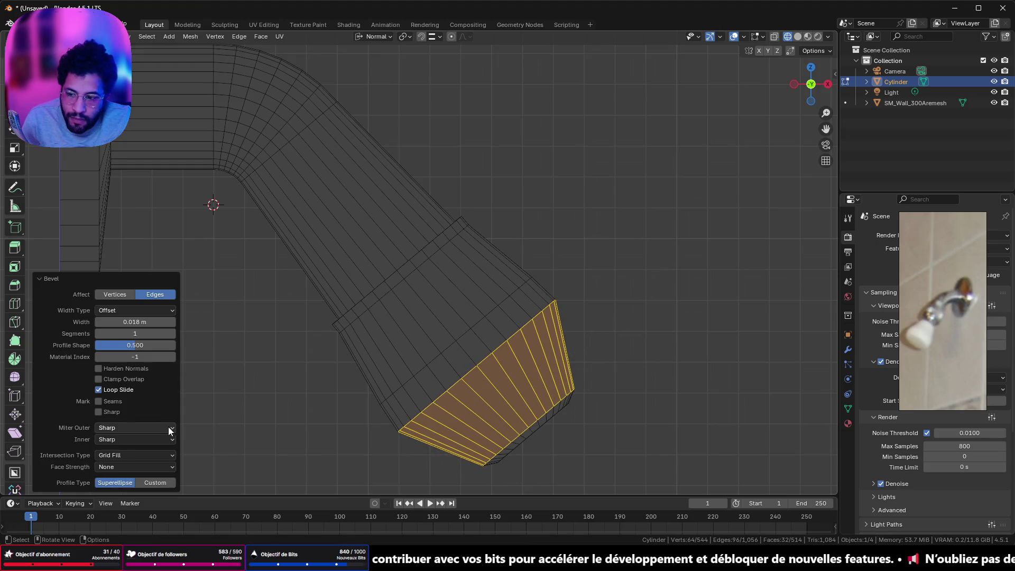
click(172, 332)
click(173, 333)
Return to Object Mode and review the finished shower head in solid shading.
key(Tab)
scroll(547, 271, down, 4)
mouse_move(500, 294)
middle_down()
mouse_move(333, 305)
mouse_move(674, 178)
middle_up()
click(798, 37)
scroll(632, 230, down, 3)
Bevel the edge loop around the wall flange rim, working in wireframe view.
mouse_move(570, 285)
middle_down()
mouse_move(612, 314)
mouse_move(599, 294)
mouse_move(611, 279)
middle_up()
scroll(612, 314, up, 2)
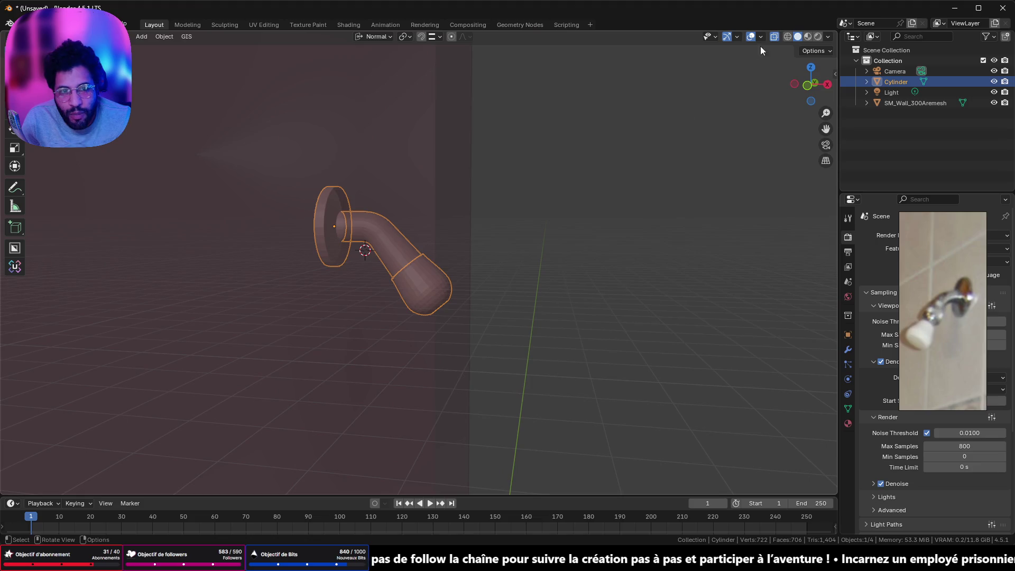
click(787, 37)
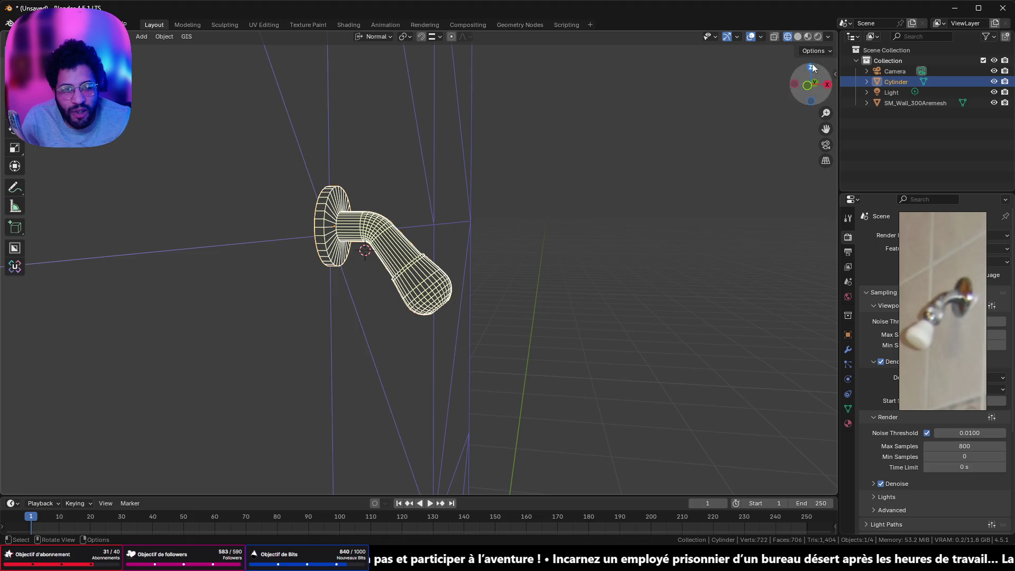
key(Tab)
scroll(341, 175, up, 3)
scroll(311, 302, up, 2)
click(302, 316)
alt+click(301, 317)
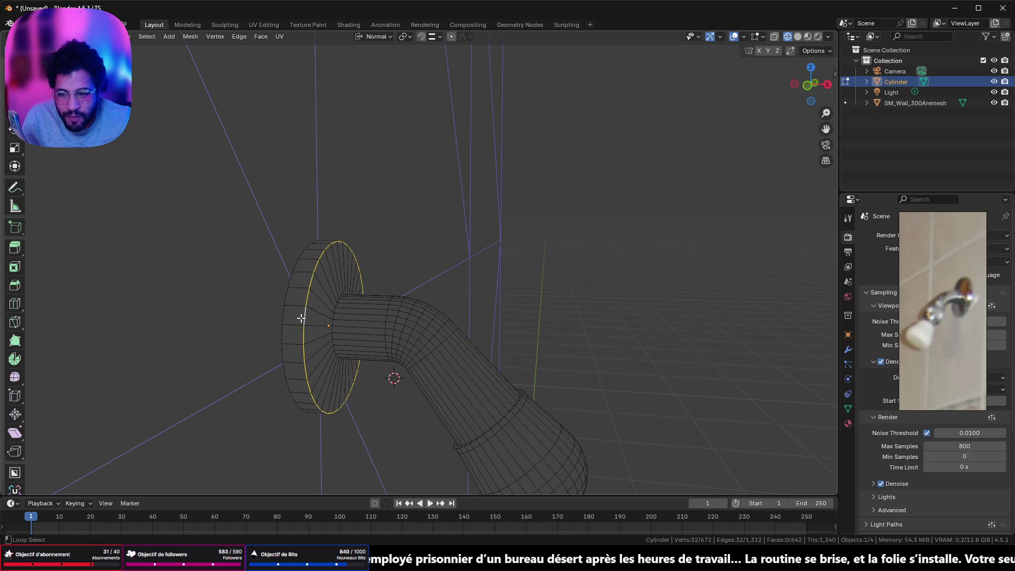
key(ctrl+b)
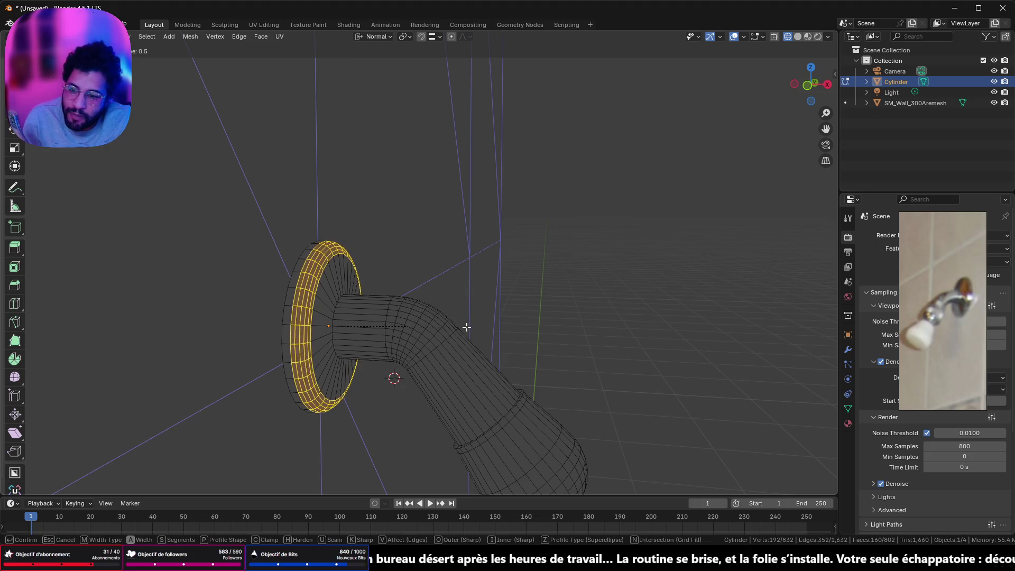
click(471, 333)
key(Tab)
scroll(476, 338, down, 5)
Return to solid shading and apply Shade Auto Smooth to the whole shower-head object.
mouse_move(481, 339)
middle_down()
mouse_move(405, 413)
mouse_move(736, 163)
middle_up()
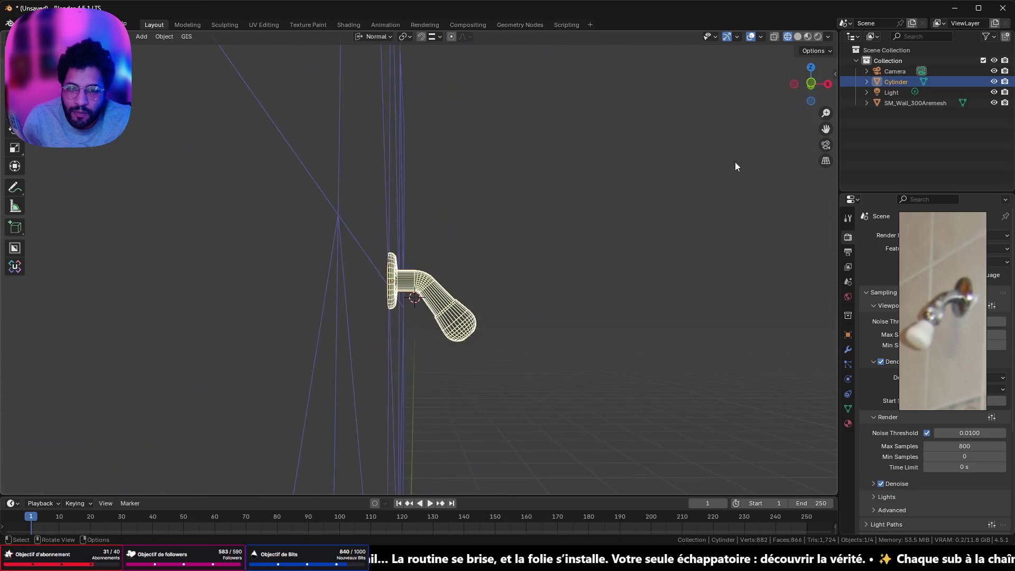
click(798, 37)
scroll(583, 328, up, 3)
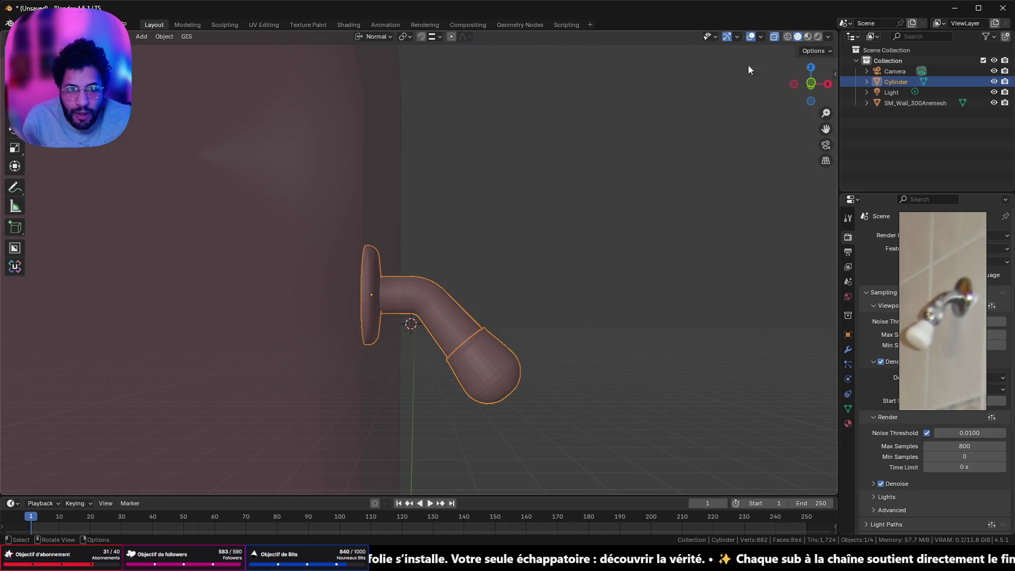
middle_drag(747, 70, 579, 251)
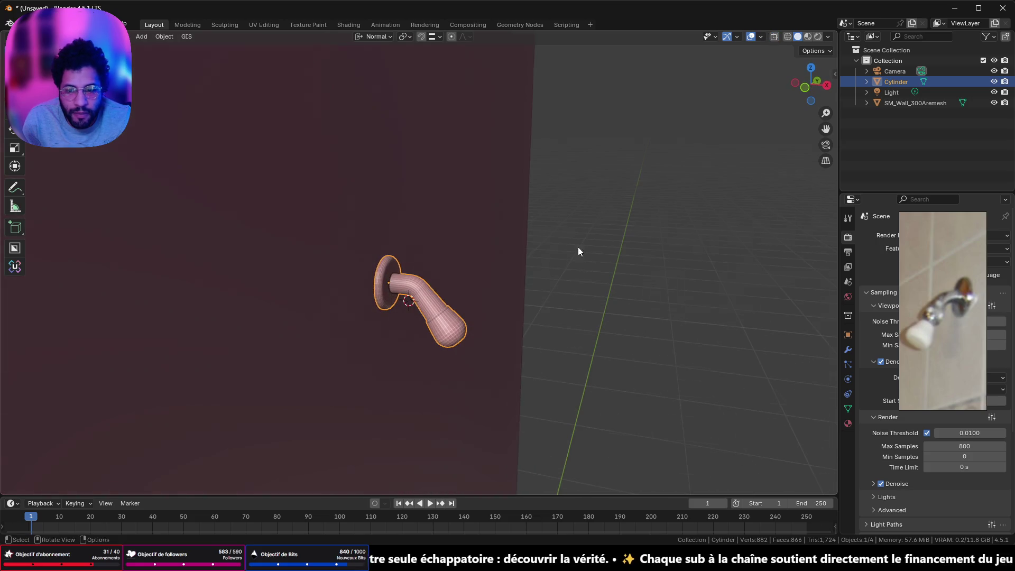
right_click(425, 309)
click(409, 322)
scroll(430, 323, up, 4)
mouse_move(429, 323)
middle_down()
mouse_move(483, 267)
mouse_move(437, 263)
mouse_move(426, 240)
mouse_move(504, 319)
middle_up()
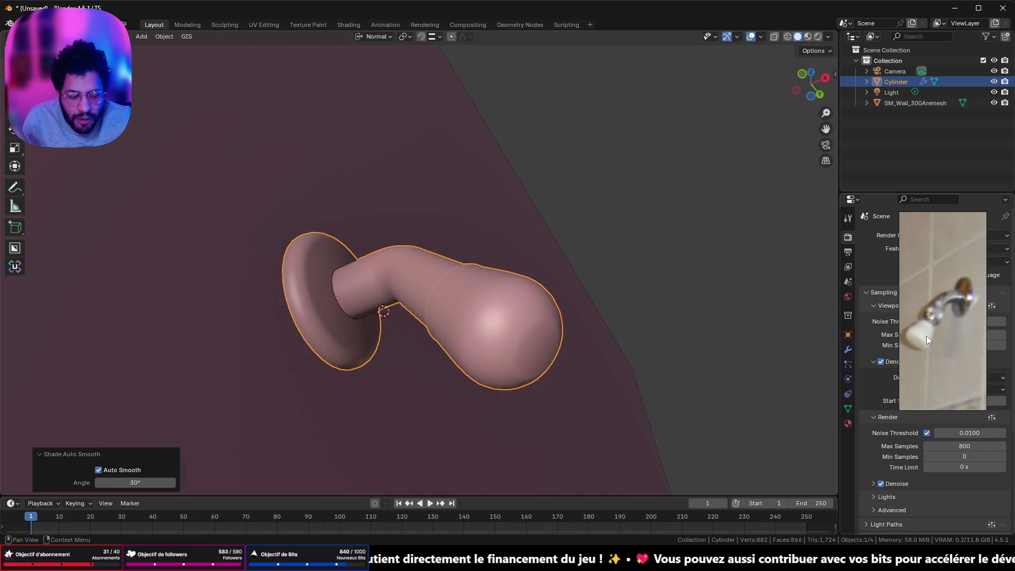
mouse_move(479, 280)
middle_down()
mouse_move(490, 315)
mouse_move(532, 352)
mouse_move(424, 323)
middle_up()
scroll(524, 380, down, 3)
scroll(507, 405, up, 2)
scroll(502, 393, down, 5)
scroll(437, 305, up, 2)
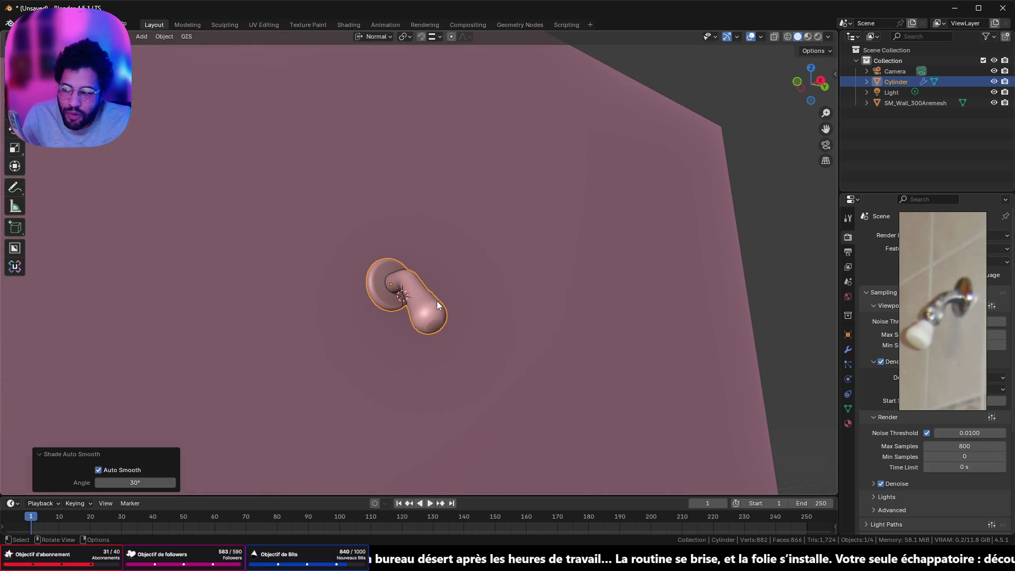
Select only the cap face at the bulb tip and line up a straight side view.
key(Tab)
scroll(436, 335, up, 2)
click(453, 393)
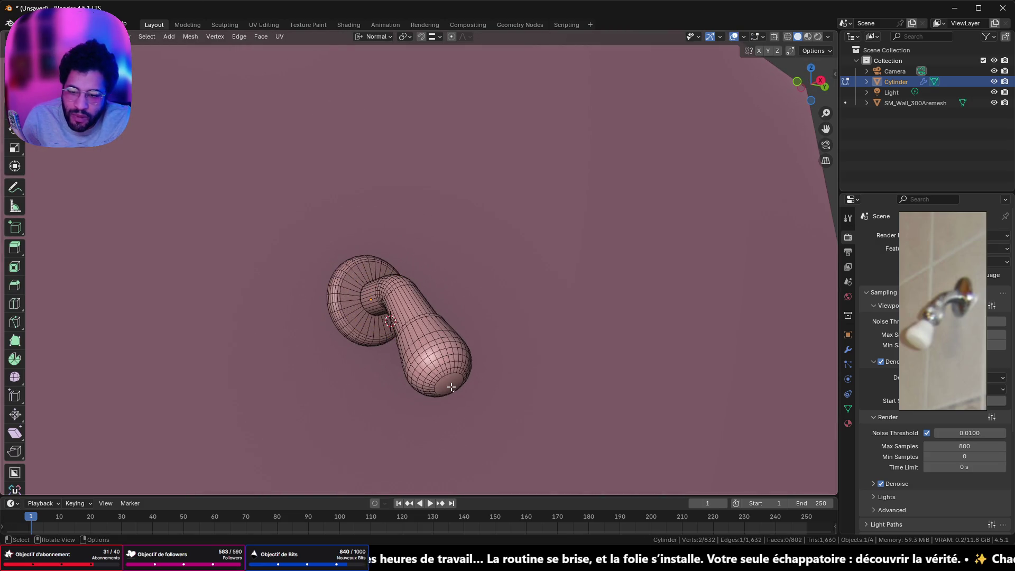
middle_drag(453, 393, 442, 352)
mouse_move(414, 263)
middle_down()
mouse_move(430, 277)
mouse_move(427, 269)
middle_up()
click(500, 385)
click(468, 348)
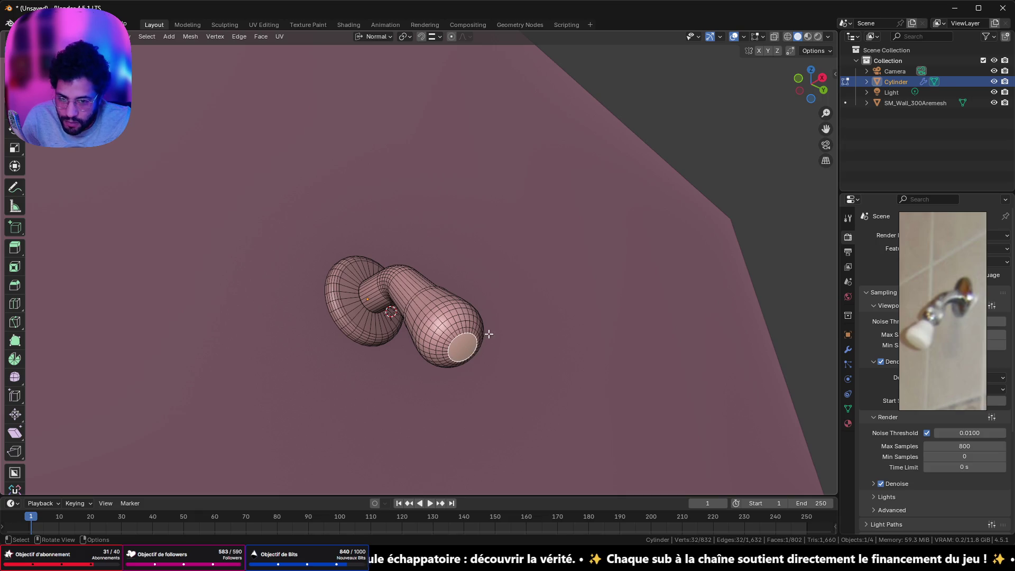
middle_drag(488, 334, 523, 356)
click(809, 87)
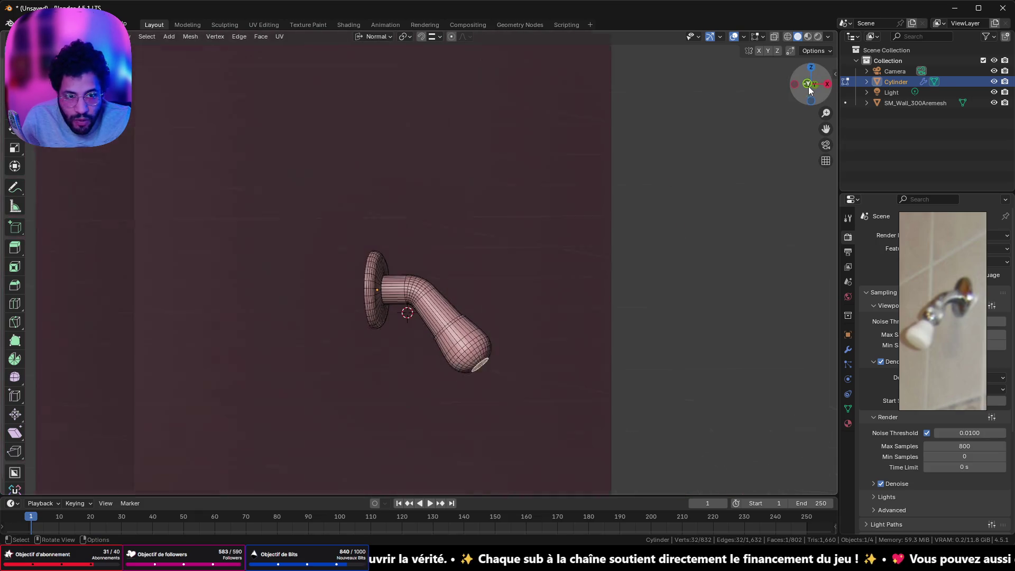
shift+middle_drag(651, 389, 484, 310)
Extrude the tip face outward, scale it up into a flared cone and inset its end face.
key(e)
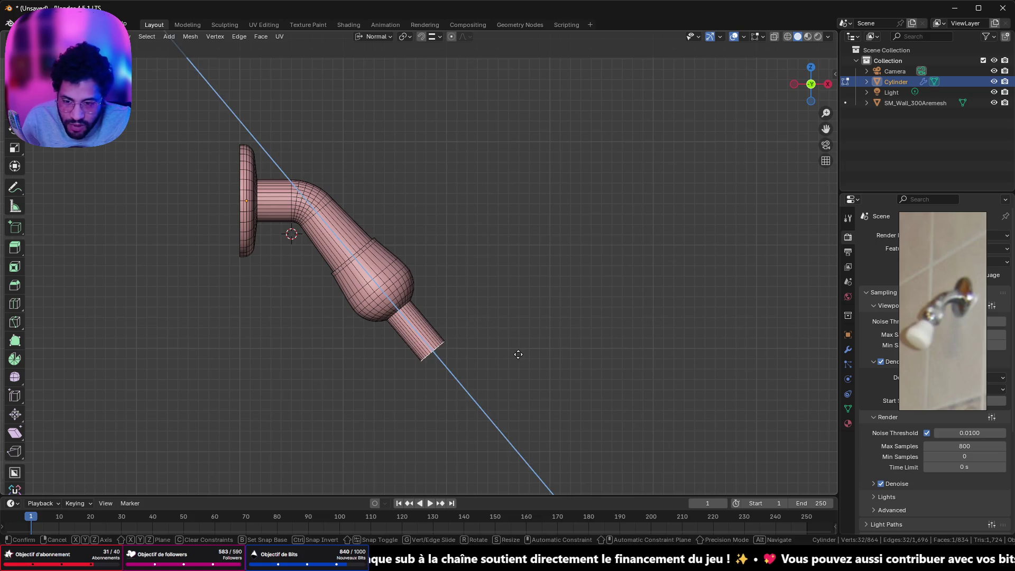
click(518, 355)
key(s)
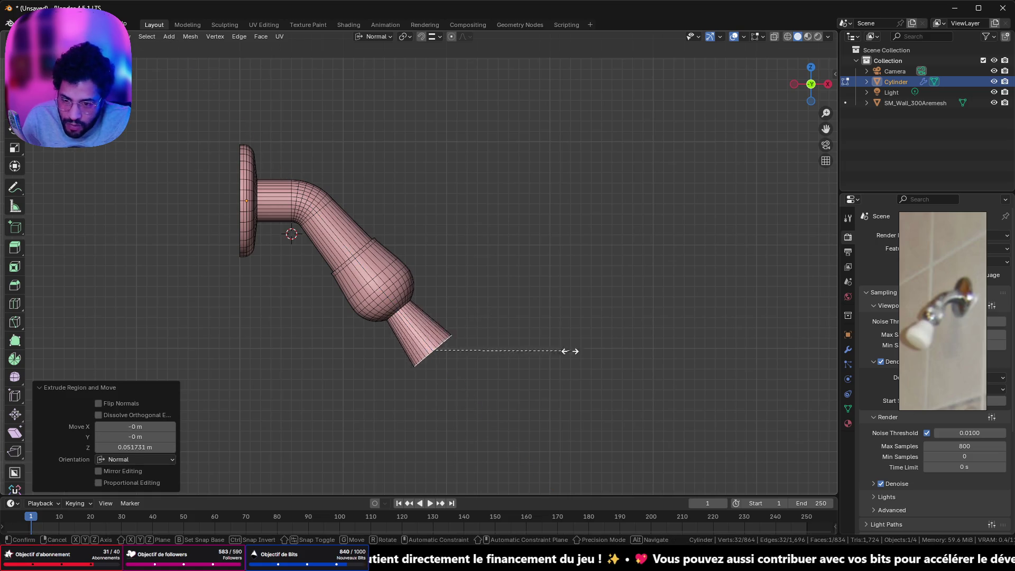
click(685, 336)
middle_drag(685, 336, 535, 324)
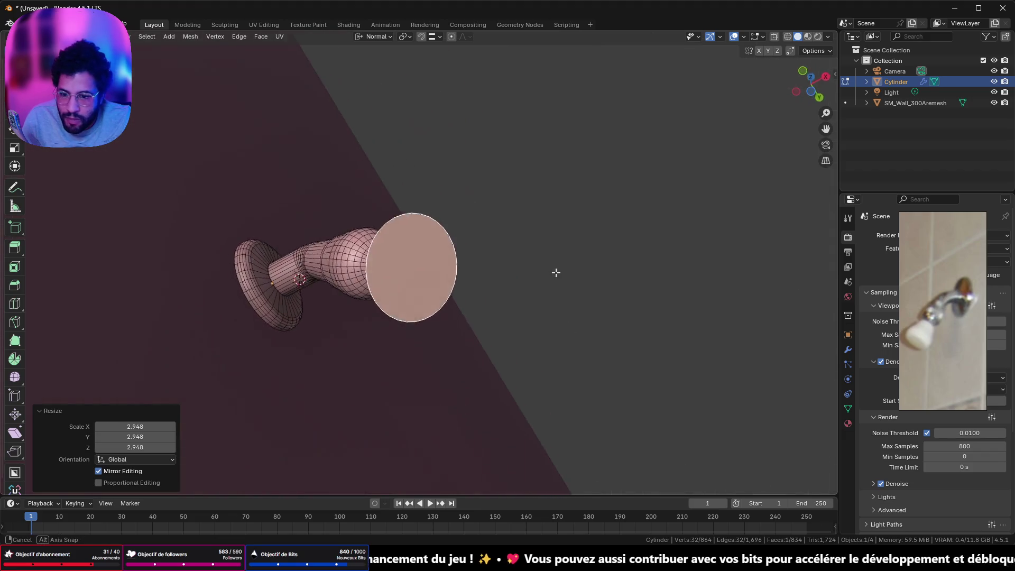
key(i)
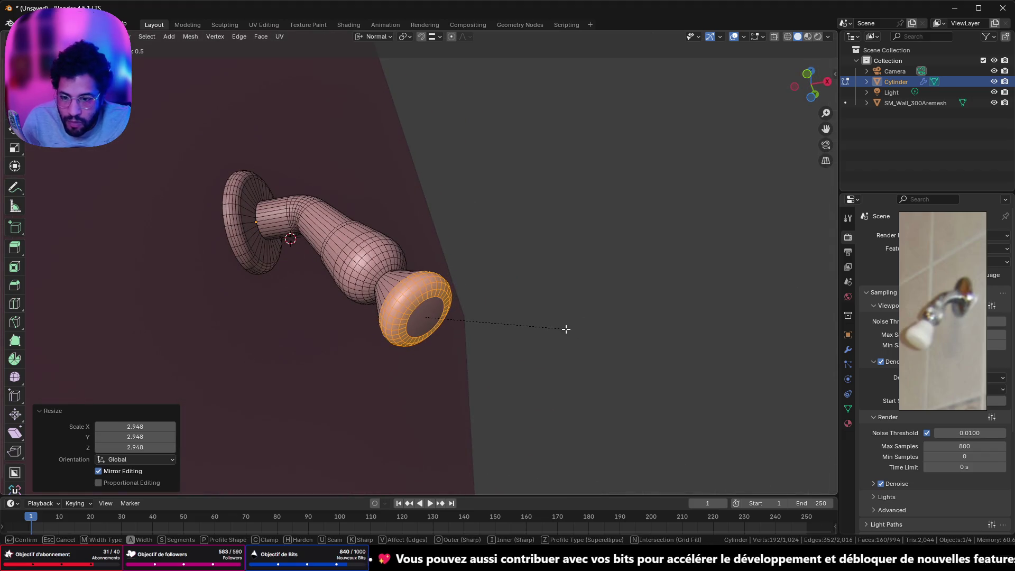
click(563, 328)
key(Tab)
mouse_move(564, 328)
middle_down()
mouse_move(481, 336)
mouse_move(491, 357)
middle_up()
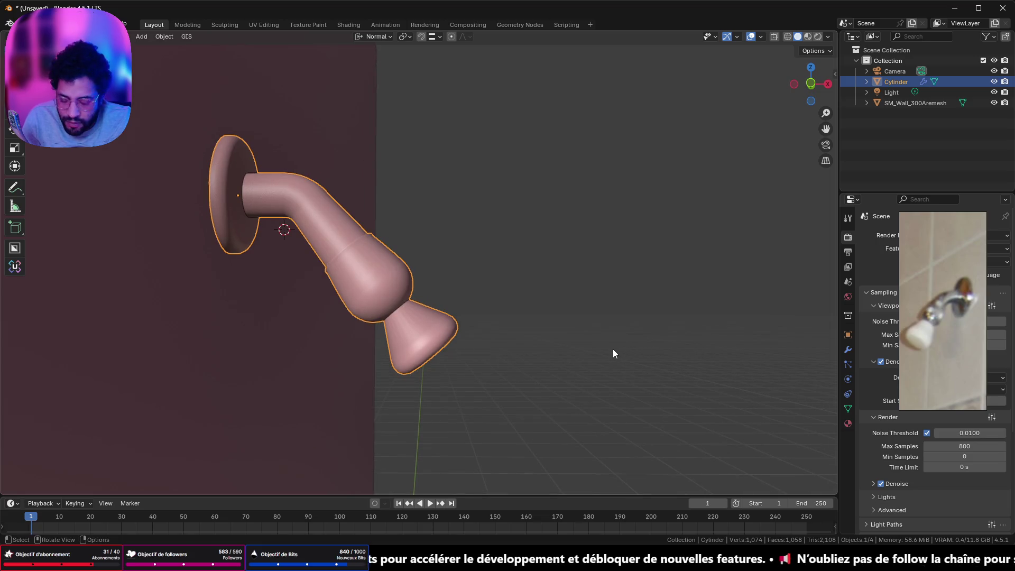
scroll(439, 331, up, 3)
scroll(439, 331, up, 2)
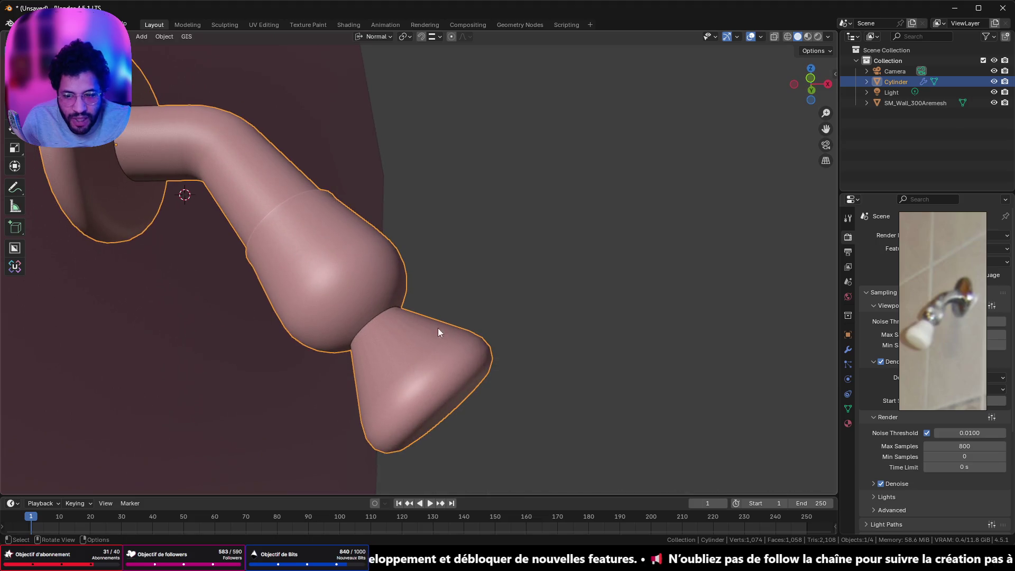
Select the whole nozzle cone from its face ring and scale it to a new size.
middle_drag(411, 363, 428, 362)
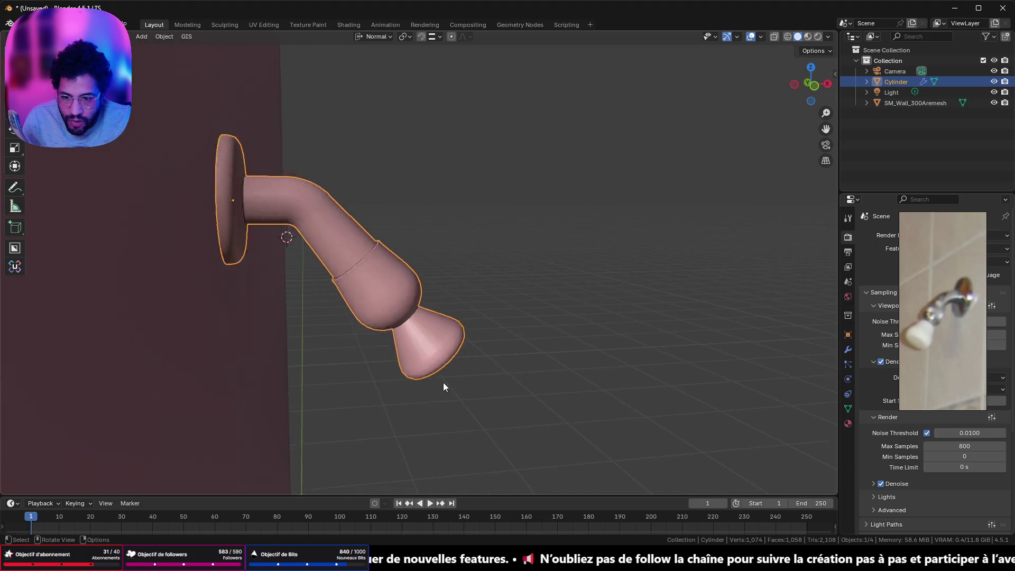
key(Tab)
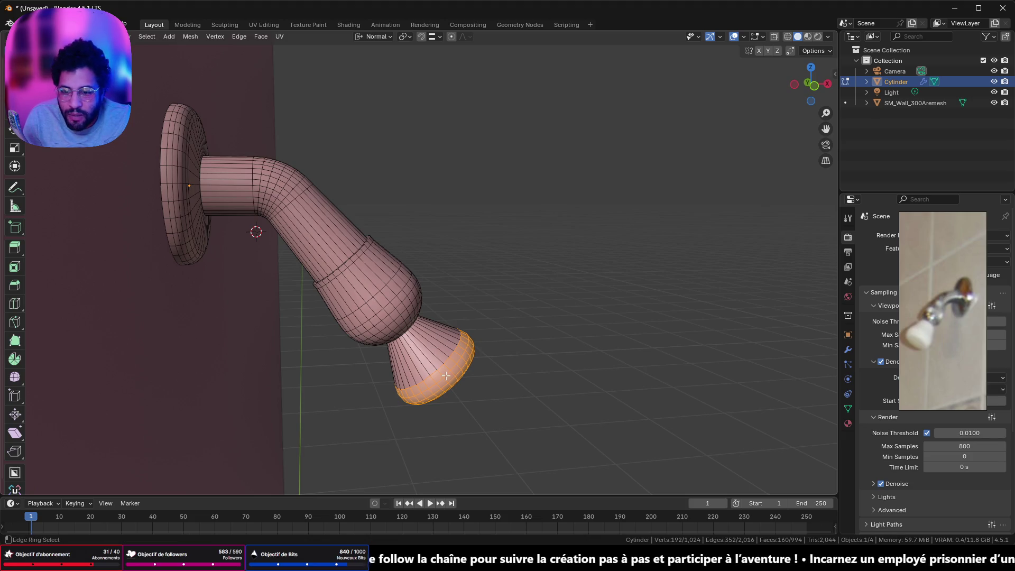
ctrl+alt+click(435, 340)
click(813, 86)
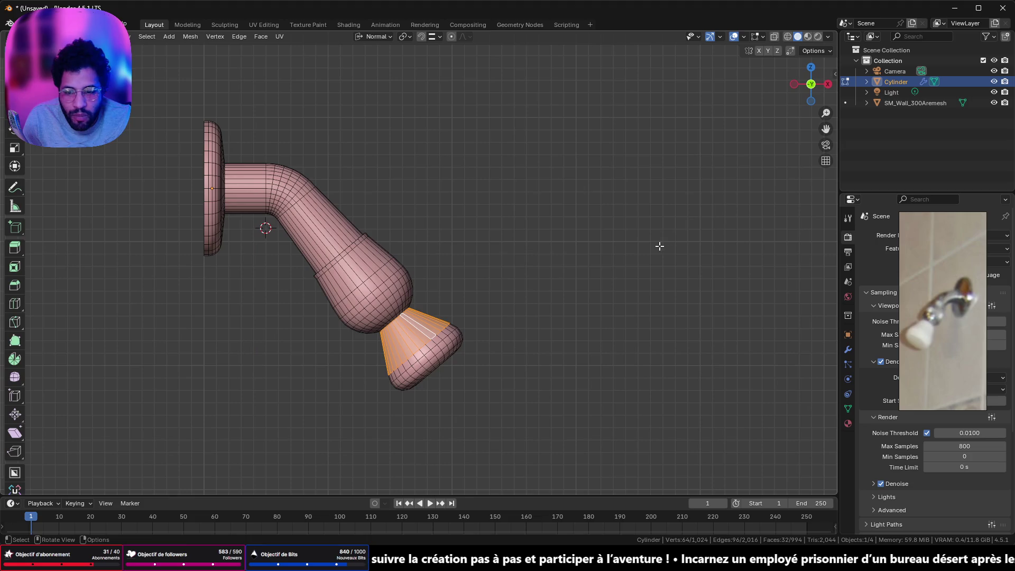
key(ctrl+l)
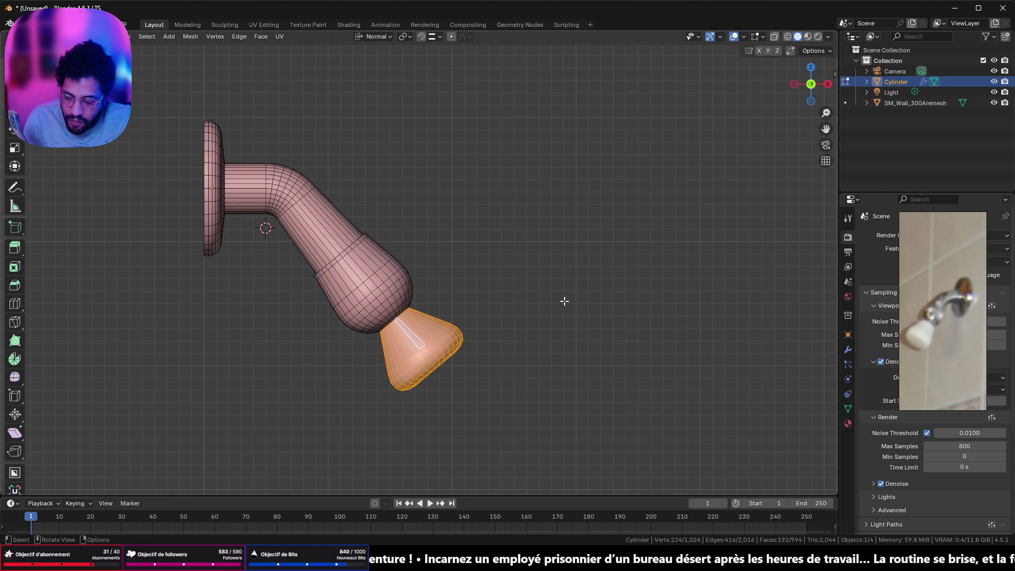
key(s)
click(561, 327)
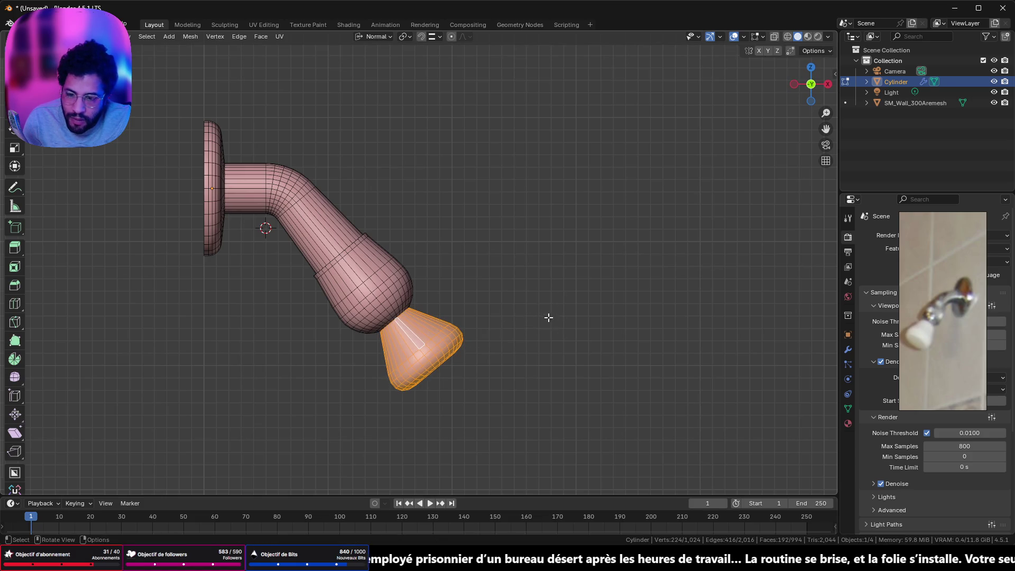
scroll(500, 302, up, 3)
mouse_move(499, 301)
middle_down()
mouse_move(502, 256)
mouse_move(532, 272)
middle_up()
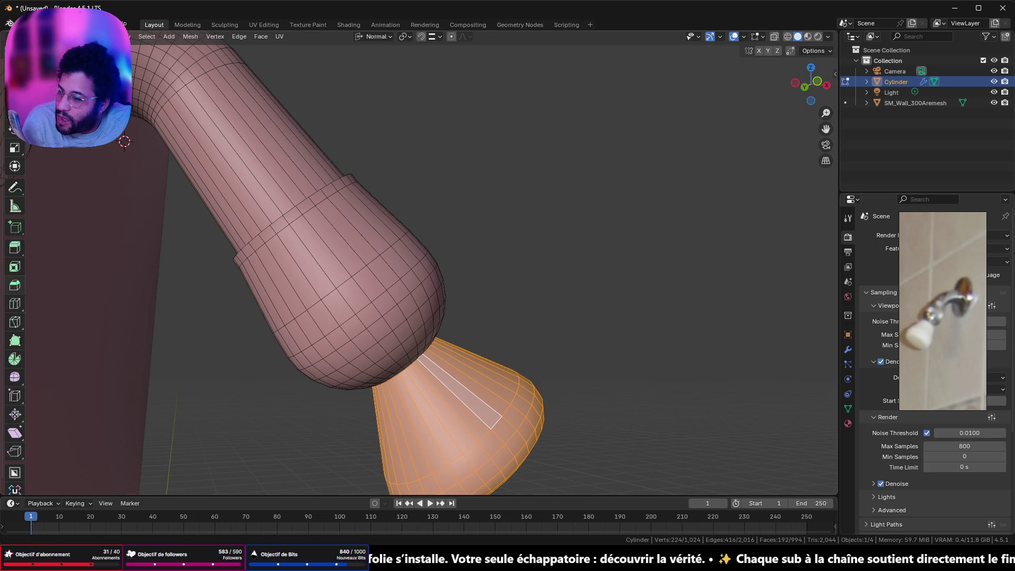
key(alt+Tab)
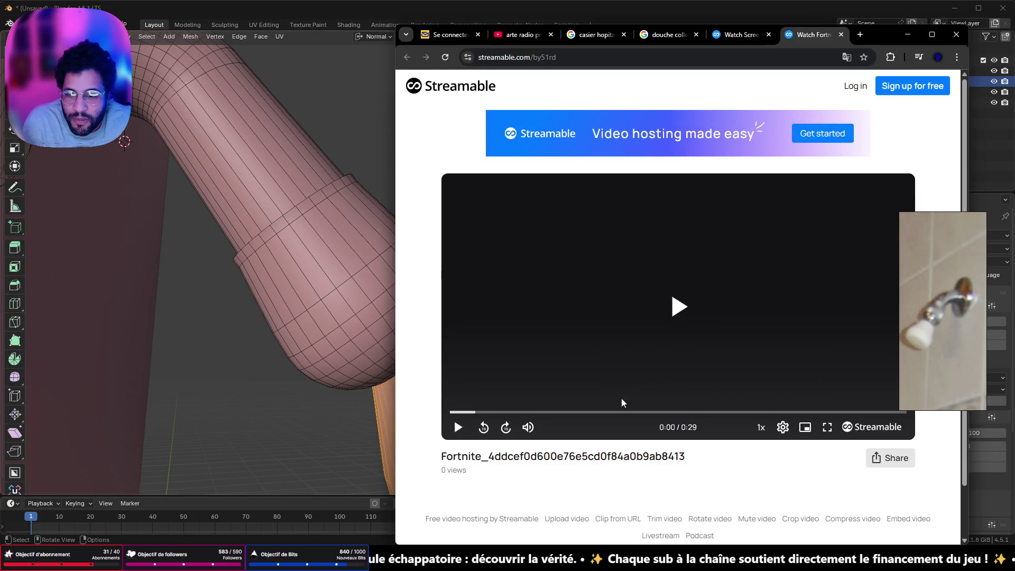
Play the 29-second Fortnite clip at slightly lower volume, pause it, then switch to Discord.
click(679, 306)
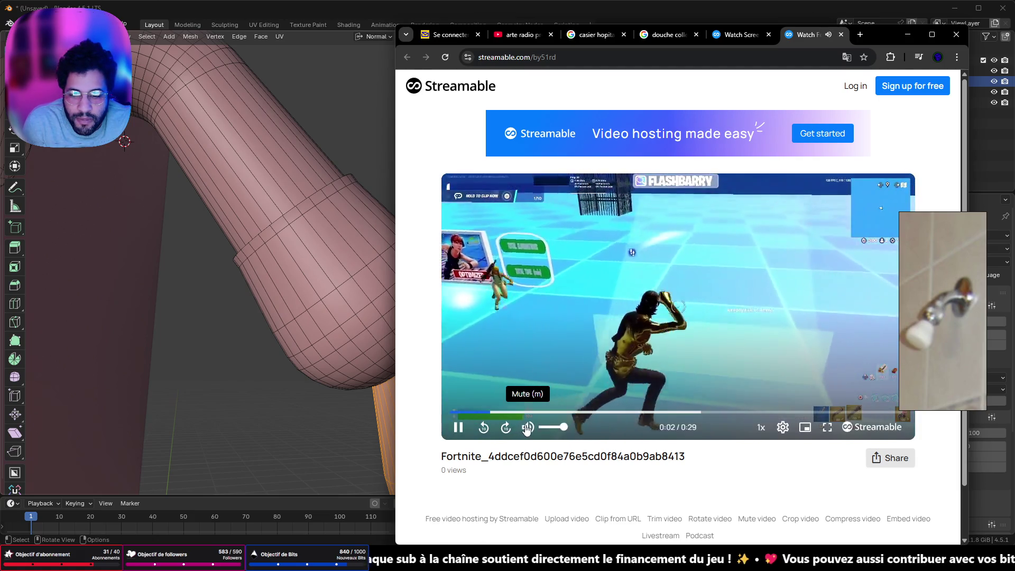
drag(557, 428, 552, 429)
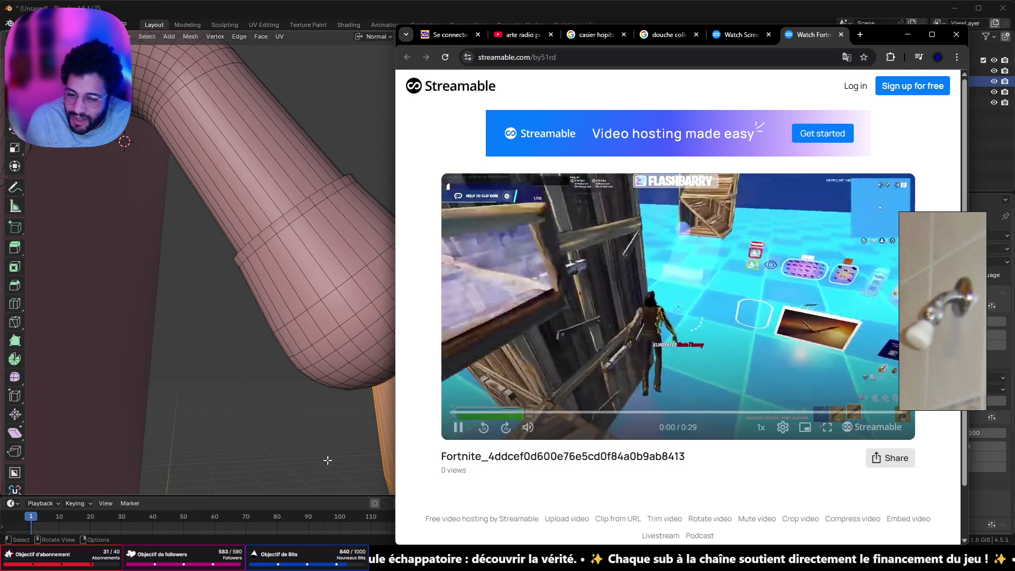
click(602, 320)
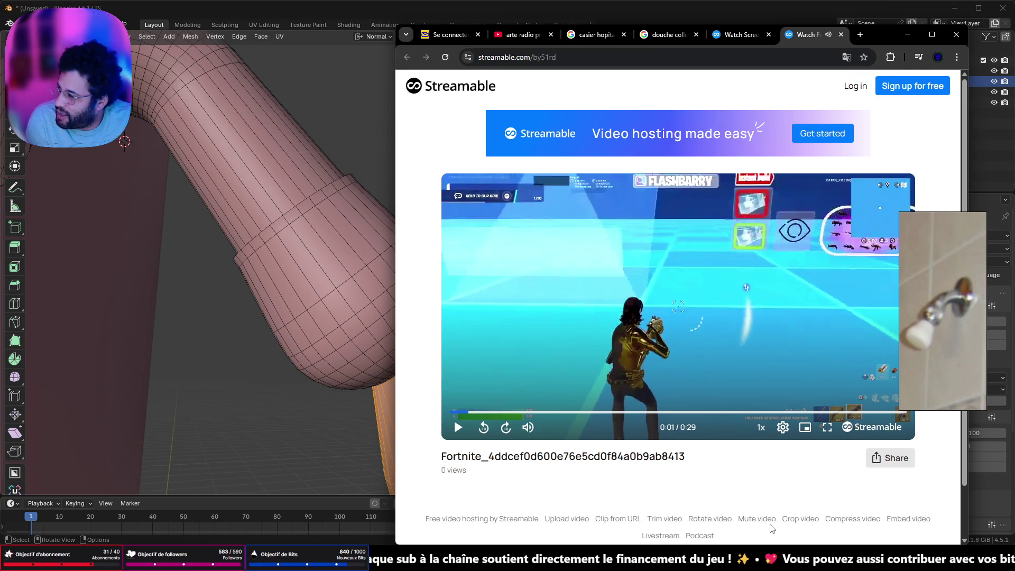
key(alt+Tab)
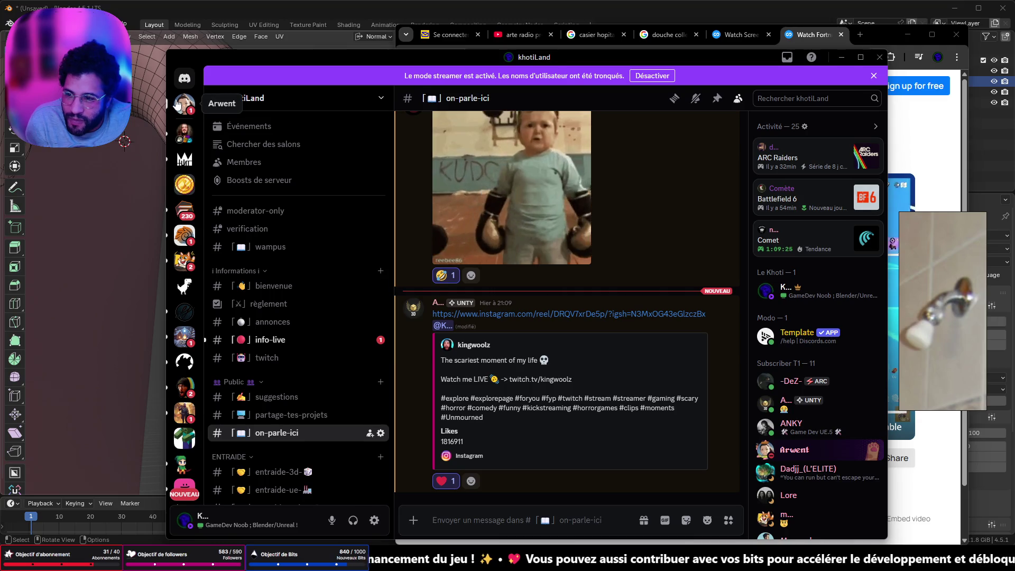
Browse the friend's Fortnite outfit screenshots full size through to Banane de Springfield, then close the viewer.
click(185, 103)
click(479, 195)
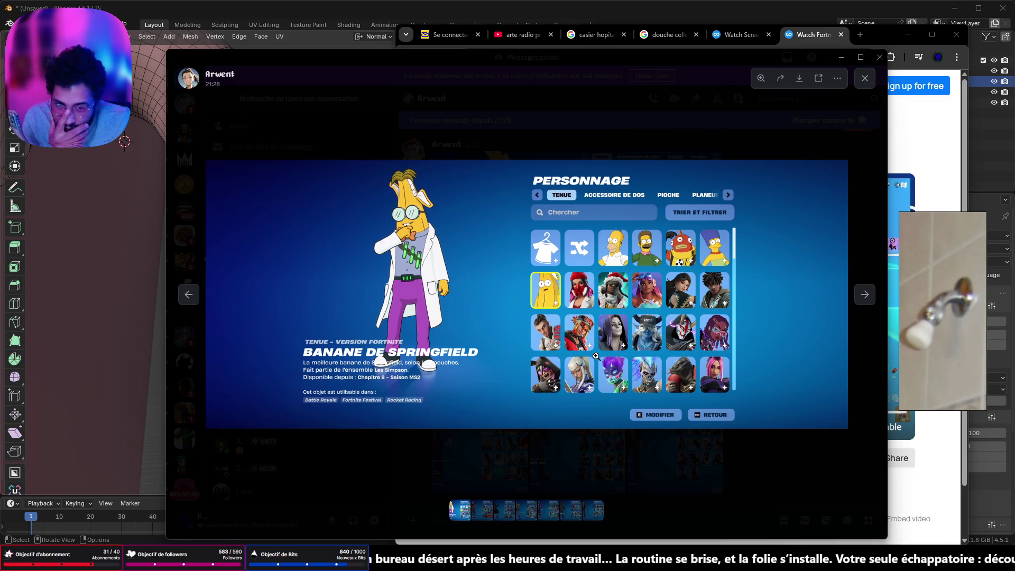
click(865, 295)
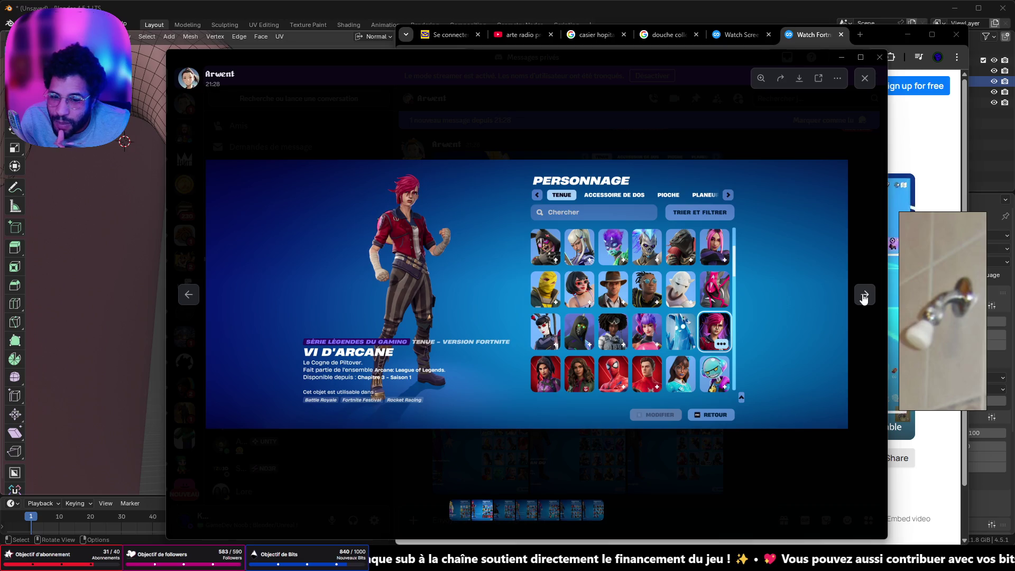
click(864, 296)
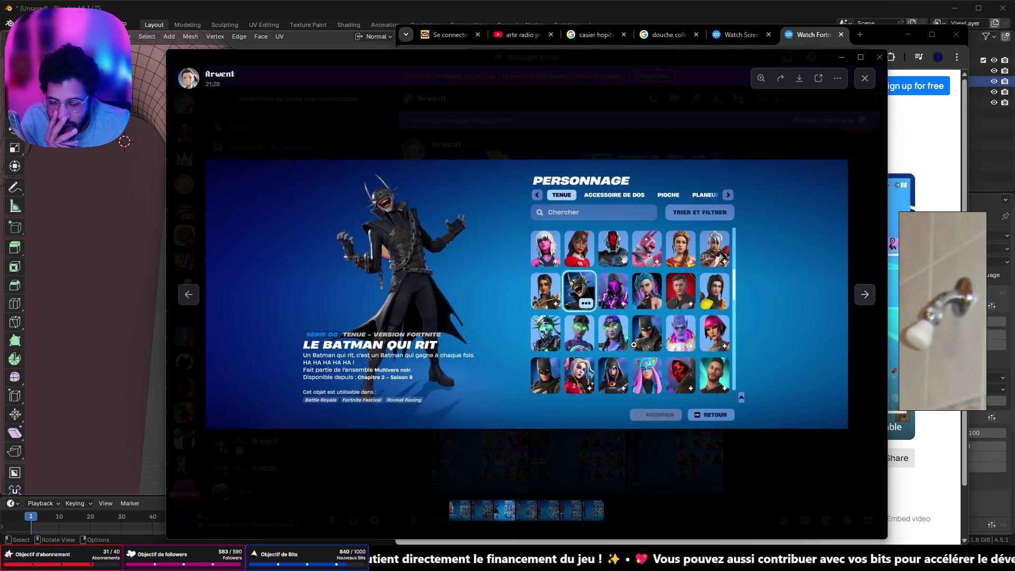
click(192, 296)
click(866, 296)
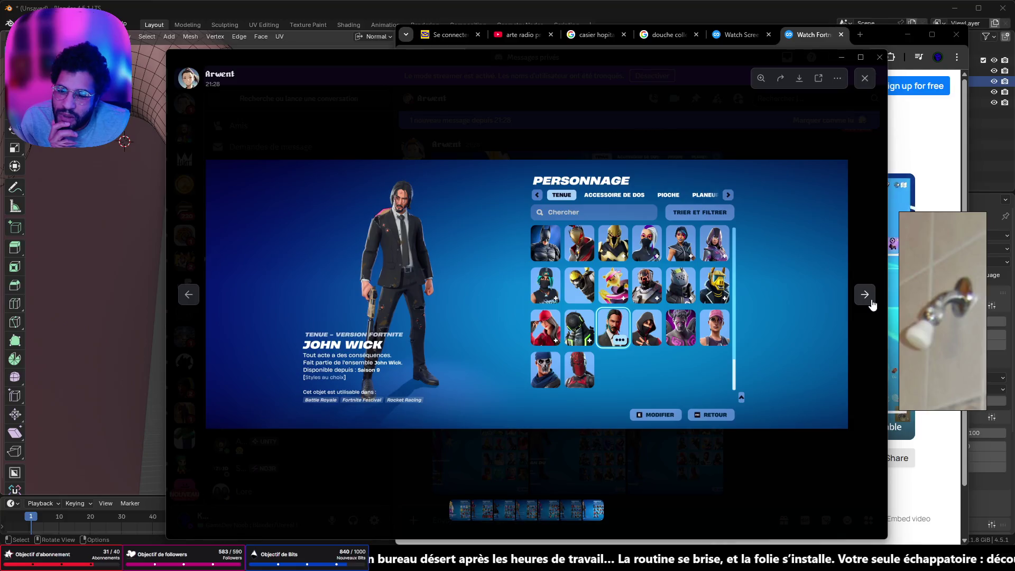
click(871, 303)
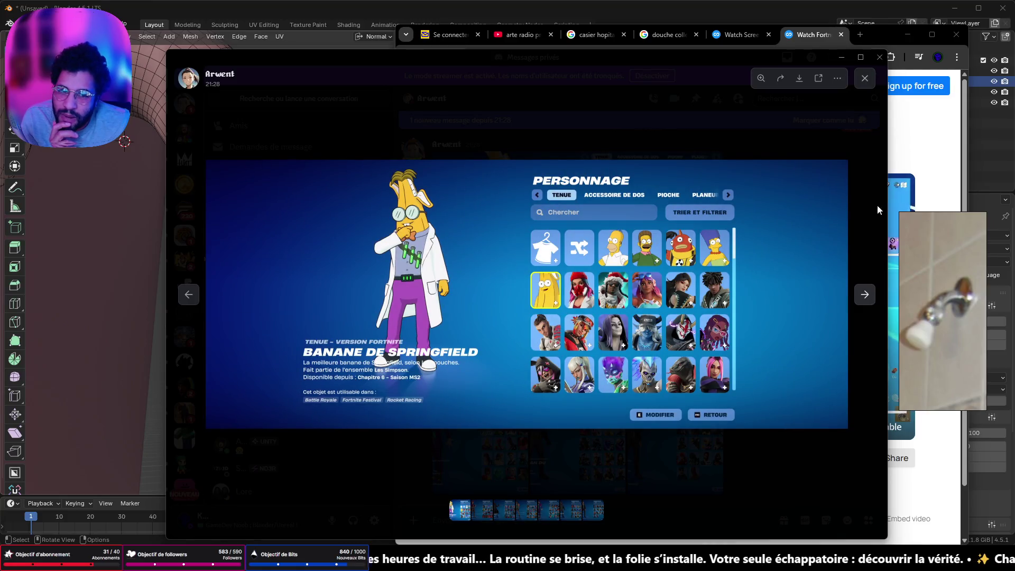
click(864, 78)
mouse_move(578, 226)
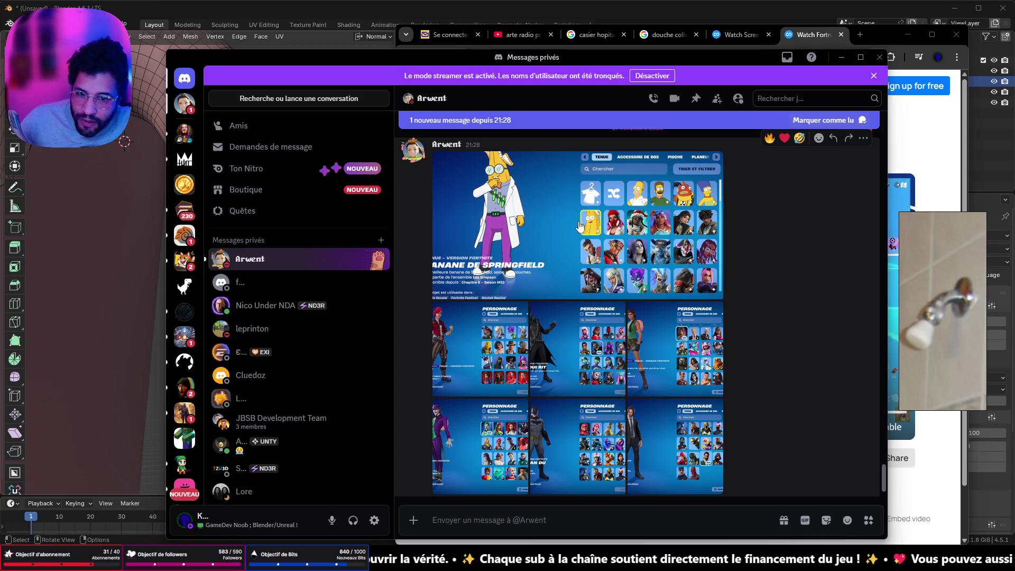
Revisit the Le Batman qui rit and John Wick screenshots, close them and switch to Steam.
click(598, 340)
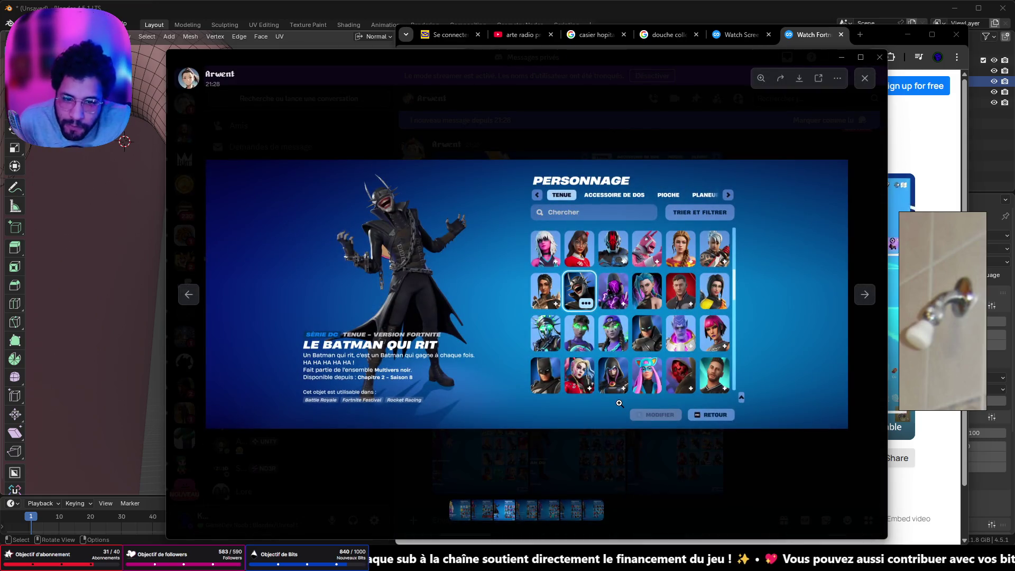
click(881, 296)
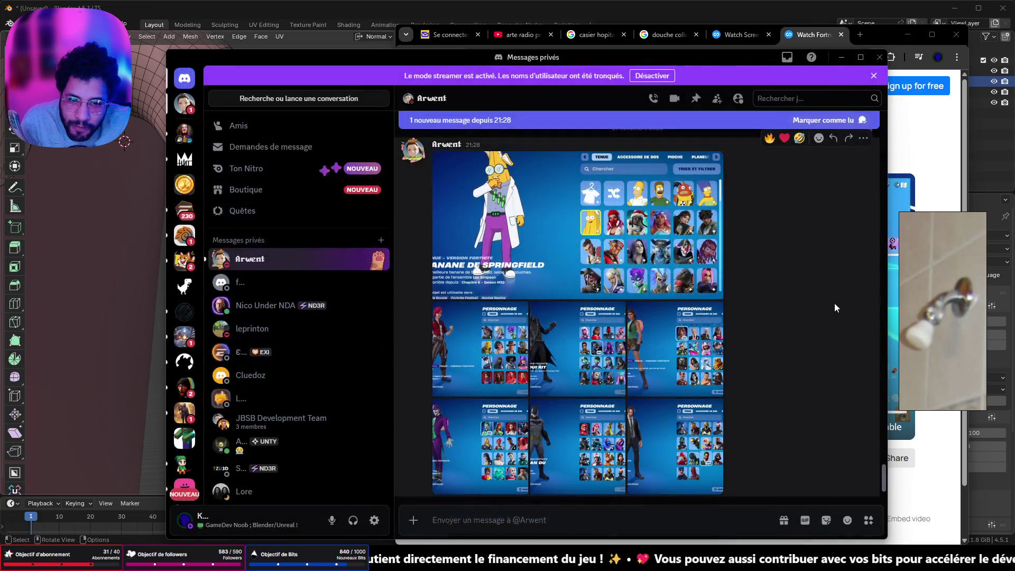
click(682, 469)
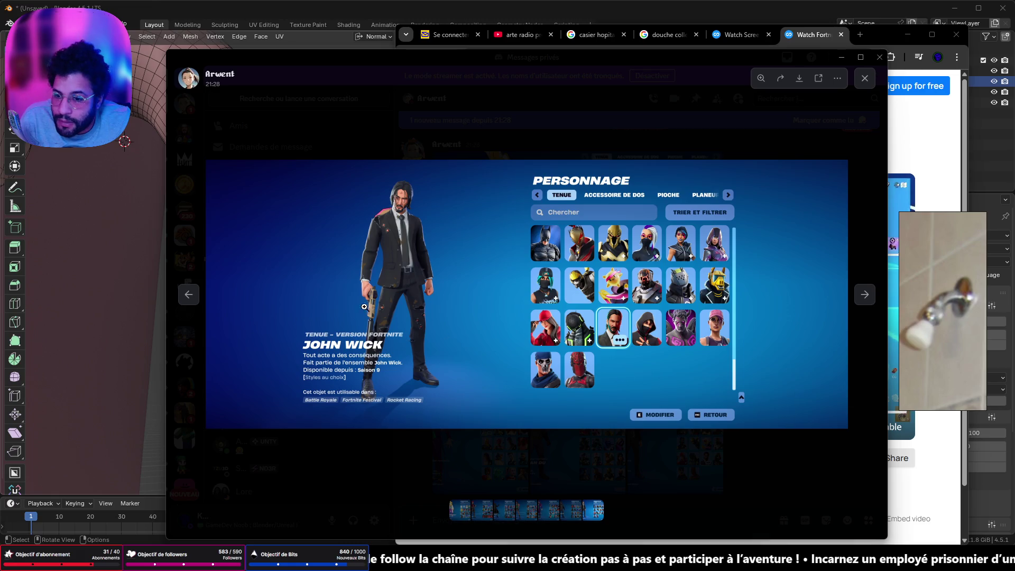
click(201, 306)
click(201, 305)
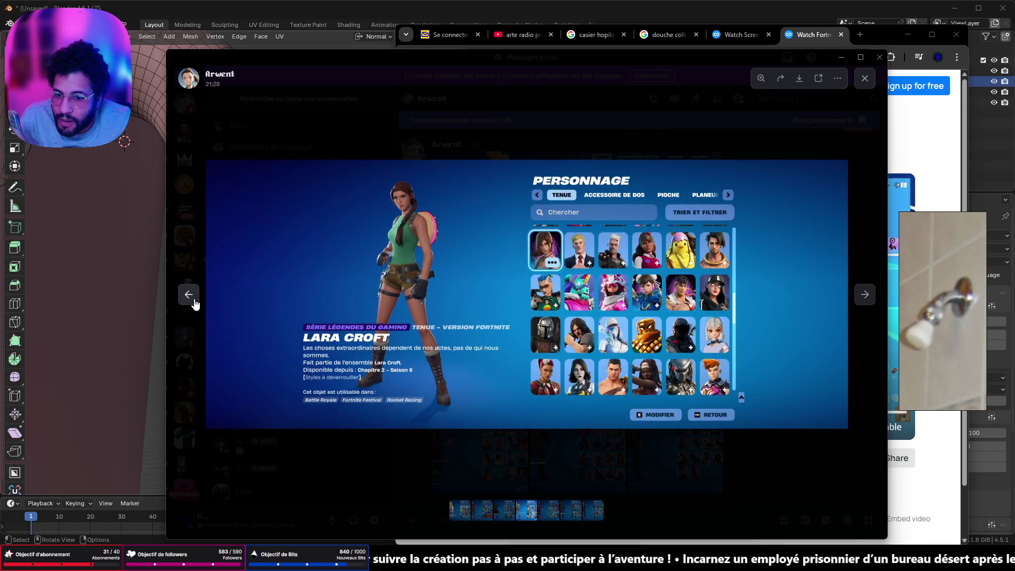
click(865, 78)
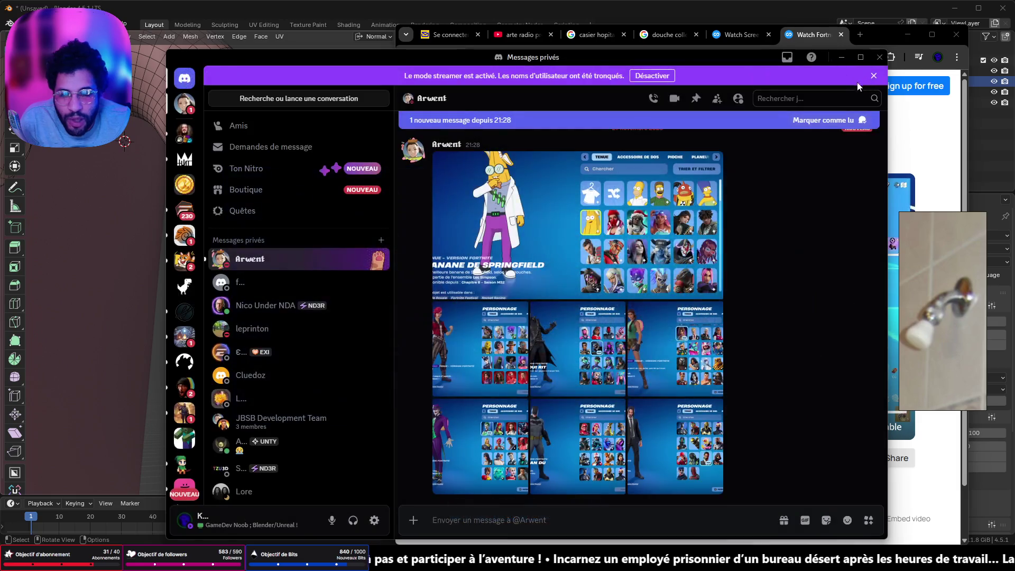
key(alt+Tab)
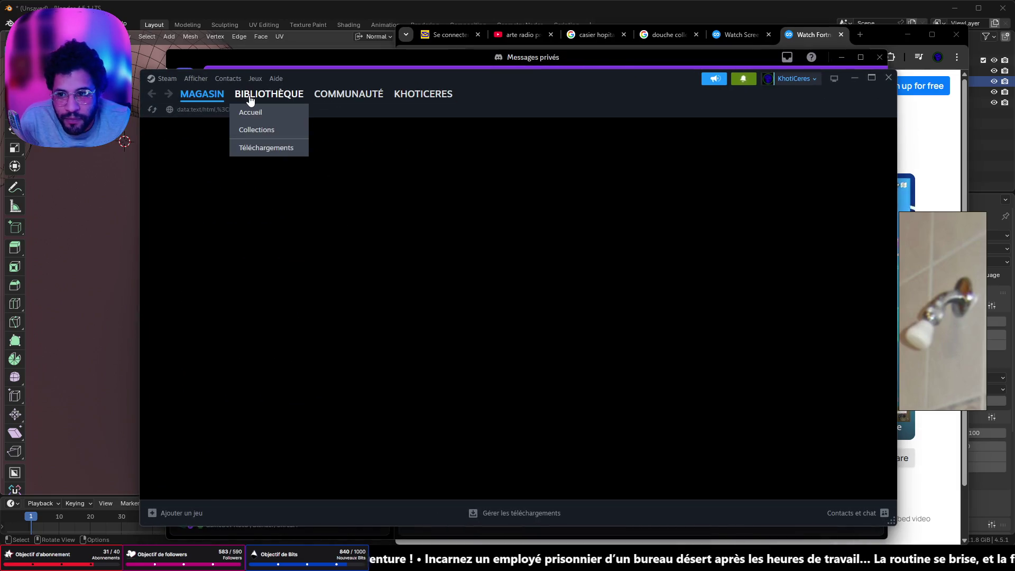
scroll(183, 222, up, 5)
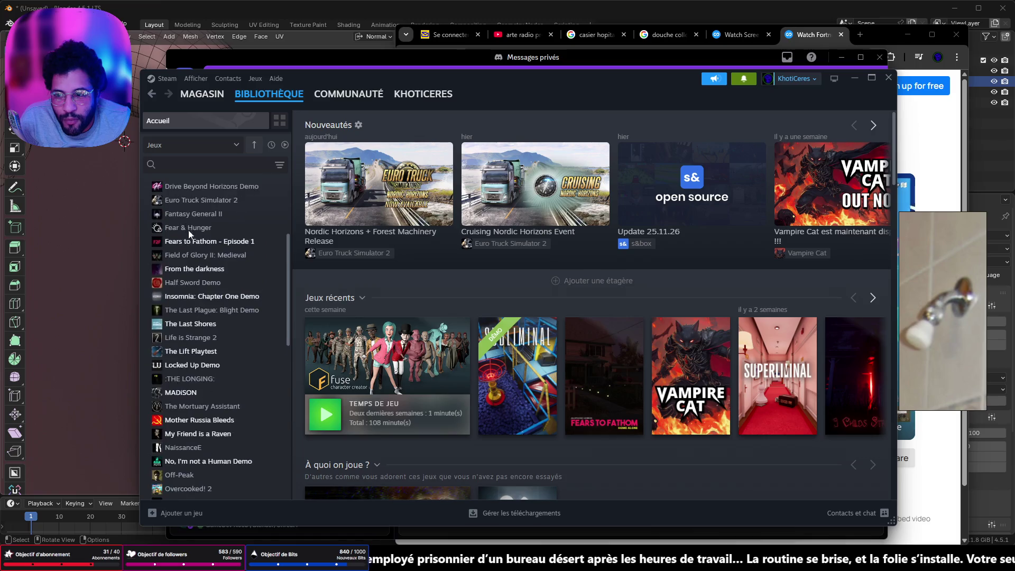
scroll(190, 238, up, 5)
Launch Brawlhalla from the Steam library.
double_click(193, 268)
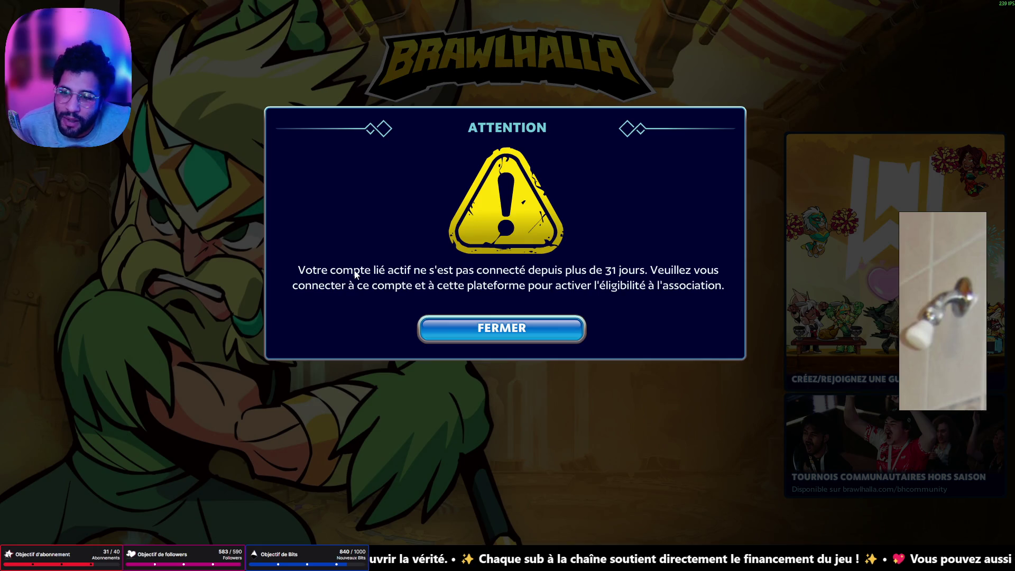
Dismiss the account warning, patch notes and login bonus, and enter a friendly free-for-all lobby.
click(489, 333)
click(630, 502)
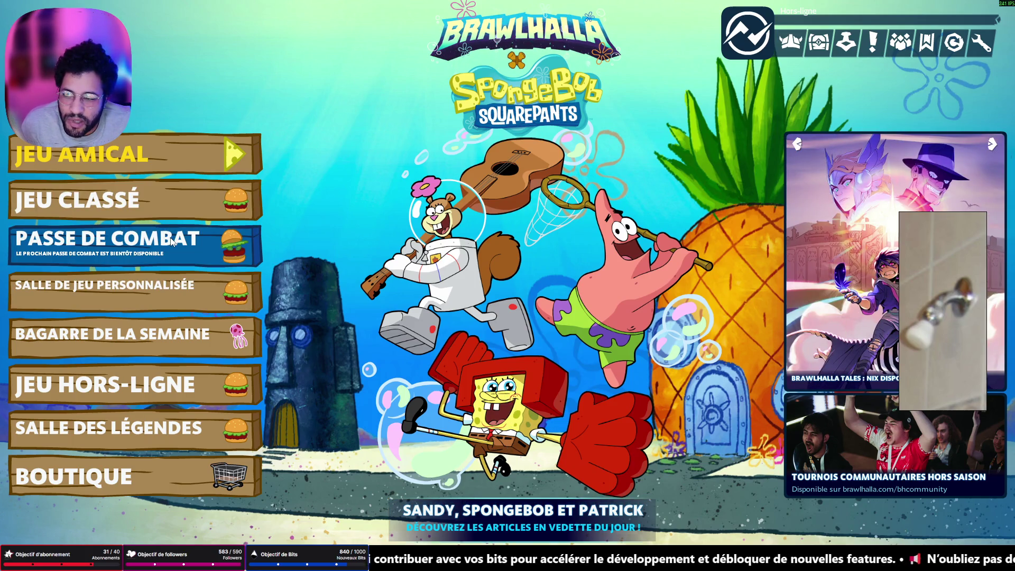
click(239, 157)
click(482, 288)
click(245, 282)
click(387, 323)
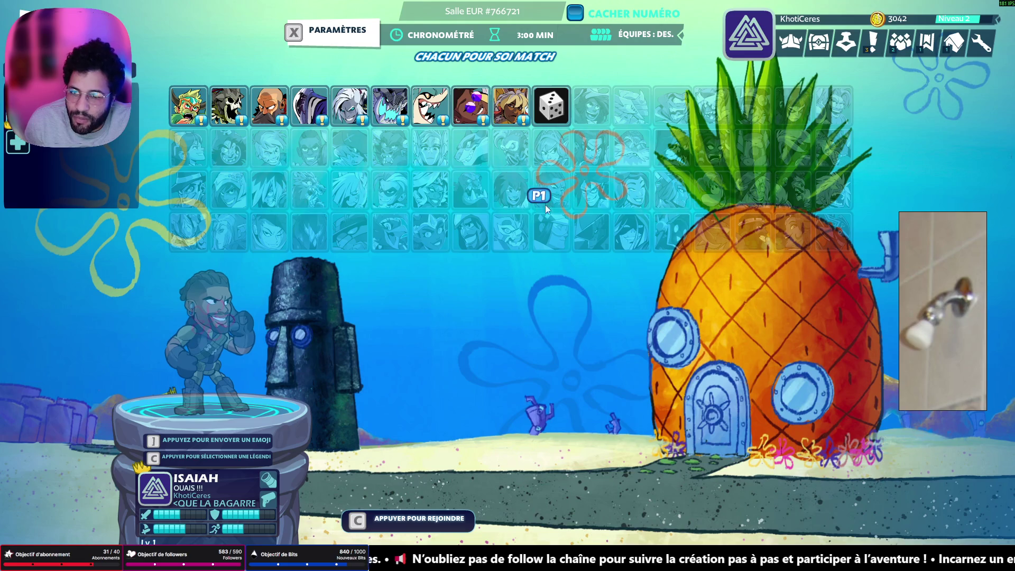
Back out of the lobby, confirm quitting Brawlhalla and minimize Steam.
key(Escape)
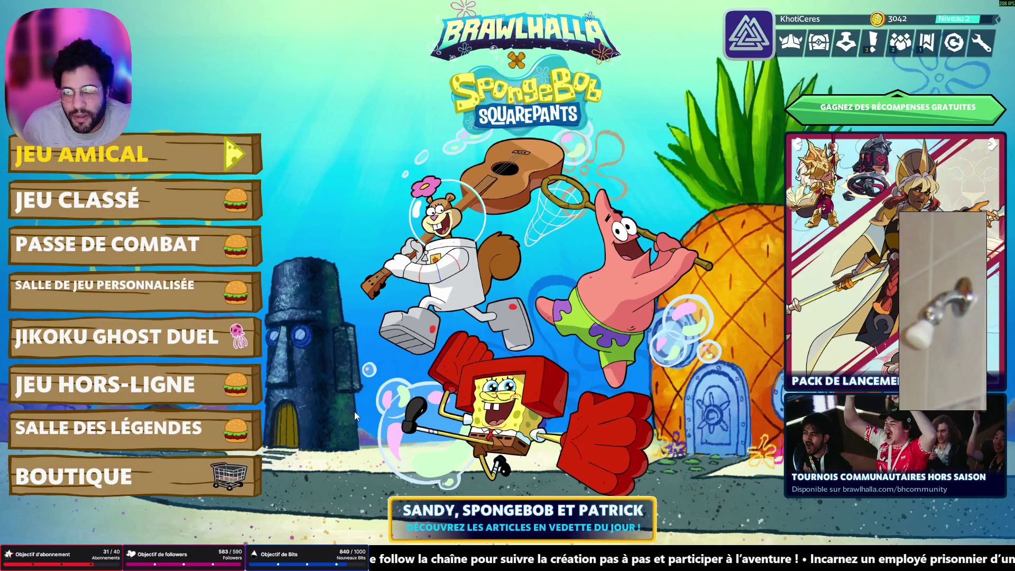
key(Escape)
click(427, 193)
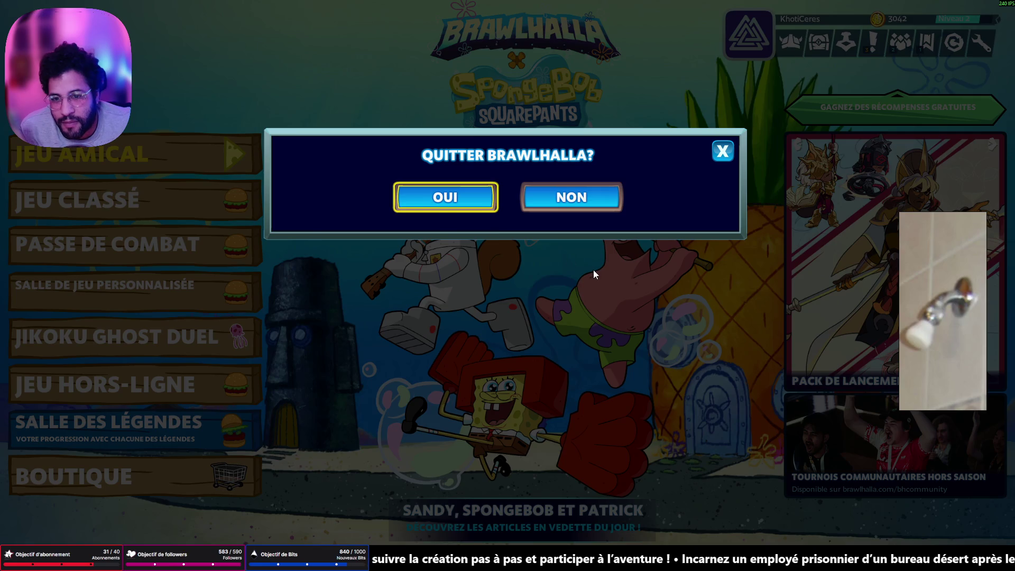
click(855, 79)
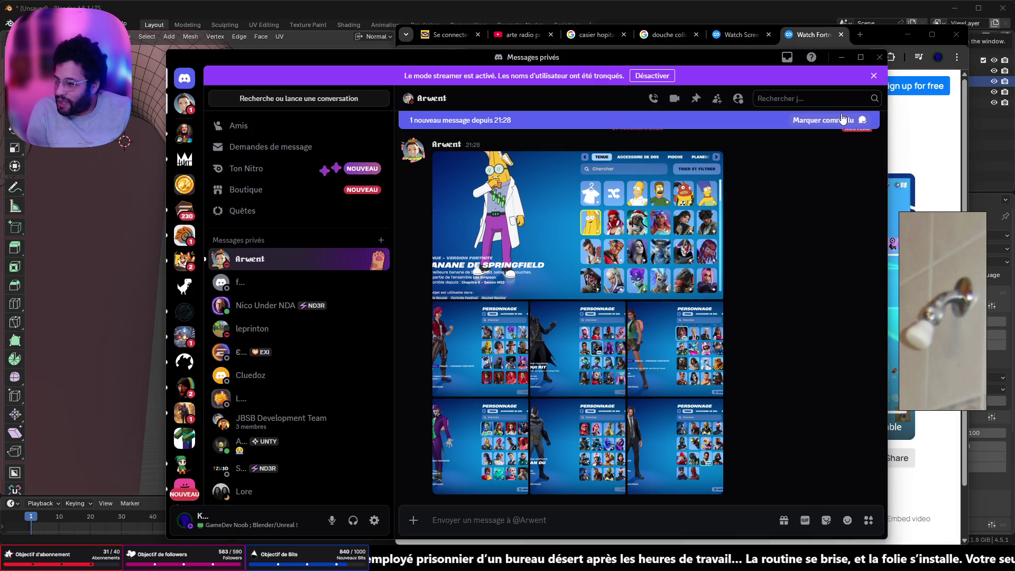
Minimize Discord and the browser to uncover the Blender shower-head scene.
click(841, 58)
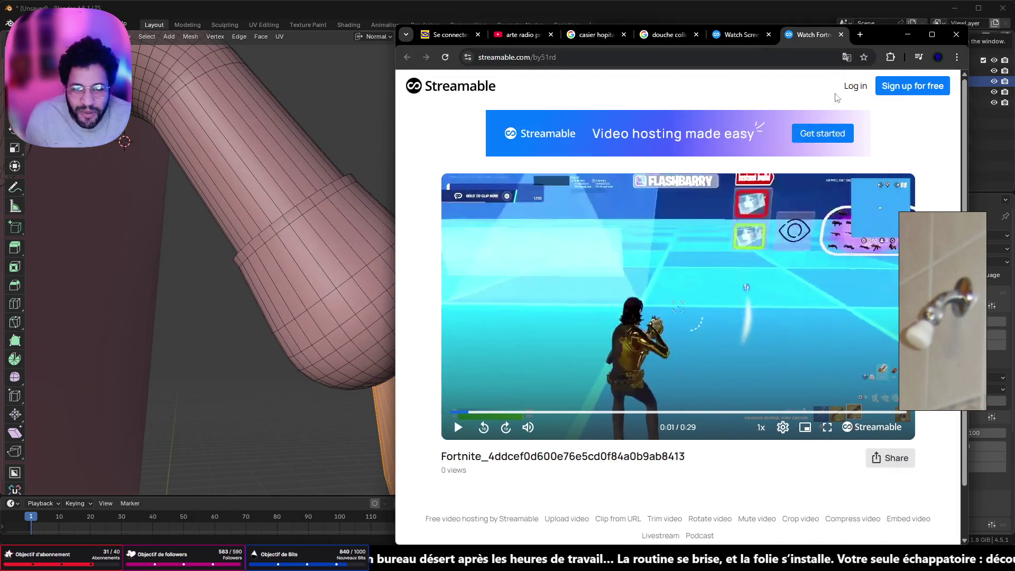
click(908, 34)
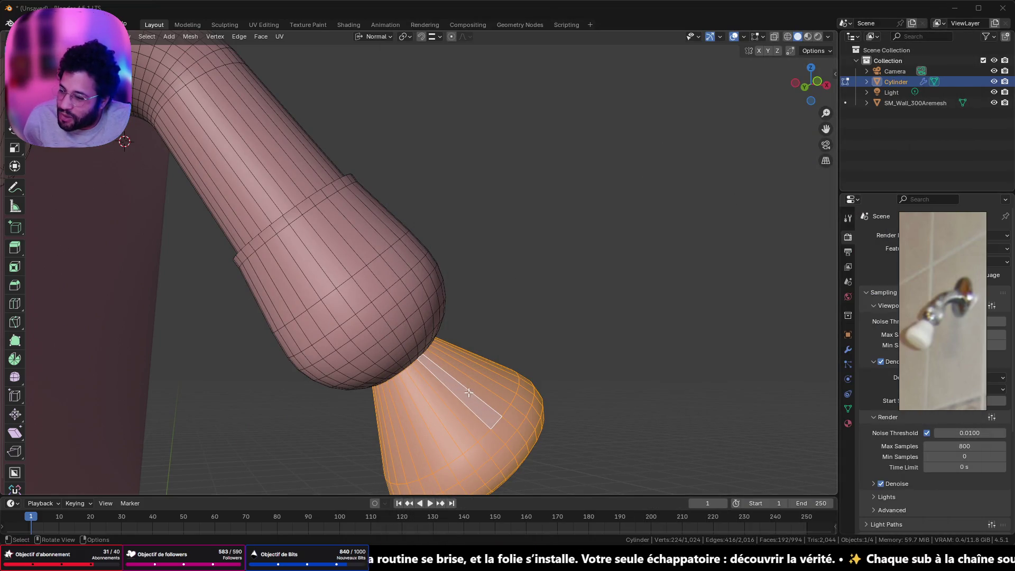
Restore Chrome on the 'arte radio profils' YouTube results and select the address bar for a new search.
click(519, 491)
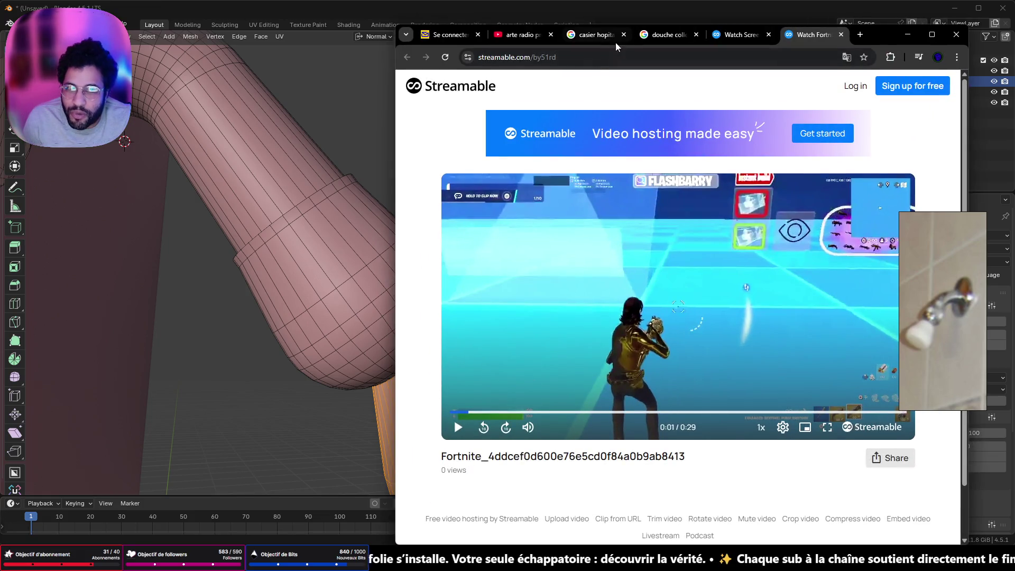
click(529, 39)
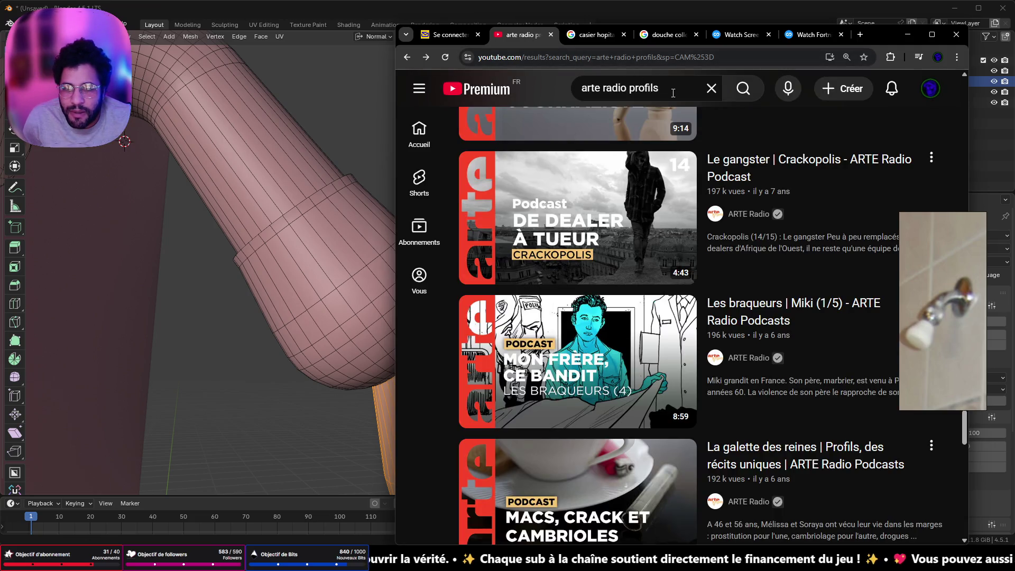
scroll(630, 254, up, 3)
scroll(608, 117, up, 2)
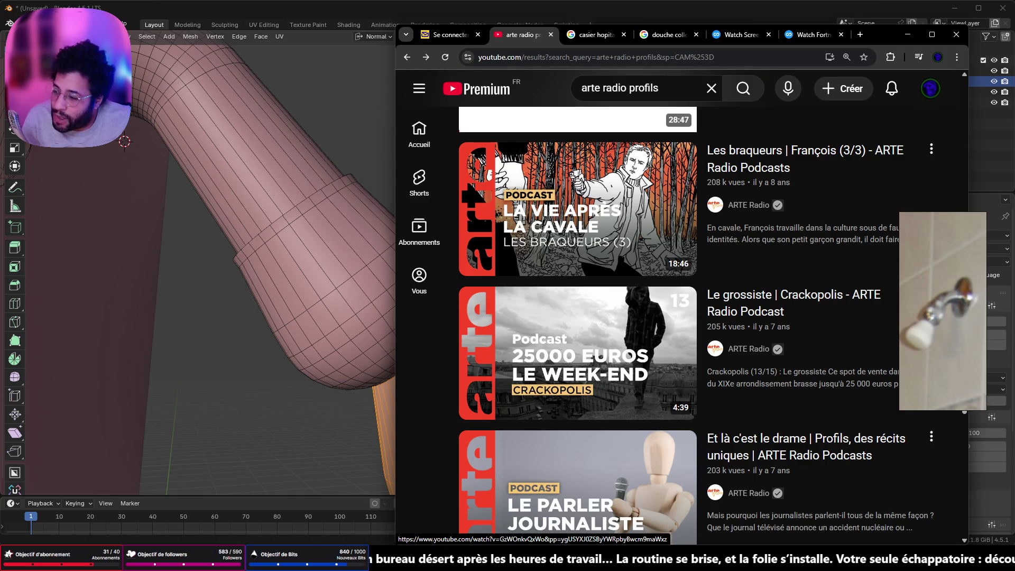
scroll(616, 218, down, 5)
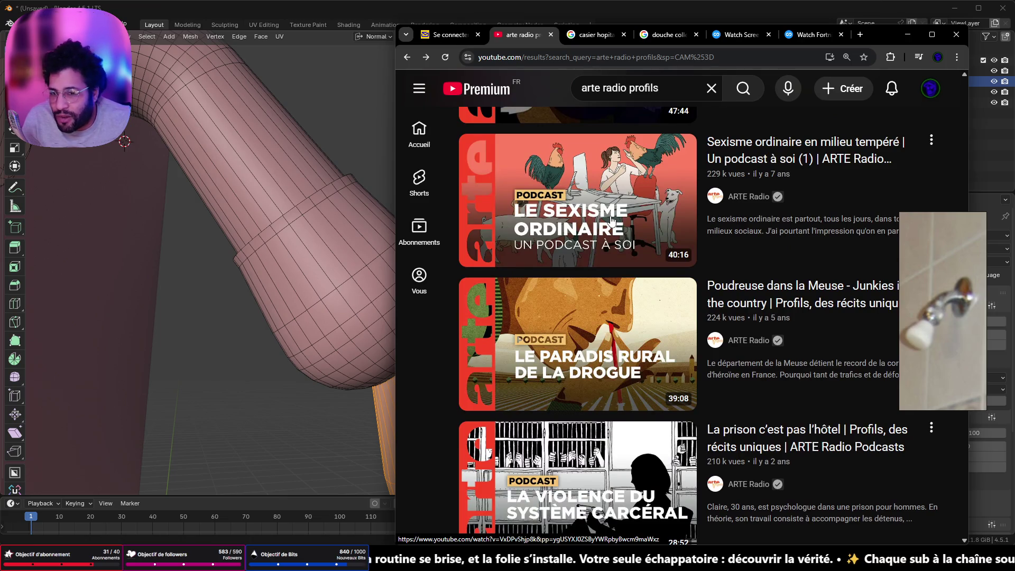
scroll(612, 222, up, 1)
scroll(612, 222, up, 3)
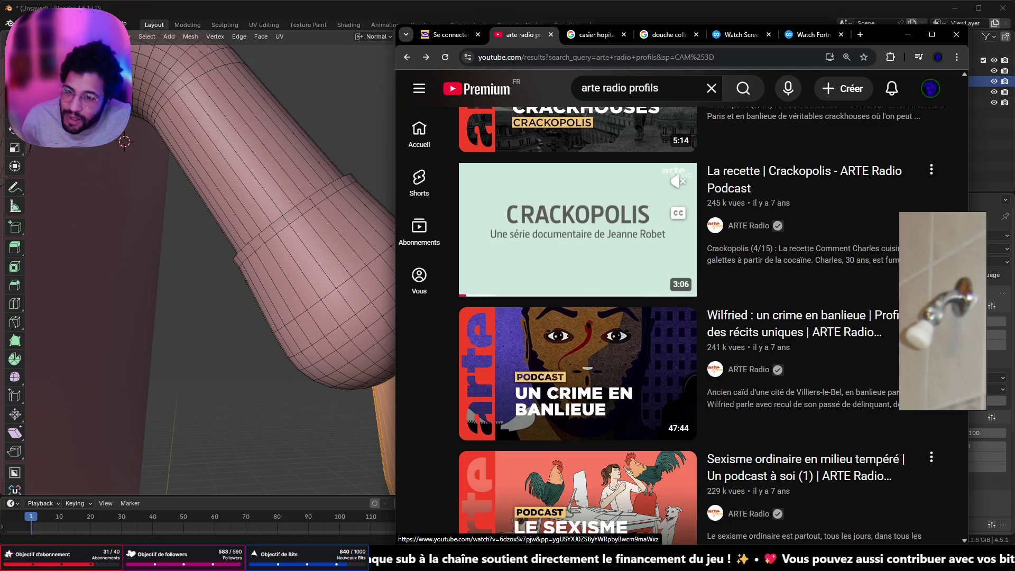
click(541, 59)
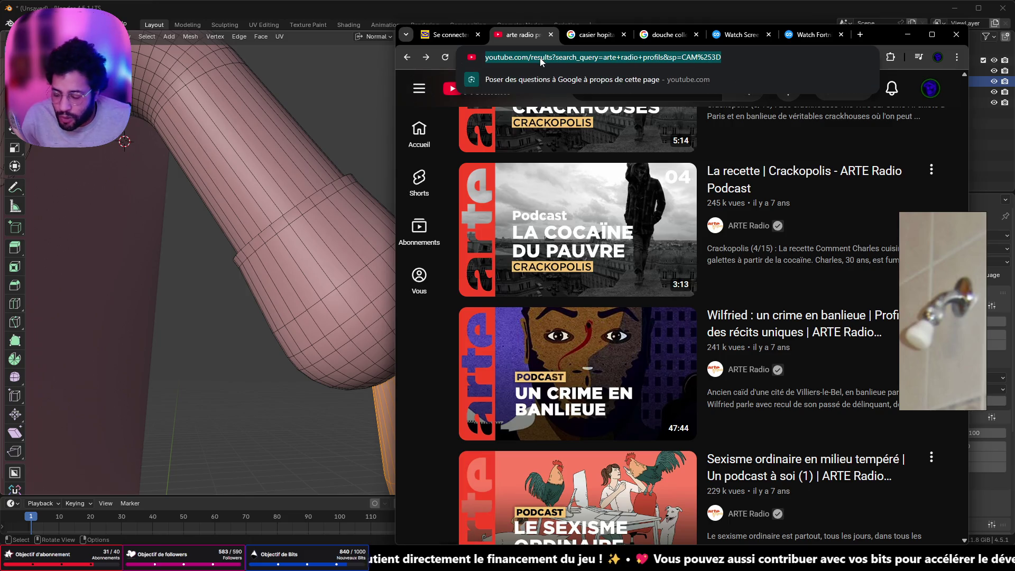
text(brawlhalla)
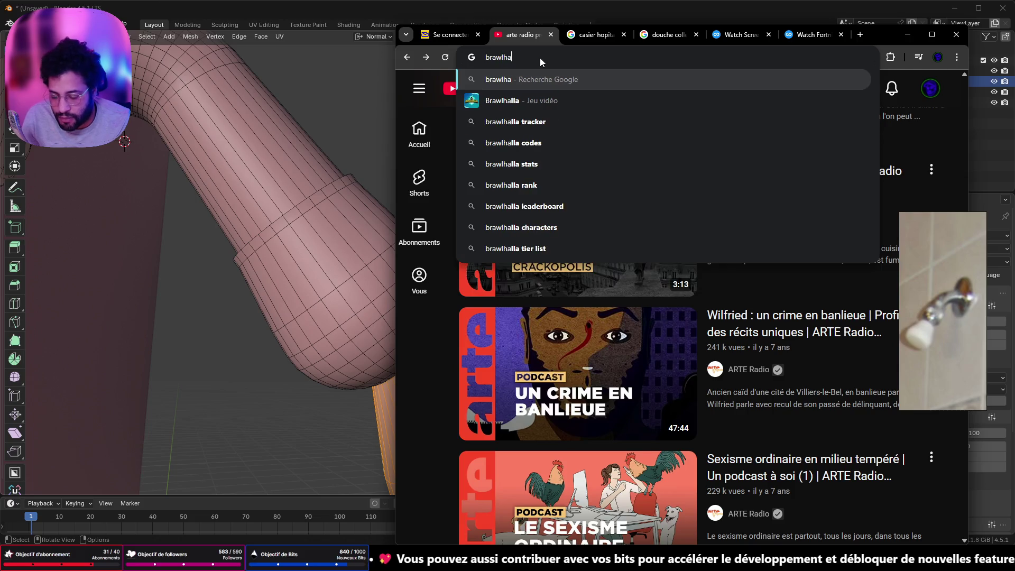
Run a Google search for brawlhalla, show its image results and move the window left over Blender.
key(Return)
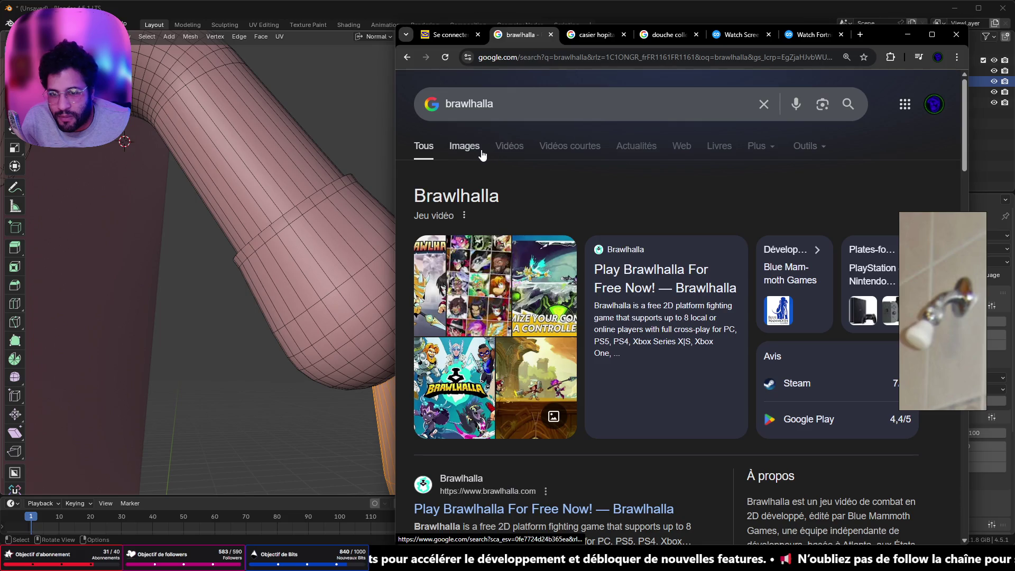
click(466, 148)
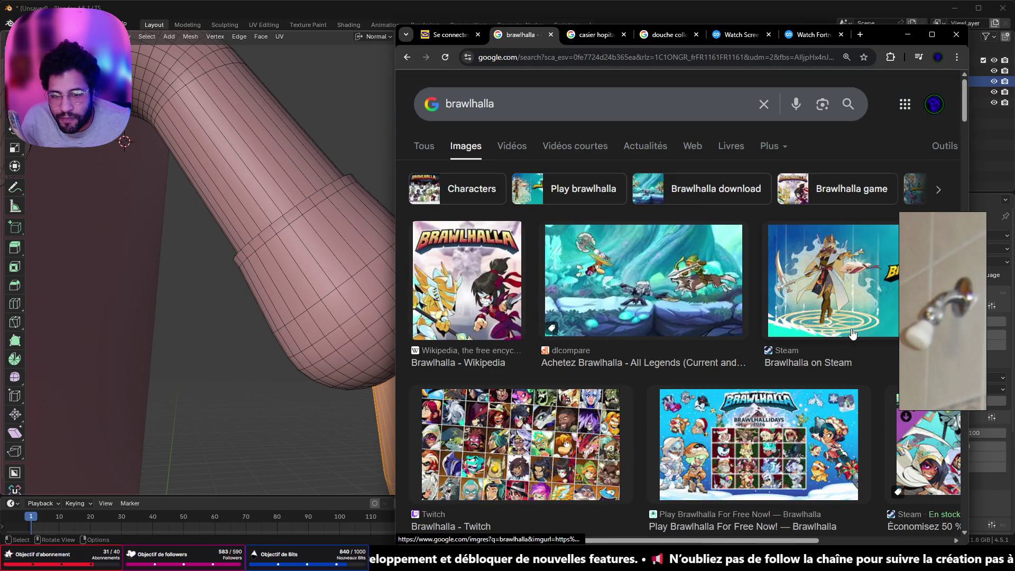
scroll(801, 321, down, 1)
scroll(794, 318, down, 1)
scroll(767, 308, down, 3)
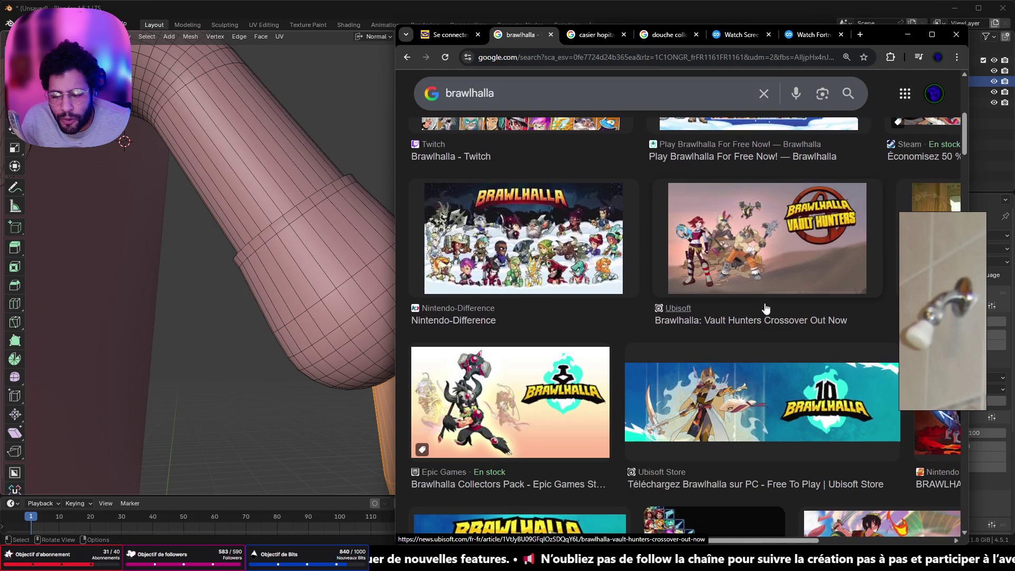
drag(880, 35, 666, 35)
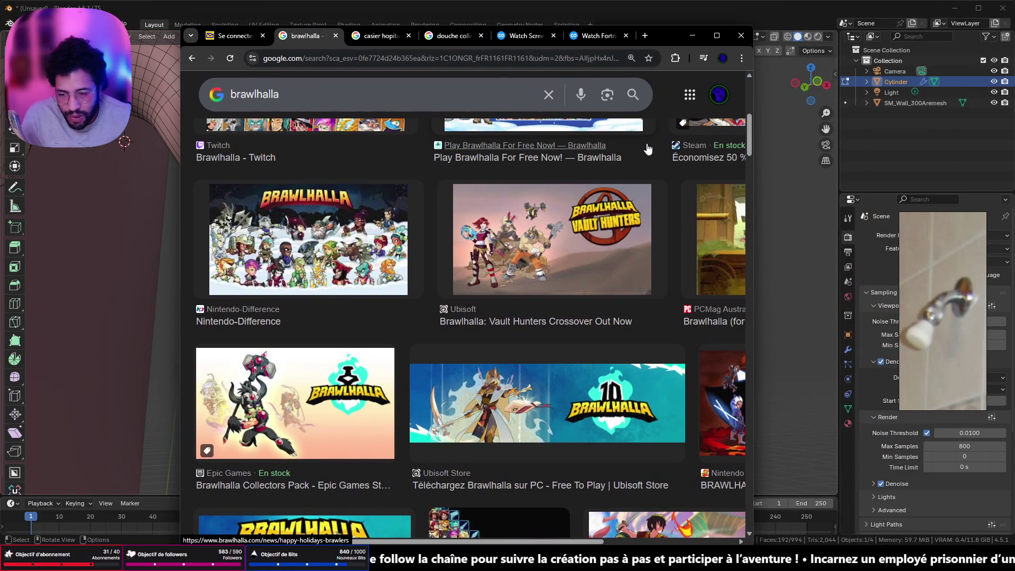
scroll(568, 240, down, 1)
scroll(568, 239, down, 2)
scroll(568, 239, down, 2)
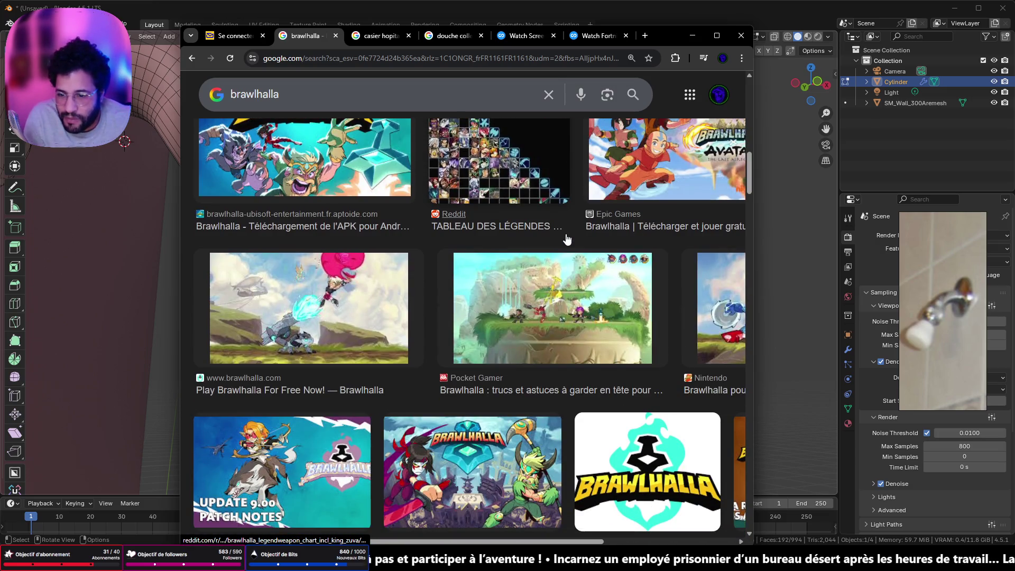
scroll(568, 240, down, 1)
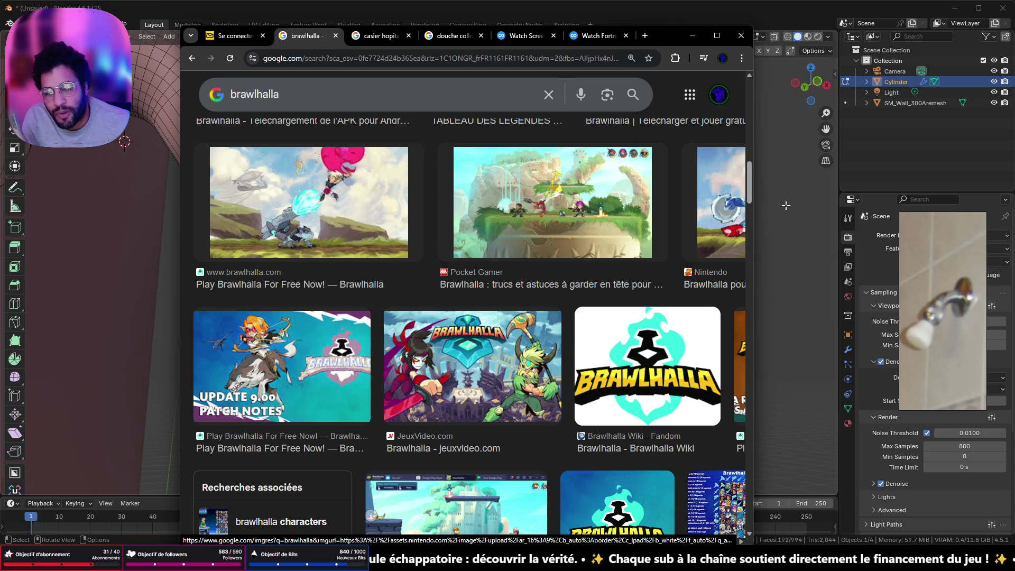
drag(753, 217, 885, 219)
scroll(785, 270, down, 3)
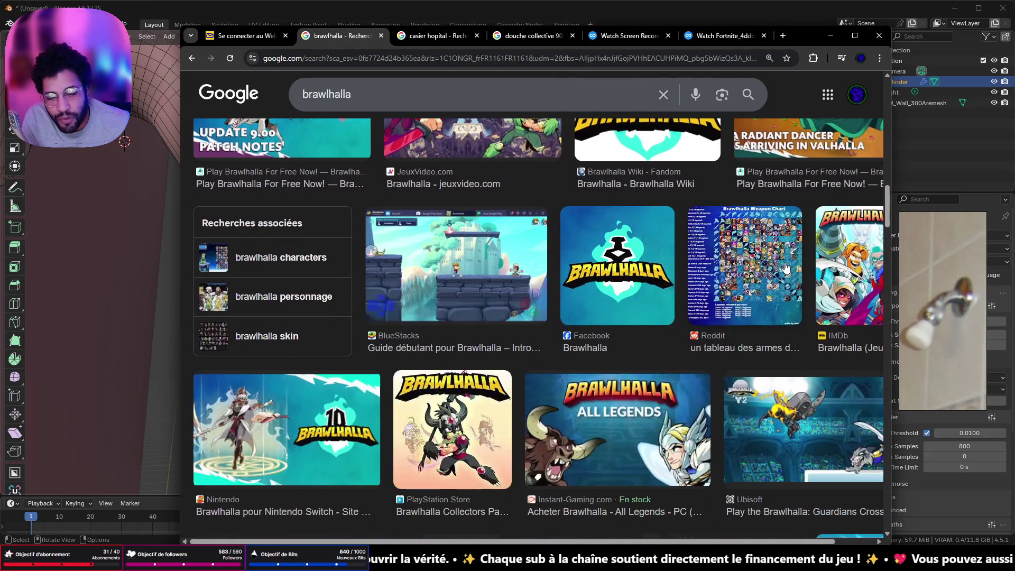
scroll(785, 270, up, 1)
scroll(786, 270, up, 3)
Search Google for 'brawlhalla all characters' via the query suggestion.
click(360, 97)
text(all)
key(Down)
key(Return)
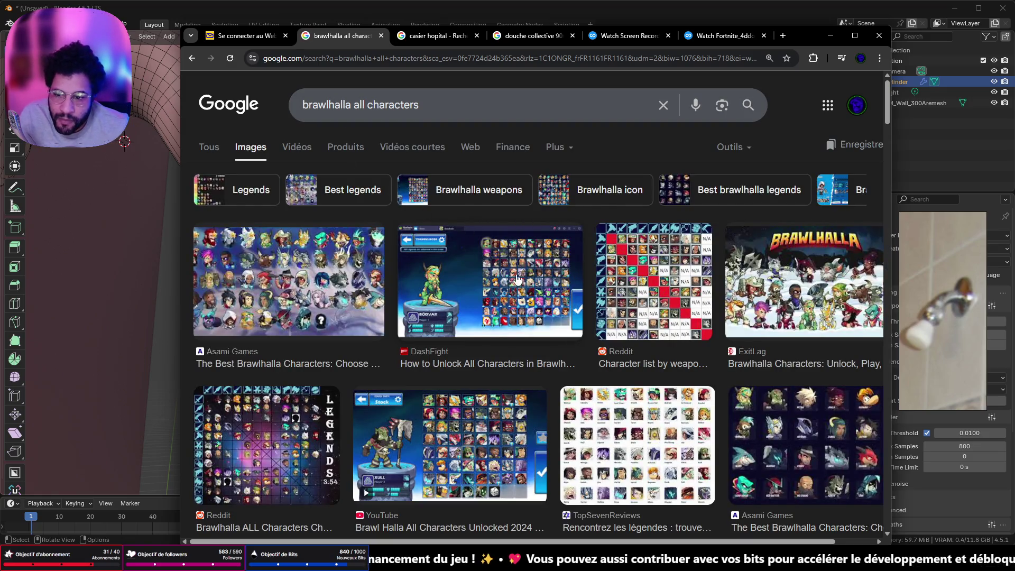
scroll(421, 299, down, 2)
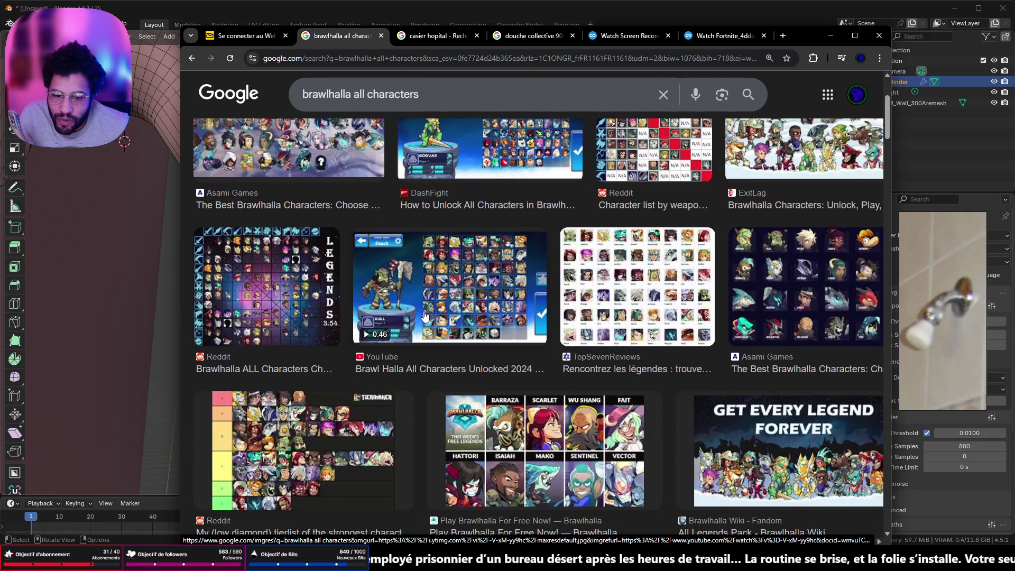
scroll(425, 315, down, 3)
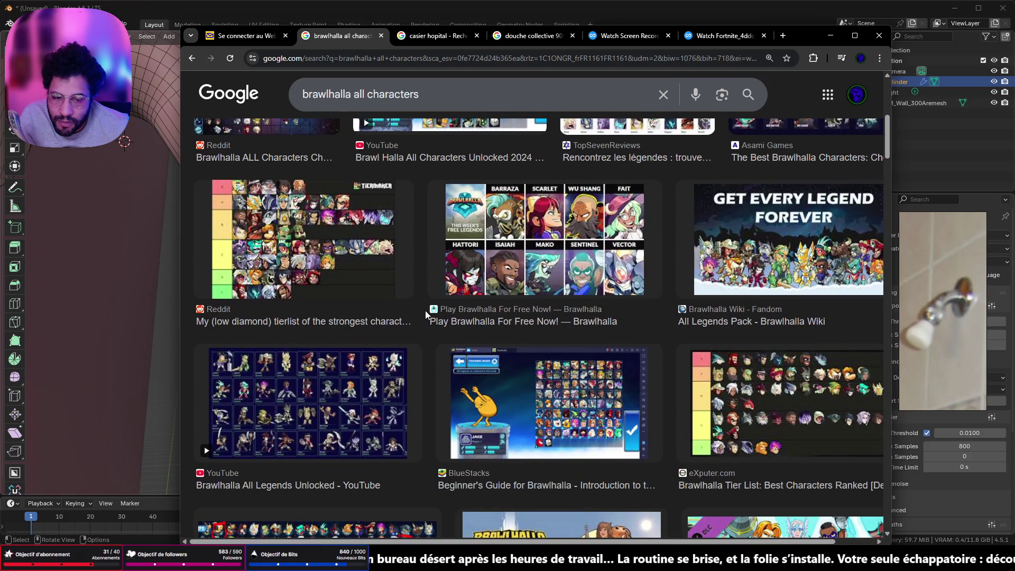
scroll(425, 315, down, 4)
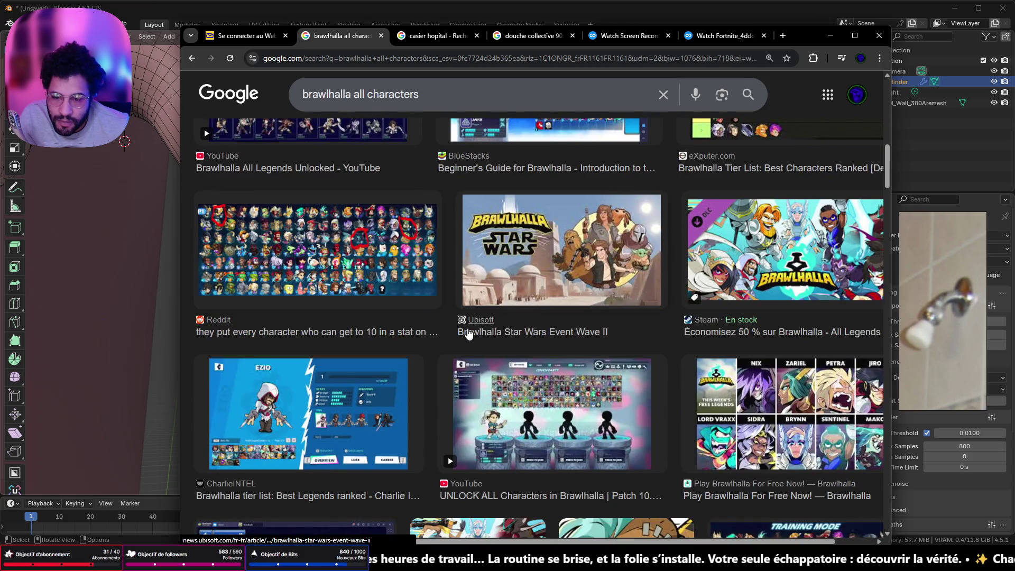
scroll(521, 351, down, 4)
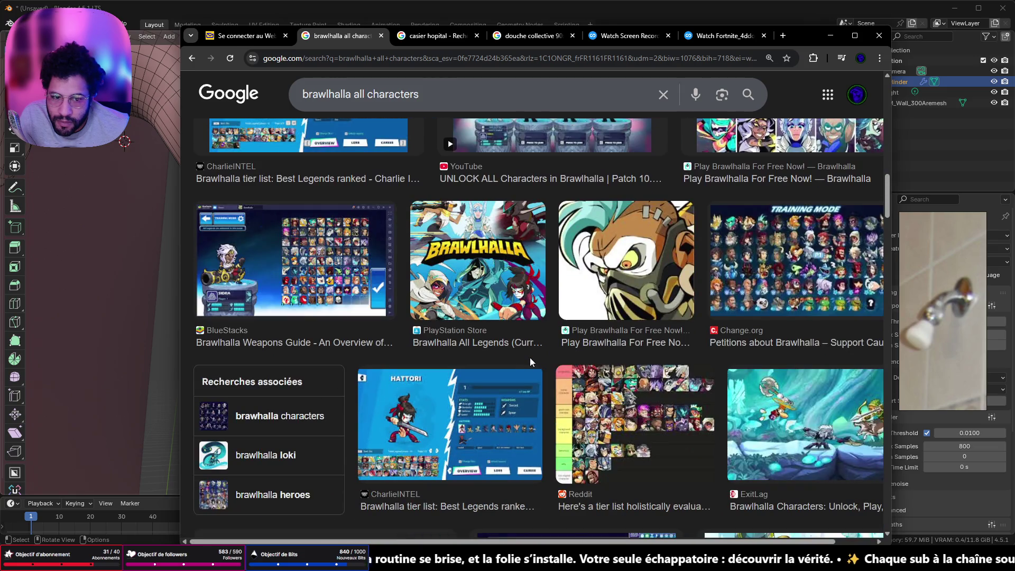
Preview the Change.org image result and open its source page in a new tab.
click(753, 263)
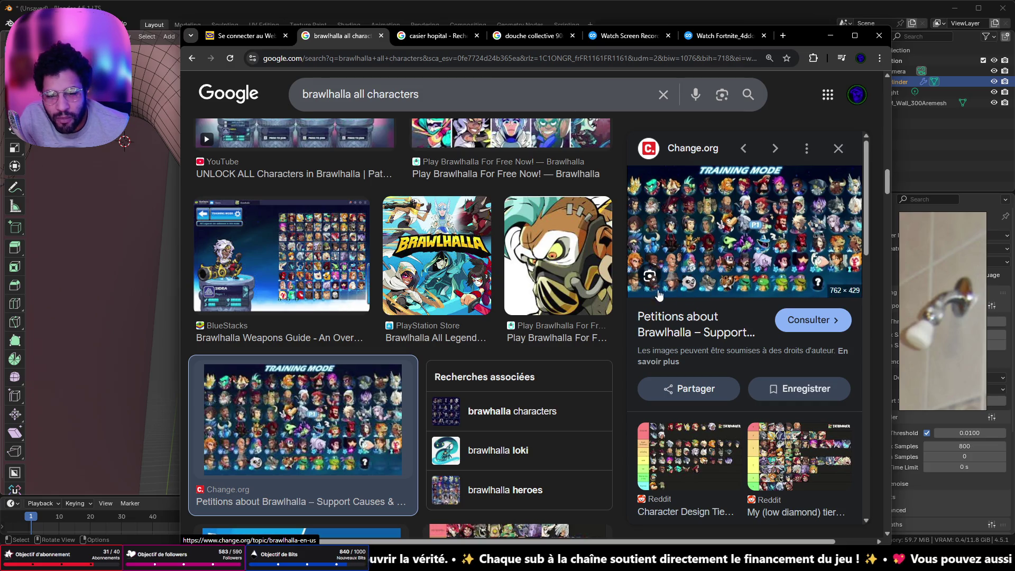
click(698, 270)
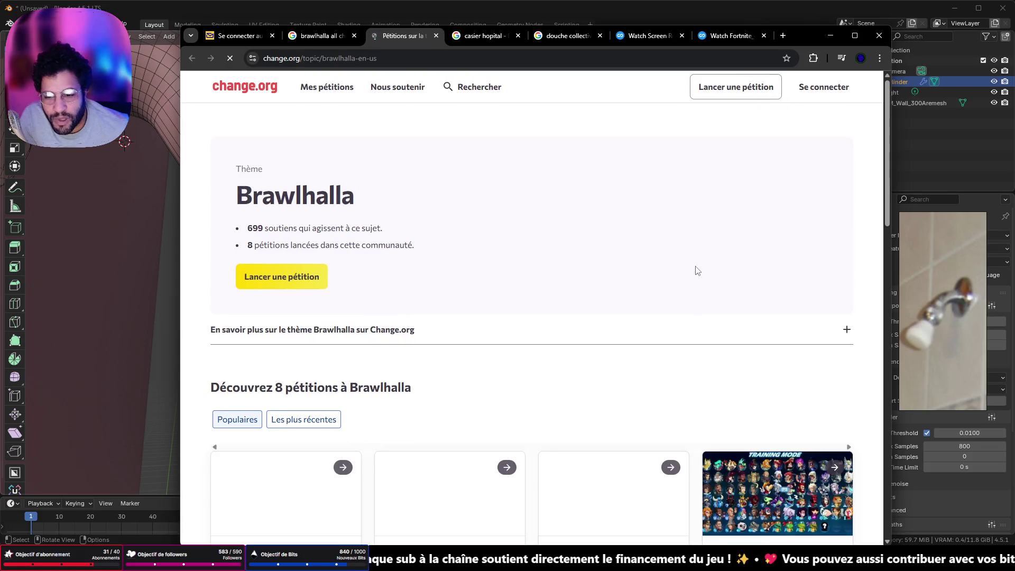
scroll(786, 205, down, 2)
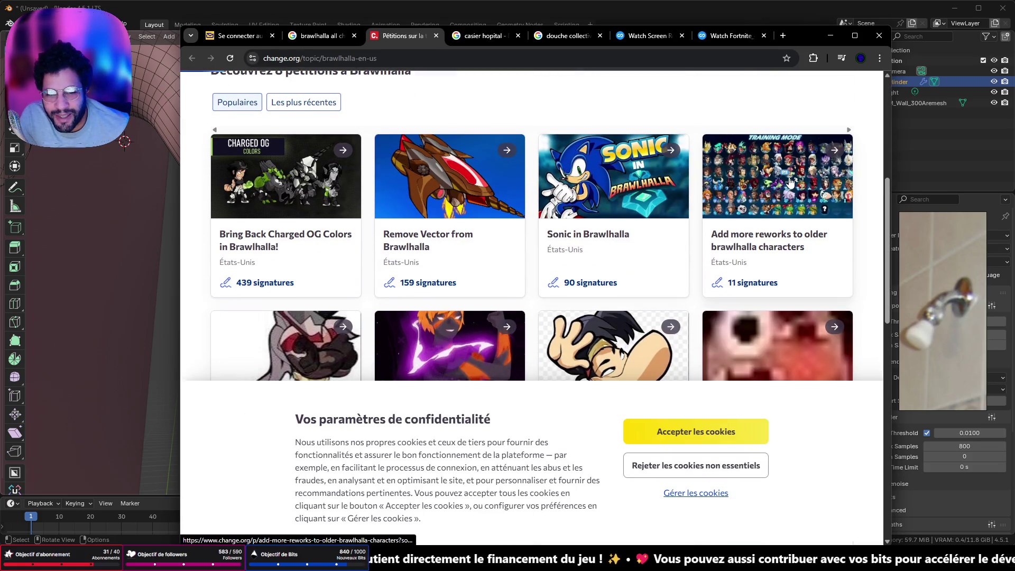
Open the 'Add more reworks to older brawlhalla characters' petition.
click(791, 183)
scroll(514, 270, down, 3)
scroll(514, 270, up, 1)
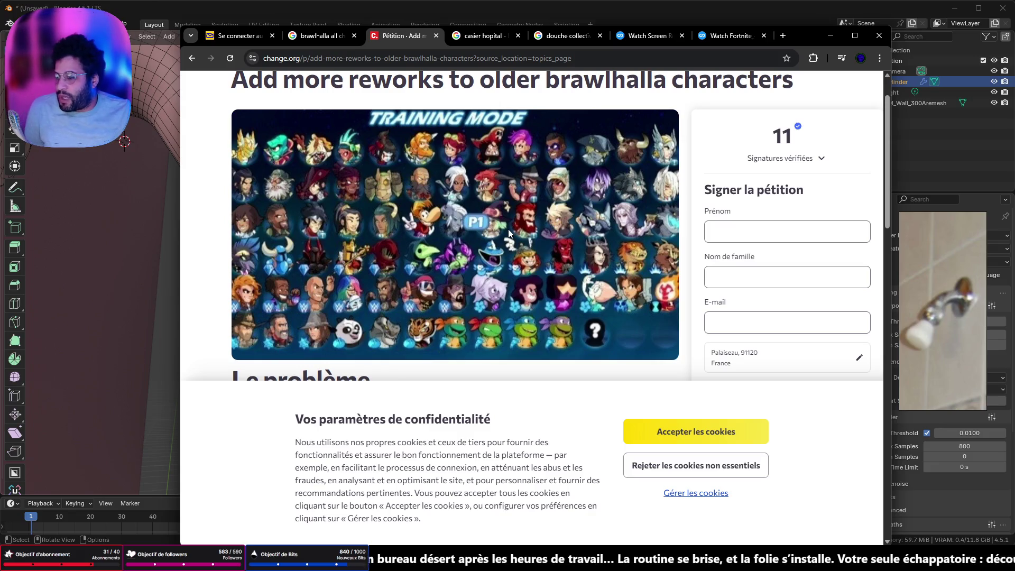
Minimize the browser, frame the shower head in the viewport and enter Edit Mode.
click(830, 41)
mouse_move(635, 207)
middle_down()
mouse_move(666, 193)
mouse_move(608, 217)
mouse_move(621, 241)
mouse_move(637, 239)
middle_up()
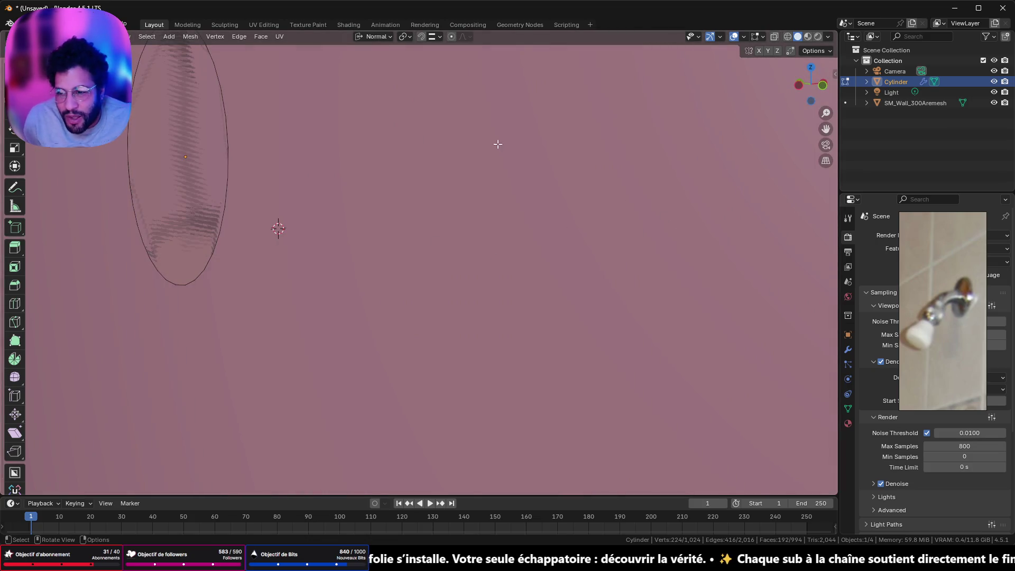
middle_drag(490, 161, 404, 187)
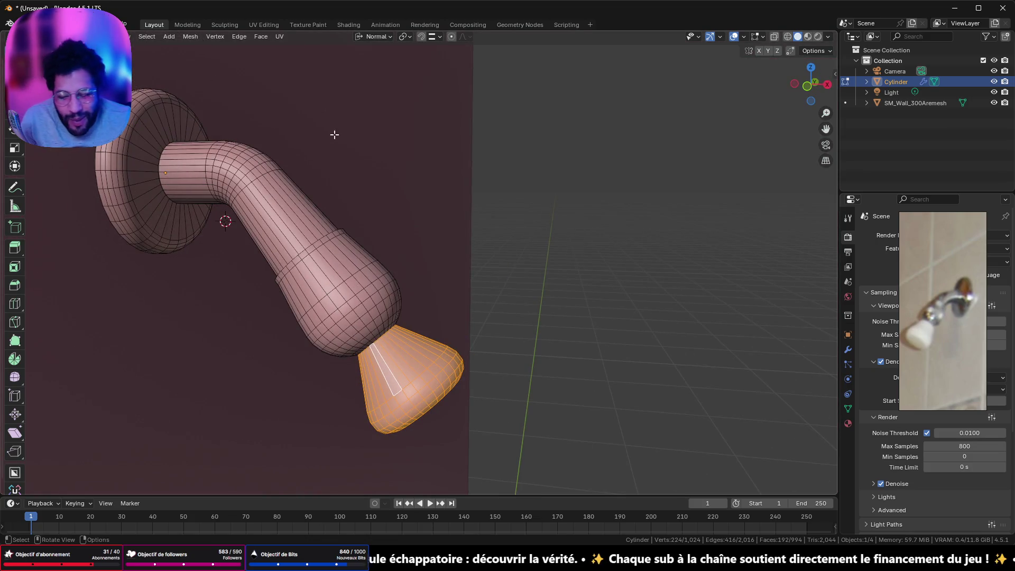
scroll(605, 223, up, 2)
scroll(567, 281, up, 2)
scroll(503, 318, down, 4)
mouse_move(503, 317)
middle_down()
mouse_move(499, 186)
mouse_move(519, 287)
mouse_move(554, 302)
middle_up()
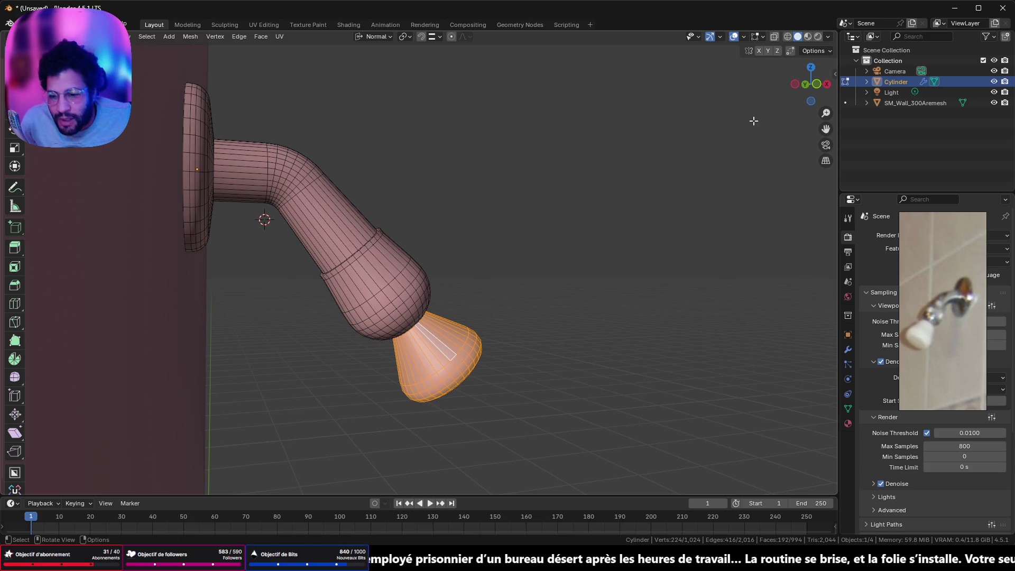
mouse_move(601, 251)
middle_down()
mouse_move(580, 272)
mouse_move(531, 265)
middle_up()
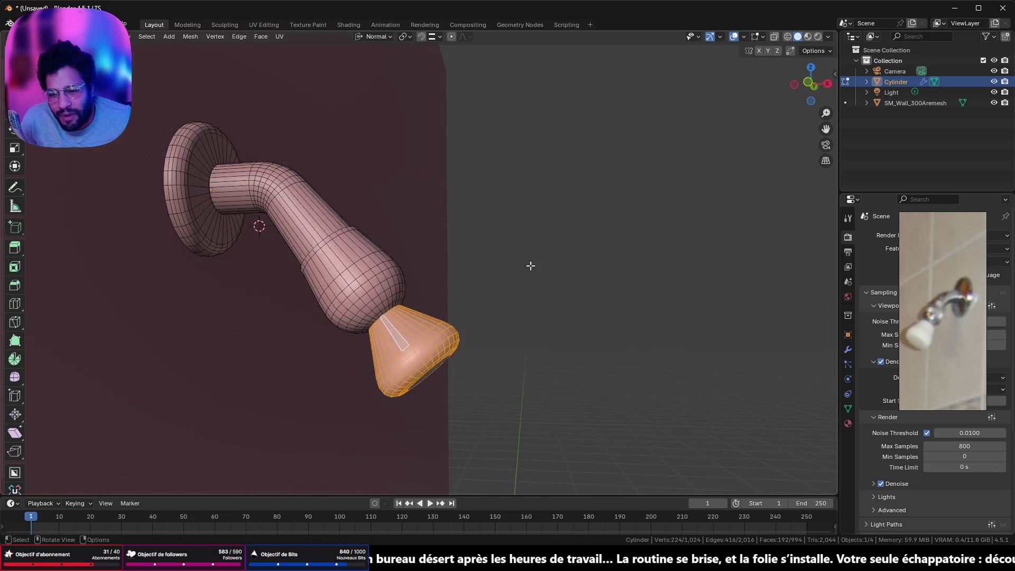
scroll(530, 266, up, 3)
key(Tab)
key(Tab)
scroll(188, 192, up, 2)
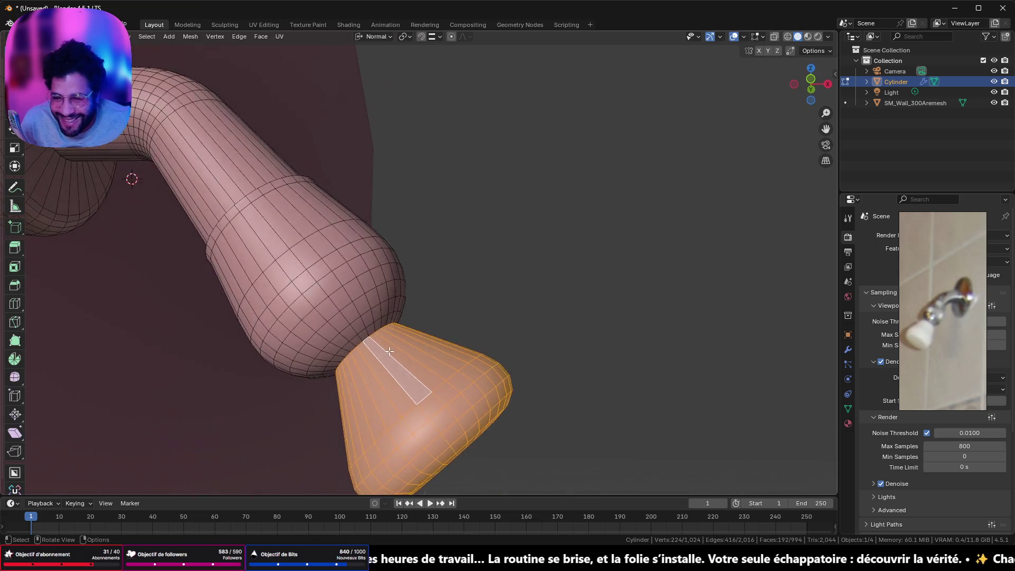
scroll(189, 192, up, 4)
scroll(272, 363, down, 2)
scroll(272, 362, down, 1)
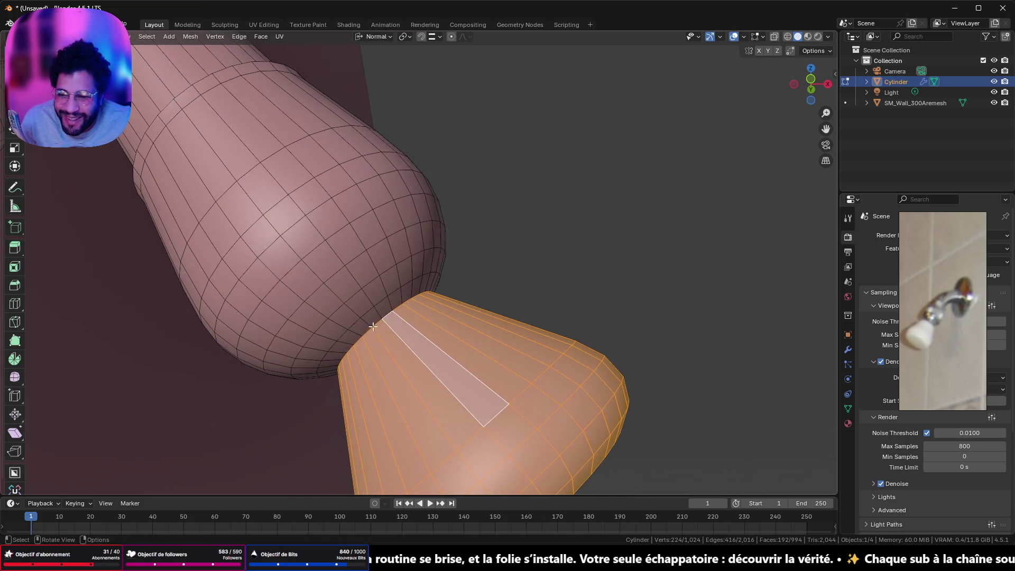
Select the bulb-to-nozzle face loop and scale it to zero height along Z.
click(382, 310)
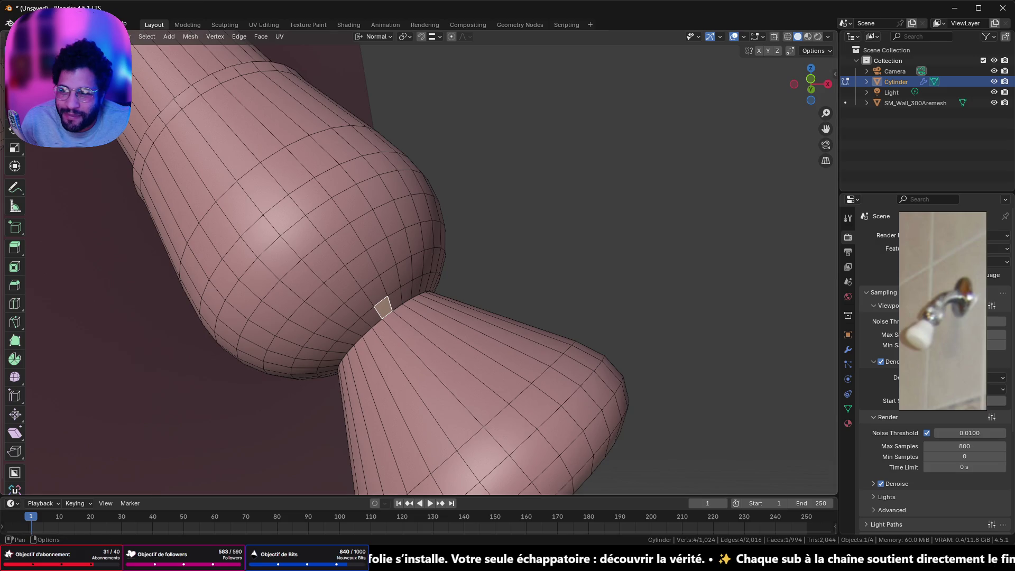
click(378, 316)
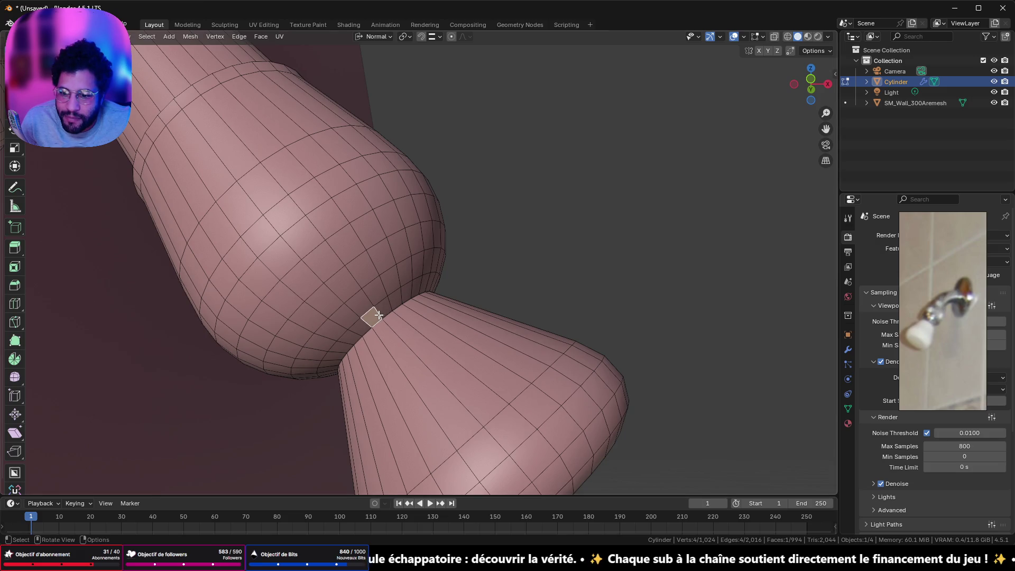
alt+click(372, 316)
middle_drag(431, 261, 435, 277)
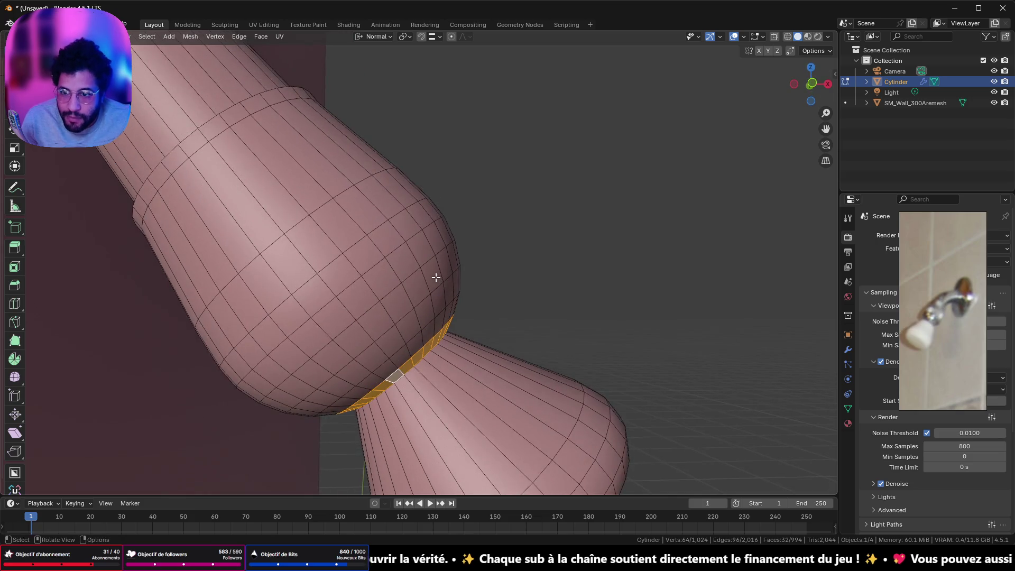
text(sz)
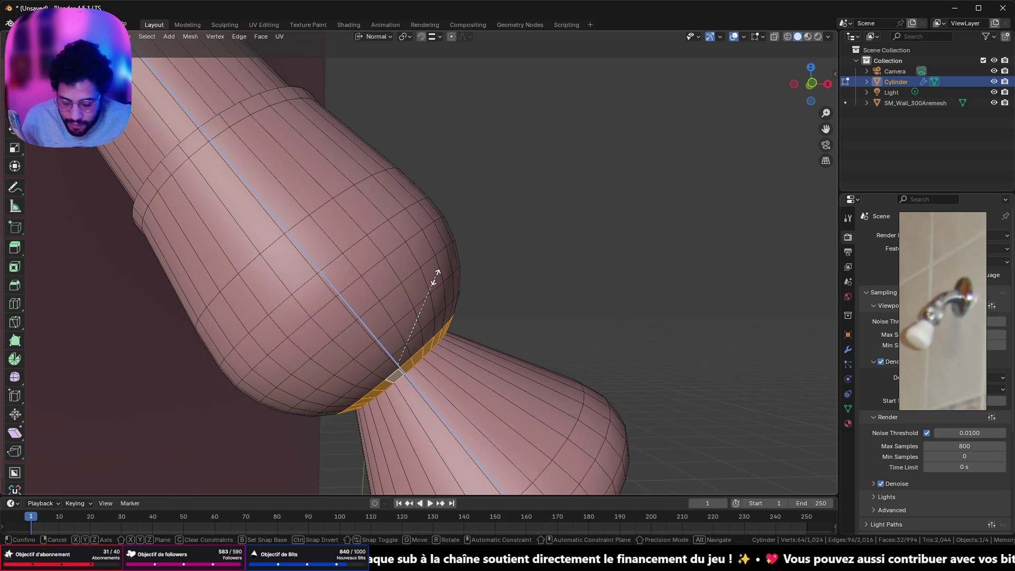
text(0)
key(Return)
mouse_move(438, 285)
middle_down()
mouse_move(509, 317)
mouse_move(497, 306)
middle_up()
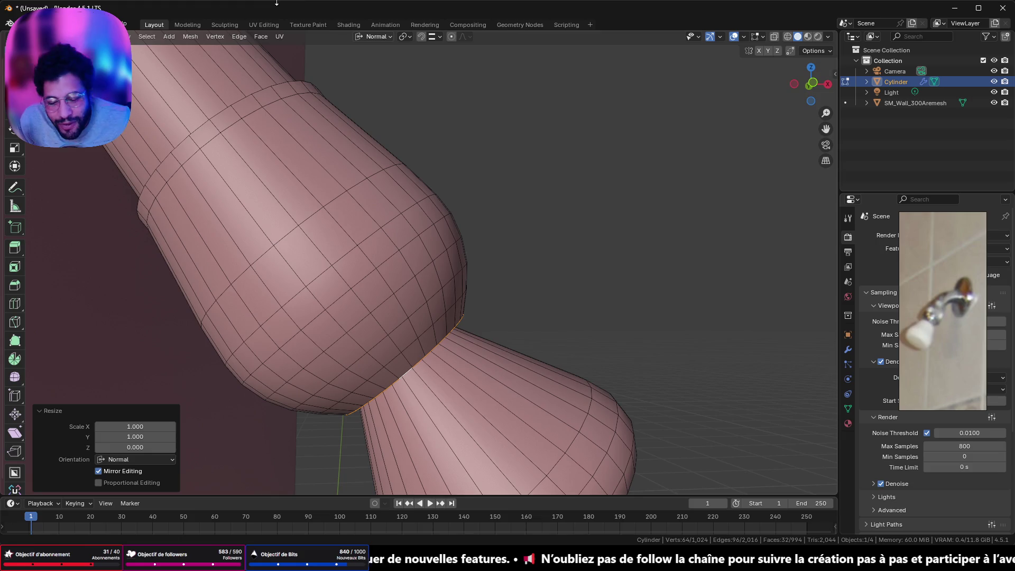
Switch back to the Change.org petition page.
key(alt+Tab)
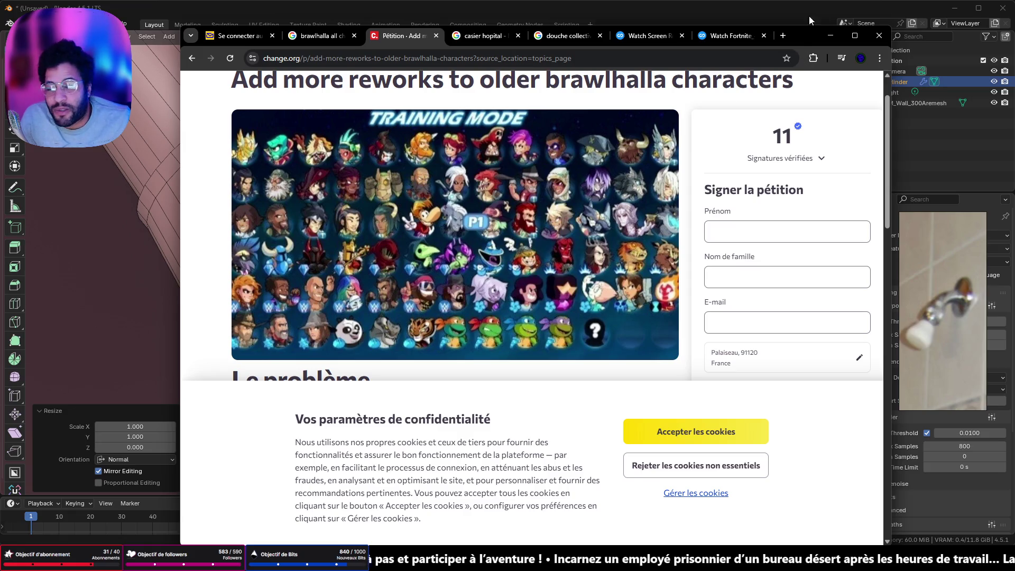
click(833, 37)
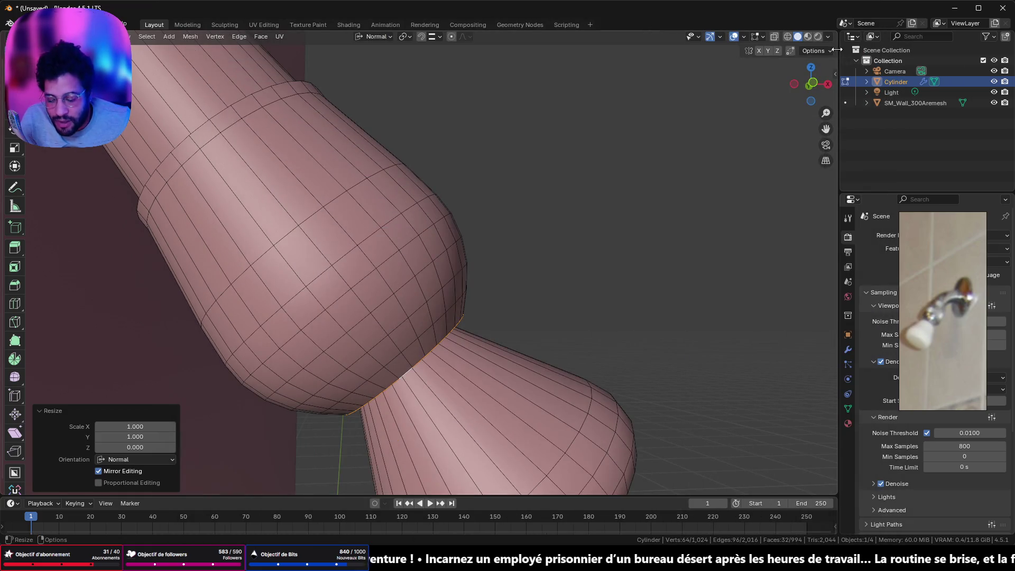
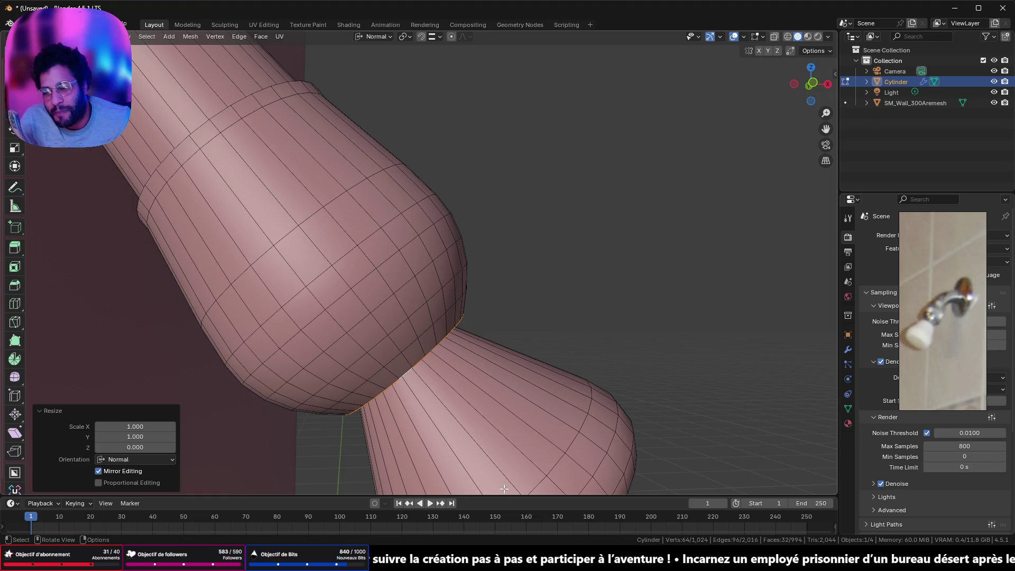
Select the lower nozzle's vertices and grow the selection around its end cap face.
drag(812, 84, 584, 284)
scroll(583, 284, up, 3)
scroll(523, 319, down, 3)
mouse_move(523, 319)
shift+middle_down()
mouse_move(531, 233)
mouse_move(463, 329)
shift+middle_up()
scroll(442, 307, down, 2)
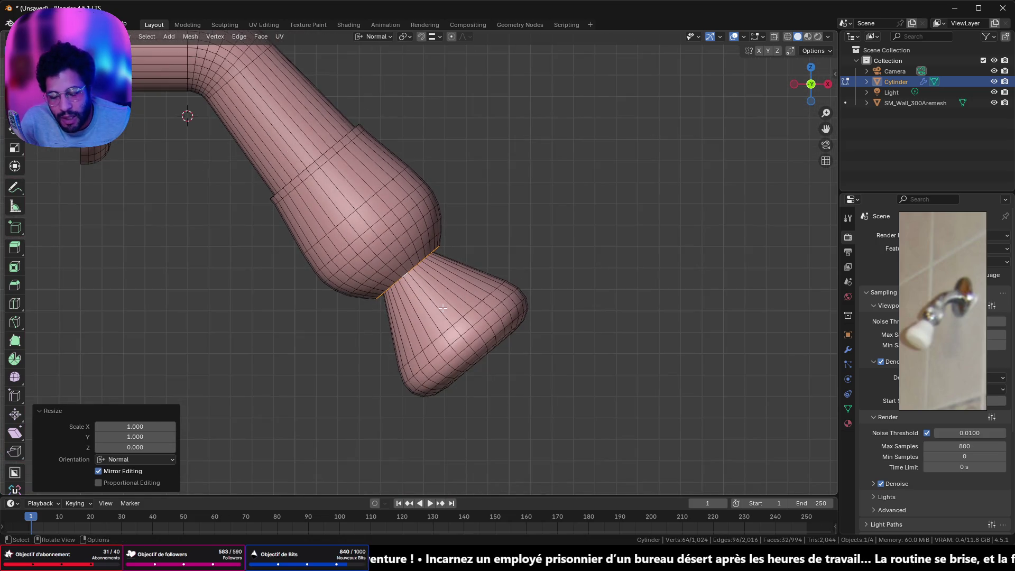
mouse_move(487, 271)
middle_down()
mouse_move(460, 249)
mouse_move(477, 279)
mouse_move(603, 214)
middle_up()
click(812, 81)
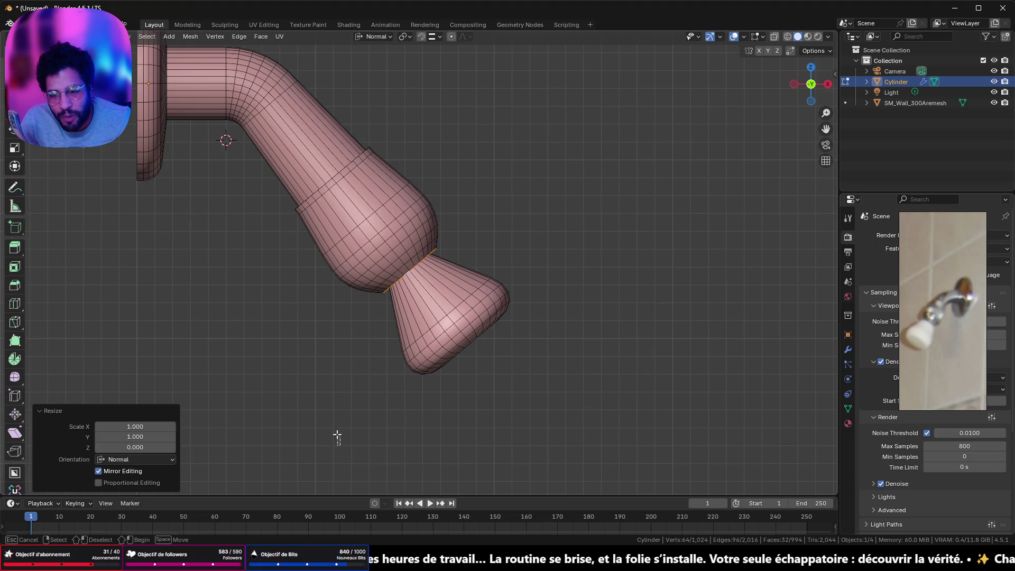
drag(338, 436, 527, 295)
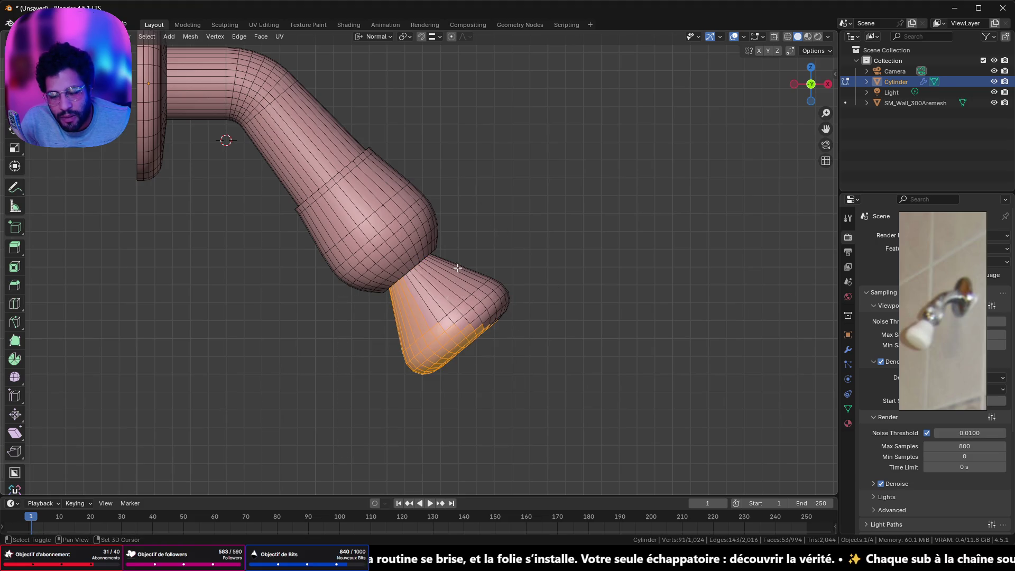
middle_drag(575, 356, 500, 320)
click(449, 293)
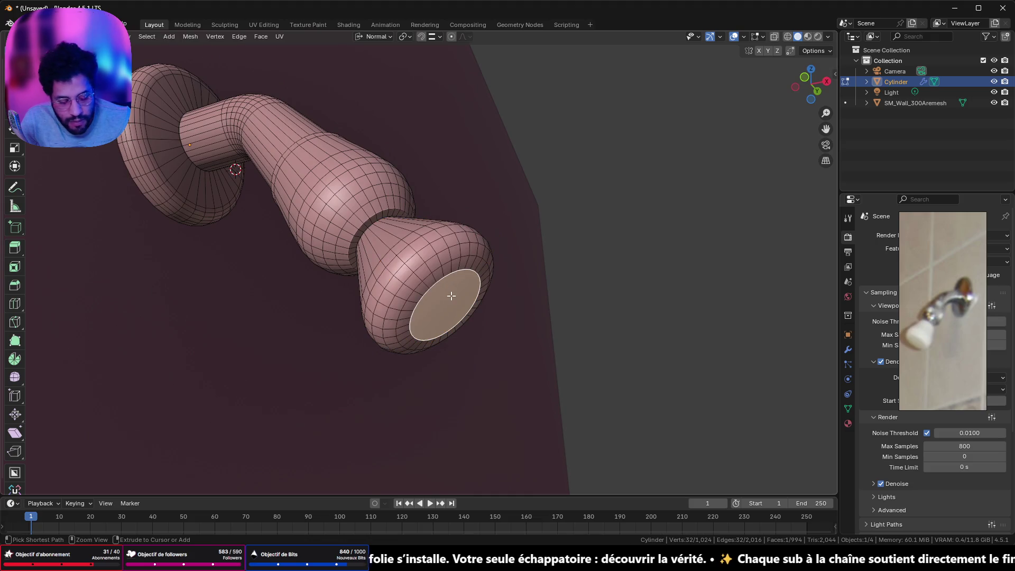
key(ctrl+KP_Add)
key(ctrl+KP_Add)
key(ctrl+KP_Add)
key(ctrl+KP_Add)
key(ctrl+KP_Add)
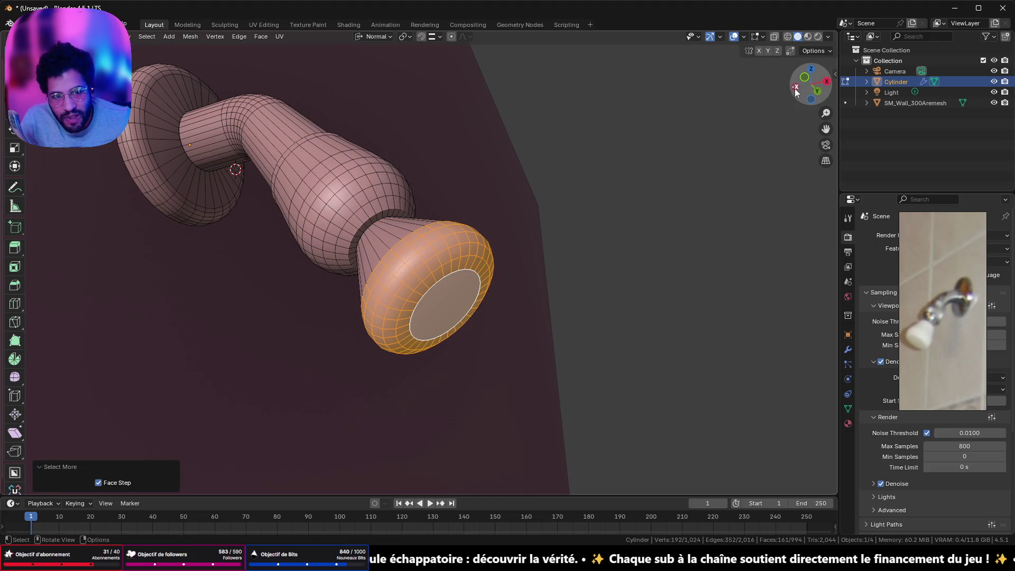
Rotate the nozzle tip slightly from a straight side view and return to Object Mode.
click(806, 79)
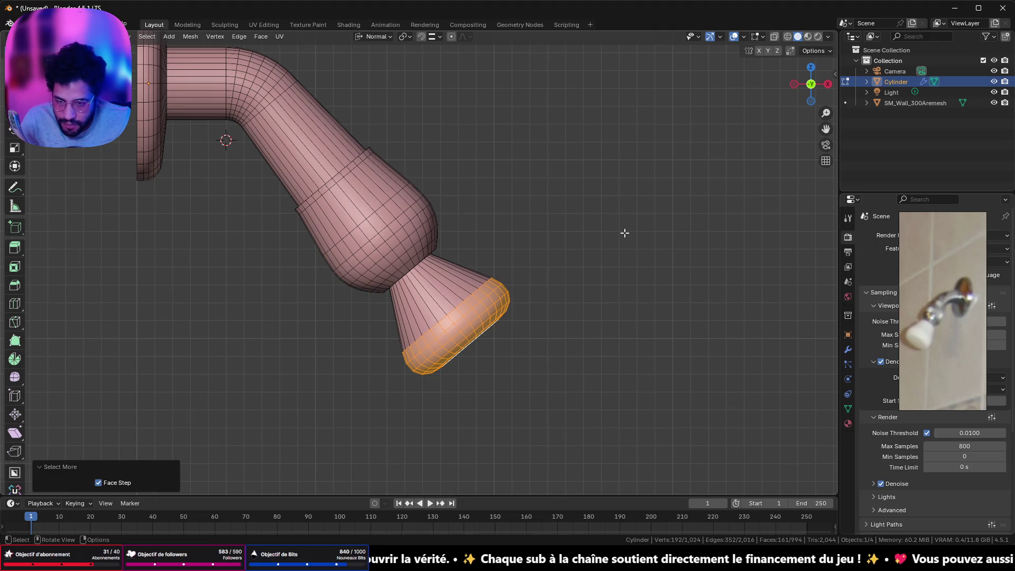
key(r)
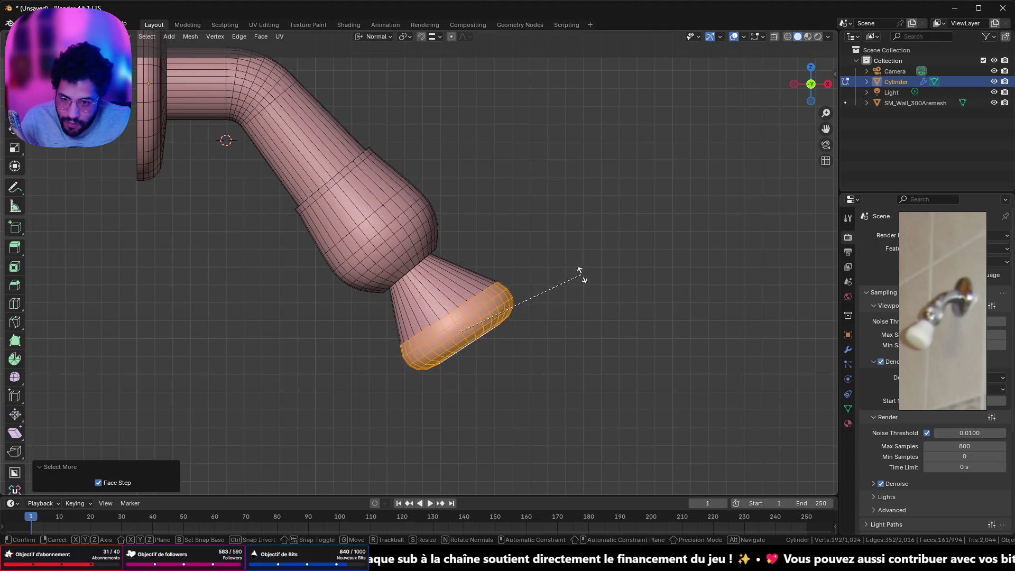
click(581, 290)
scroll(581, 289, down, 3)
key(Tab)
mouse_move(582, 289)
middle_down()
mouse_move(469, 342)
mouse_move(408, 277)
mouse_move(328, 254)
mouse_move(373, 339)
mouse_move(583, 284)
mouse_move(531, 283)
middle_up()
scroll(500, 263, up, 2)
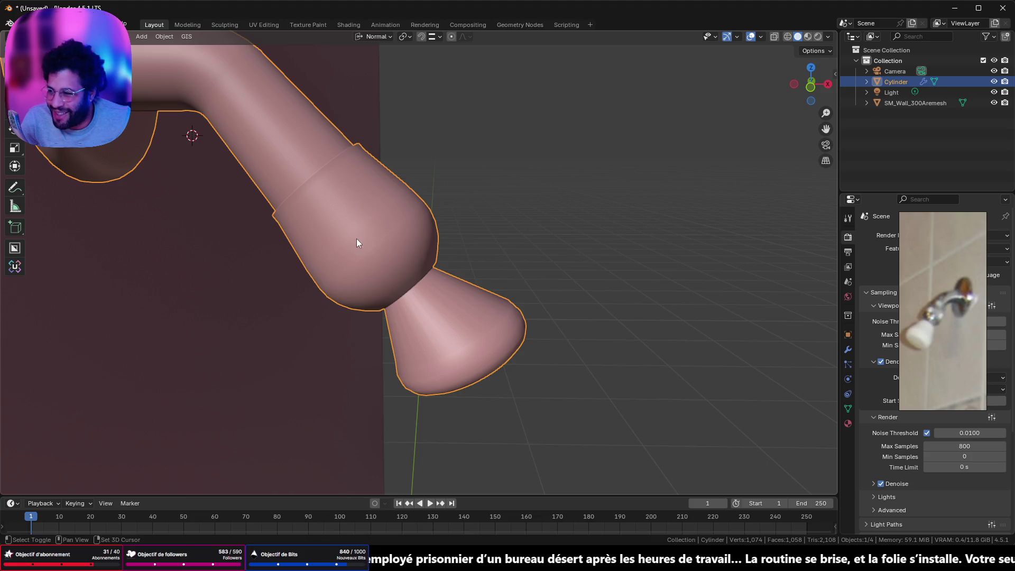
scroll(389, 238, up, 2)
scroll(428, 238, down, 4)
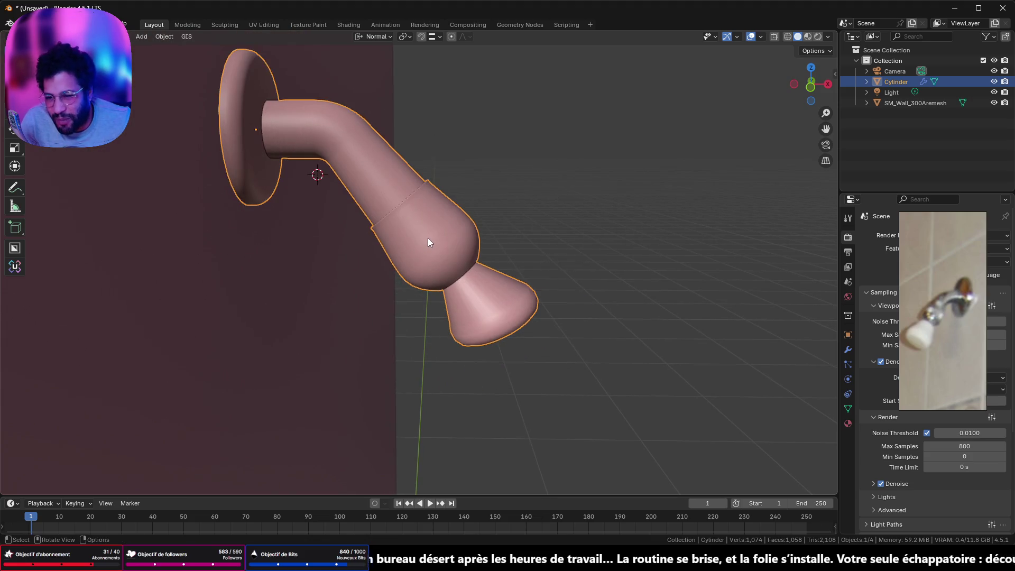
scroll(510, 315, up, 6)
scroll(509, 315, down, 3)
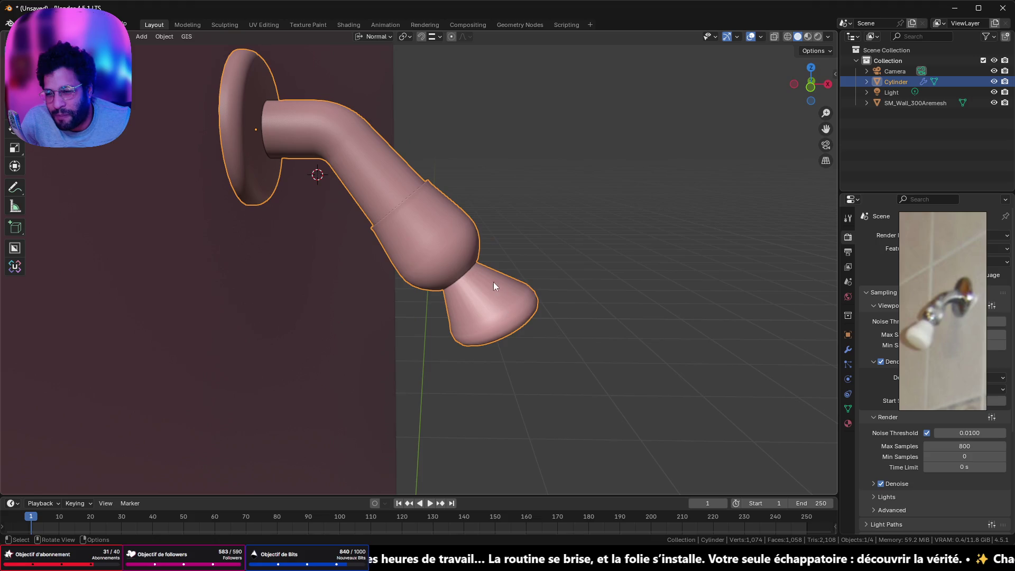
Select the whole shower head mesh and merge its vertices by distance.
middle_drag(411, 137, 450, 154)
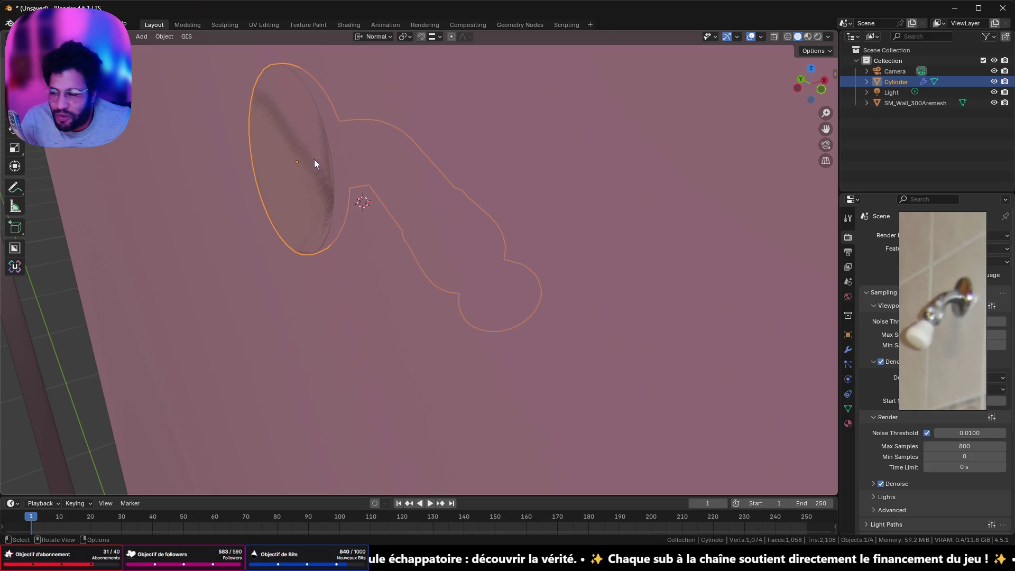
shift+middle_drag(426, 141, 418, 213)
middle_drag(317, 242, 446, 257)
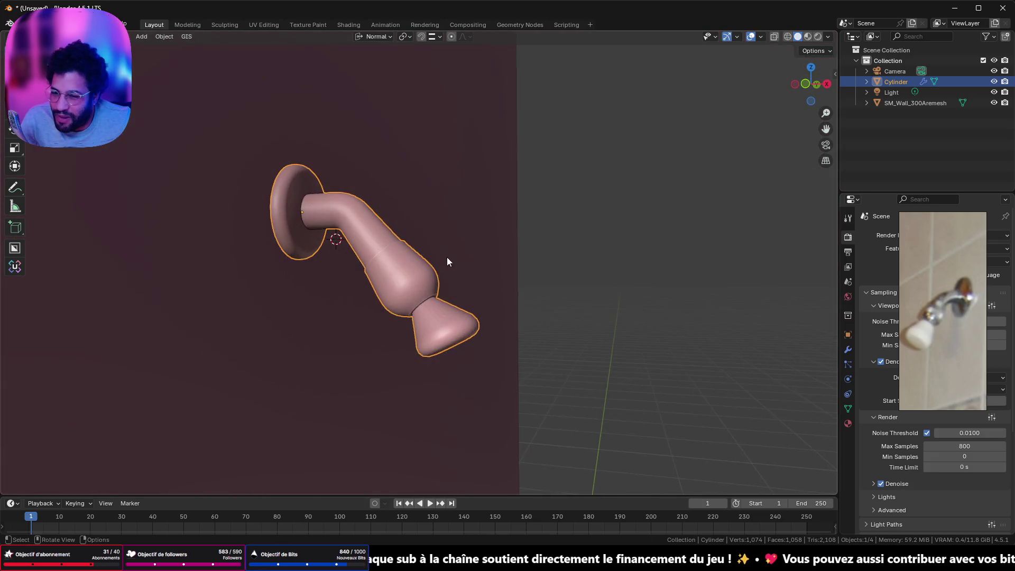
scroll(446, 257, up, 4)
key(Tab)
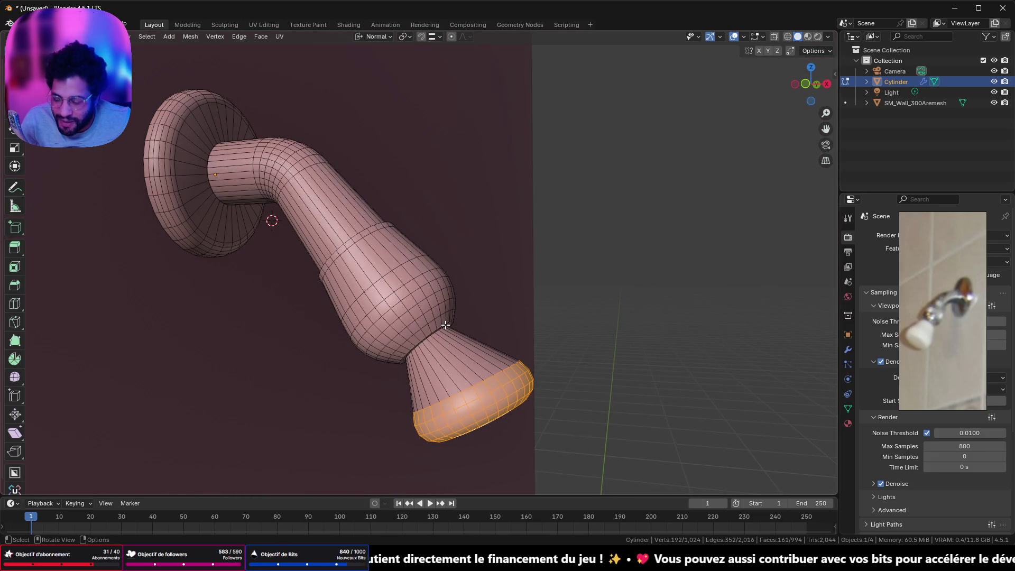
key(a)
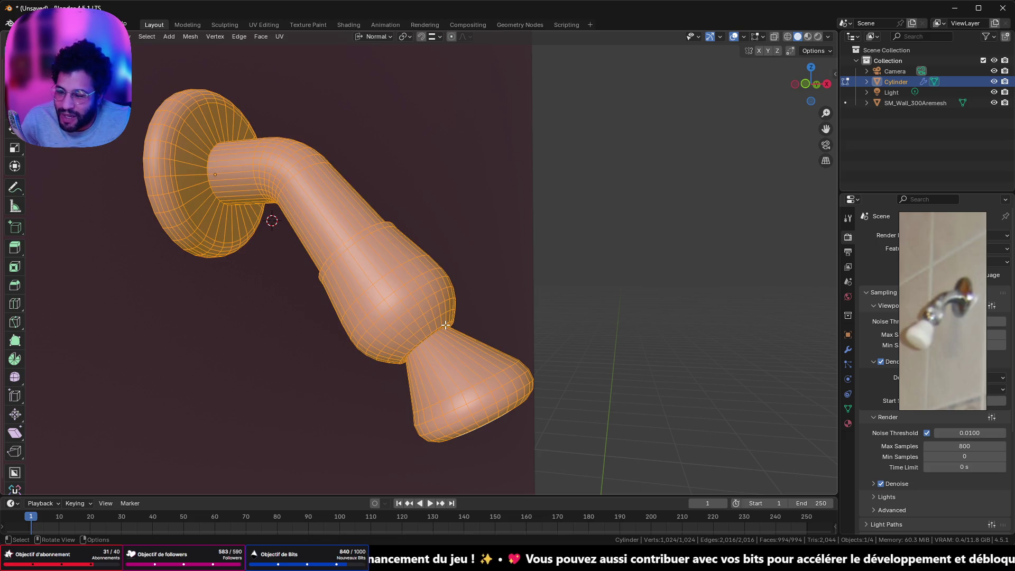
key(m)
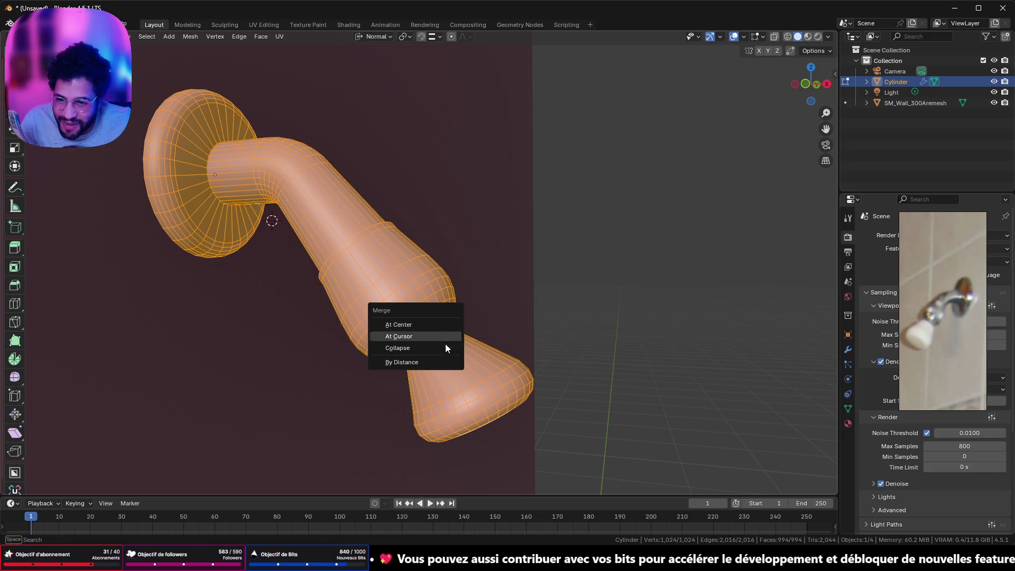
click(445, 361)
Inspect the merged mesh in and out of Edit Mode, then select a face on the bulb.
key(Tab)
mouse_move(475, 328)
middle_down()
mouse_move(478, 247)
mouse_move(480, 330)
mouse_move(444, 291)
middle_up()
key(Tab)
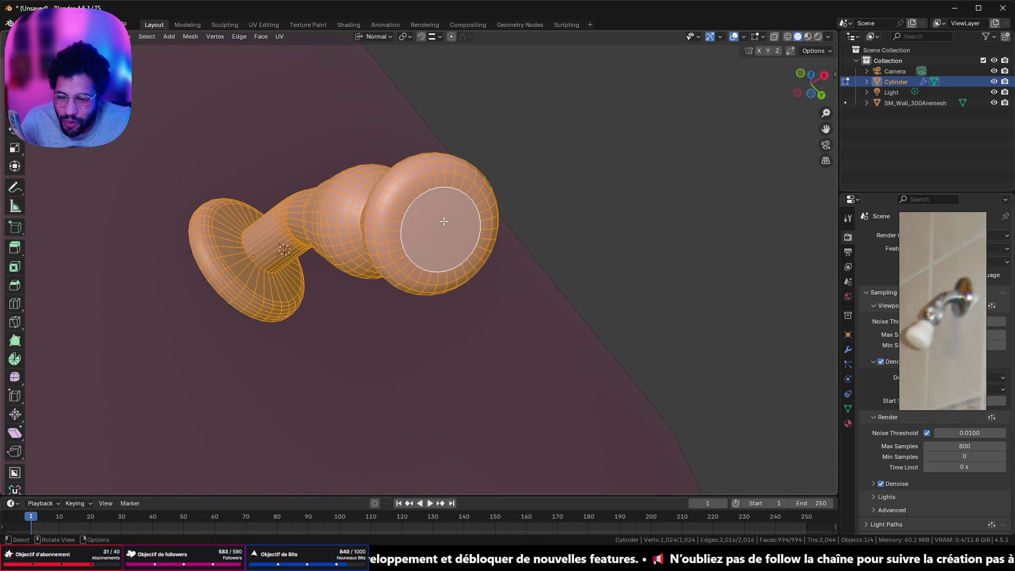
middle_drag(380, 216, 988, 308)
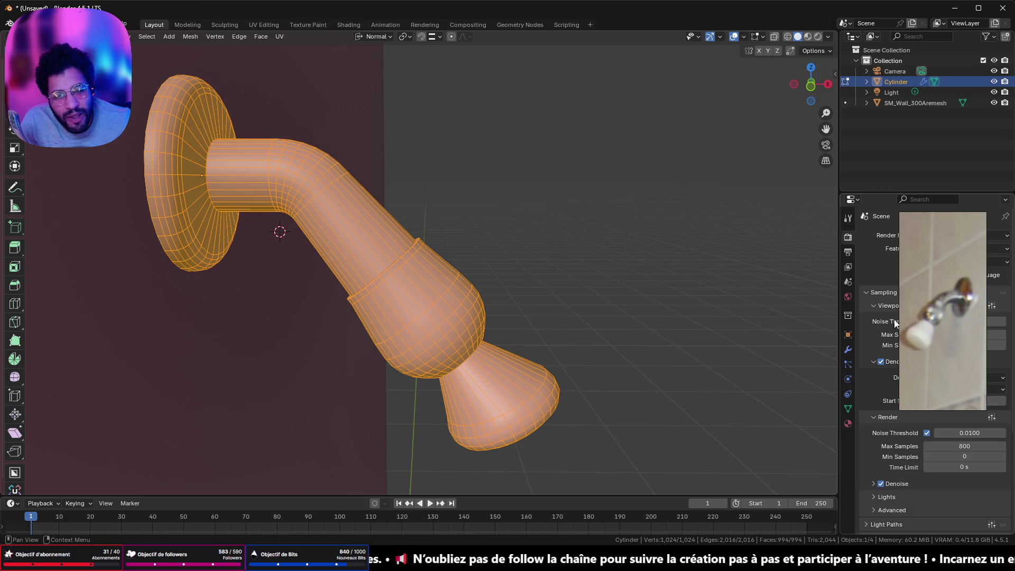
key(Tab)
middle_drag(543, 296, 524, 267)
key(Tab)
scroll(425, 268, up, 3)
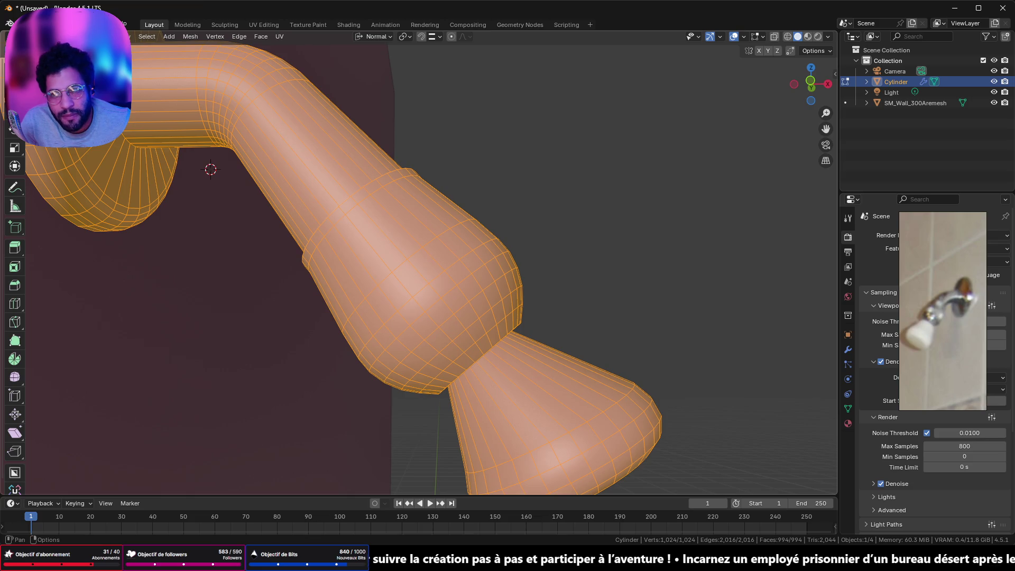
click(440, 259)
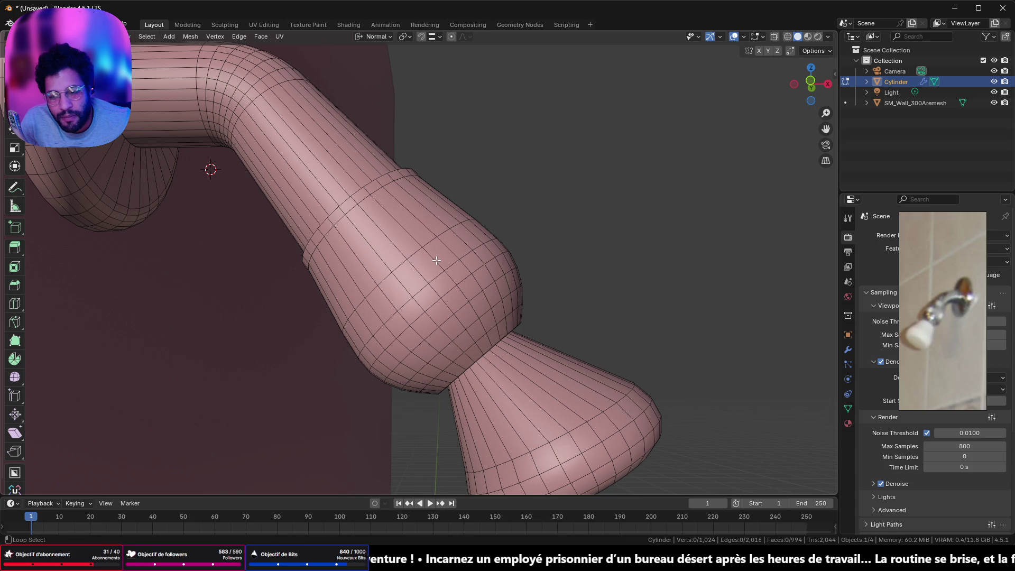
Subdivide the face loop around the bulb, checking it briefly in wireframe.
alt+click(434, 261)
right_click(558, 208)
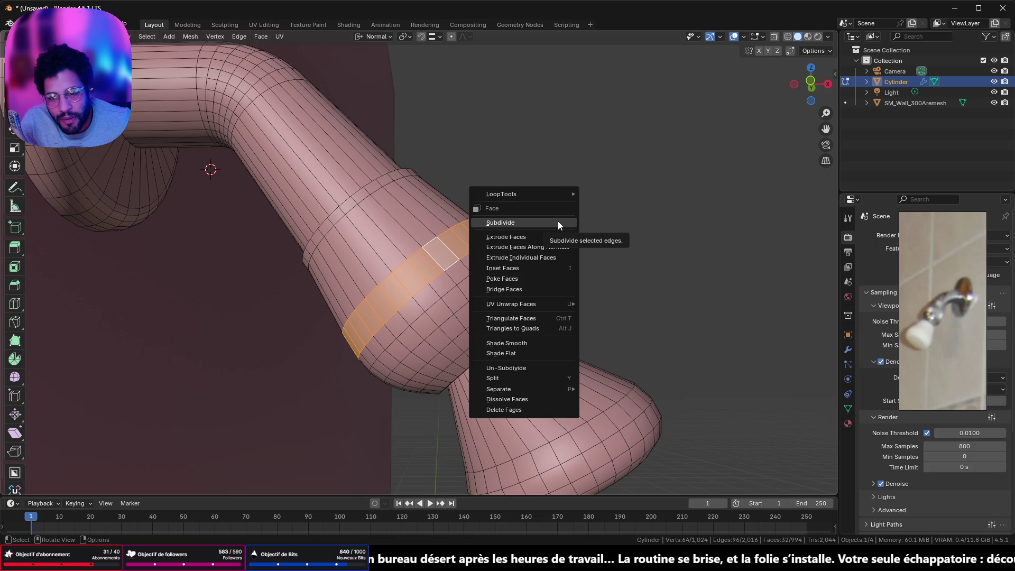
click(557, 222)
scroll(328, 226, up, 2)
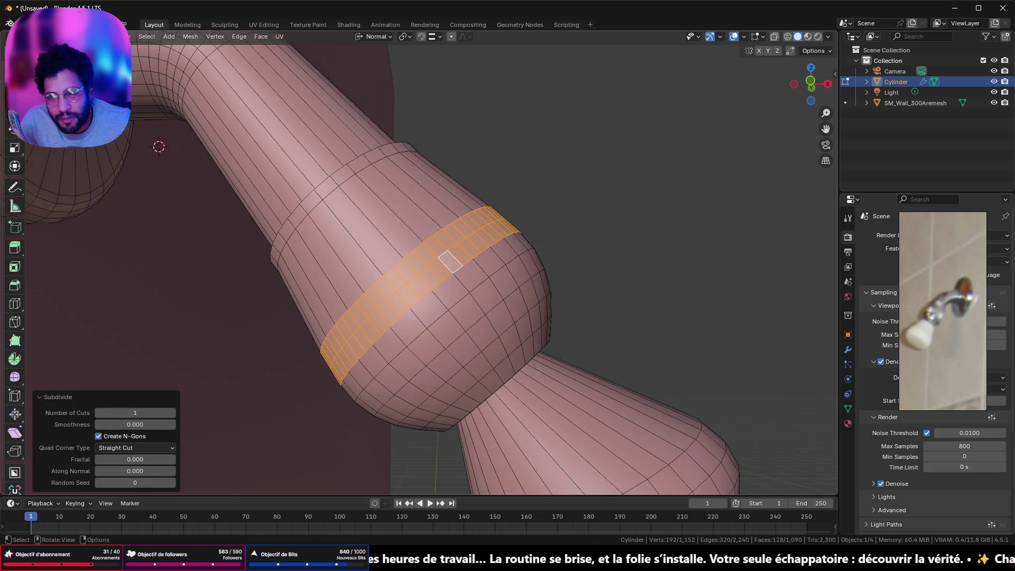
shift+middle_drag(450, 262, 450, 262)
click(414, 277)
key(shift+z)
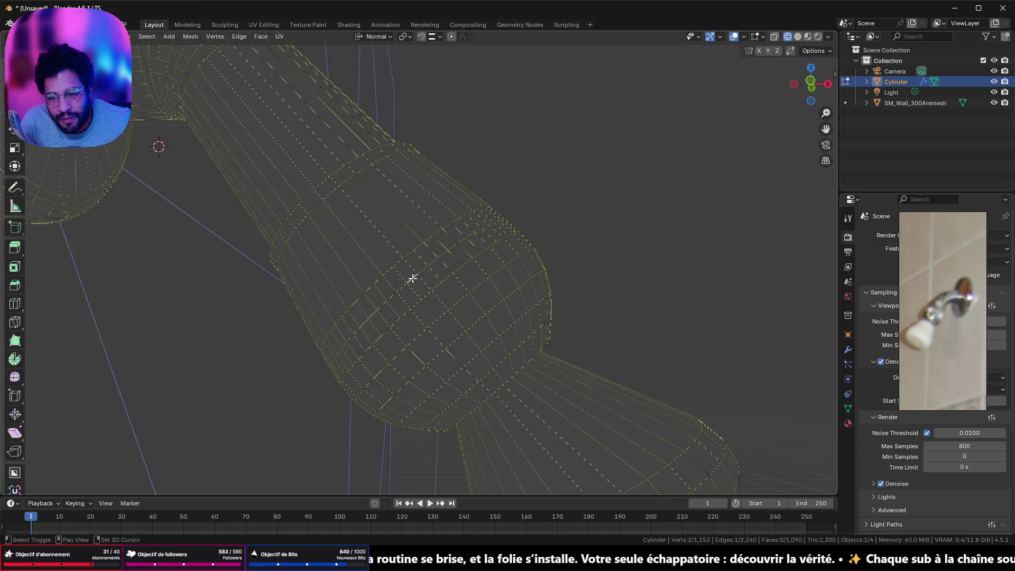
key(shift+z)
Dissolve one of the new edge loops around the bulb.
alt+click(500, 256)
key(x)
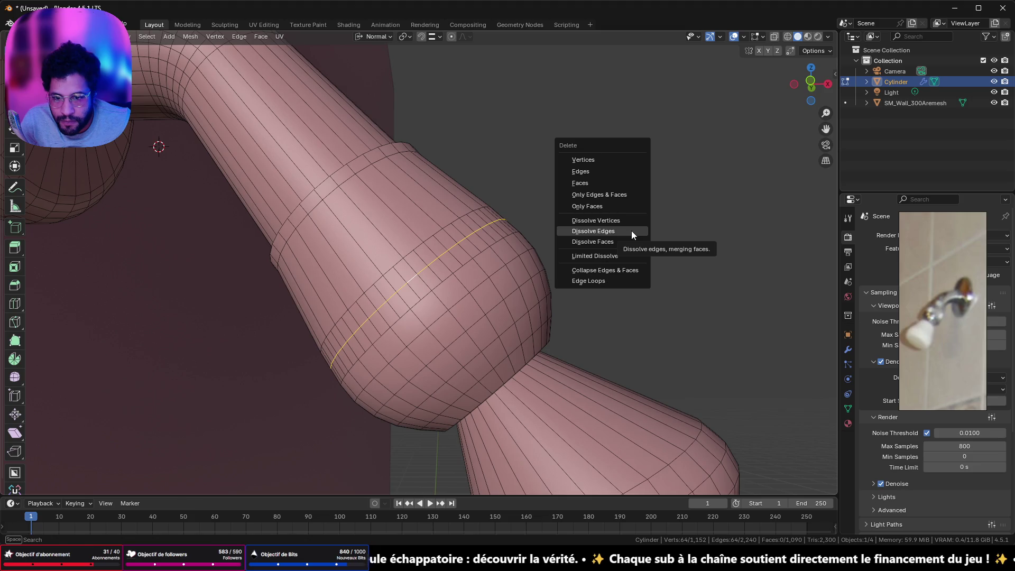
click(632, 231)
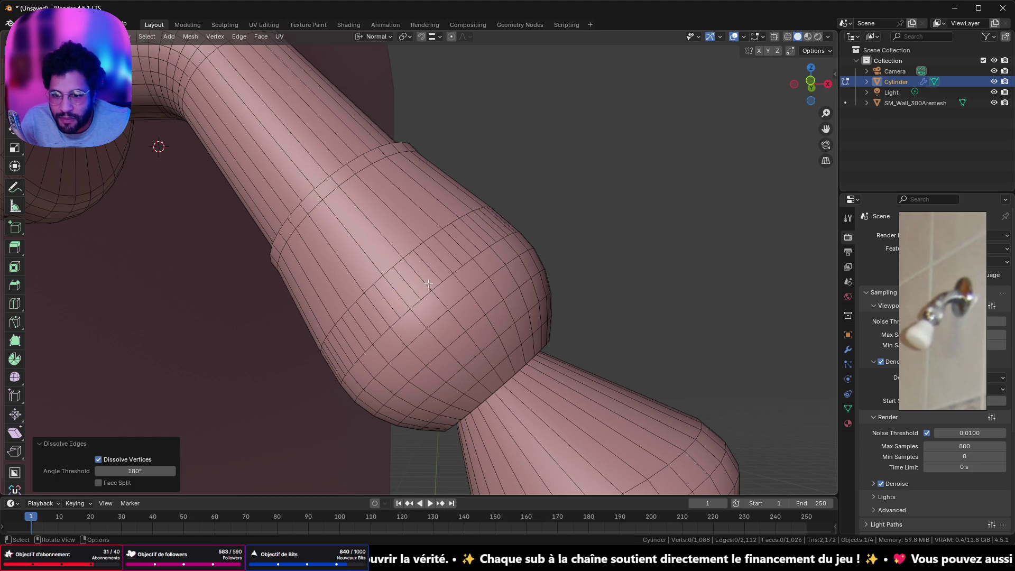
Select the edge ring on the band, checker-deselect it, and start extruding the alternating edges.
click(414, 271)
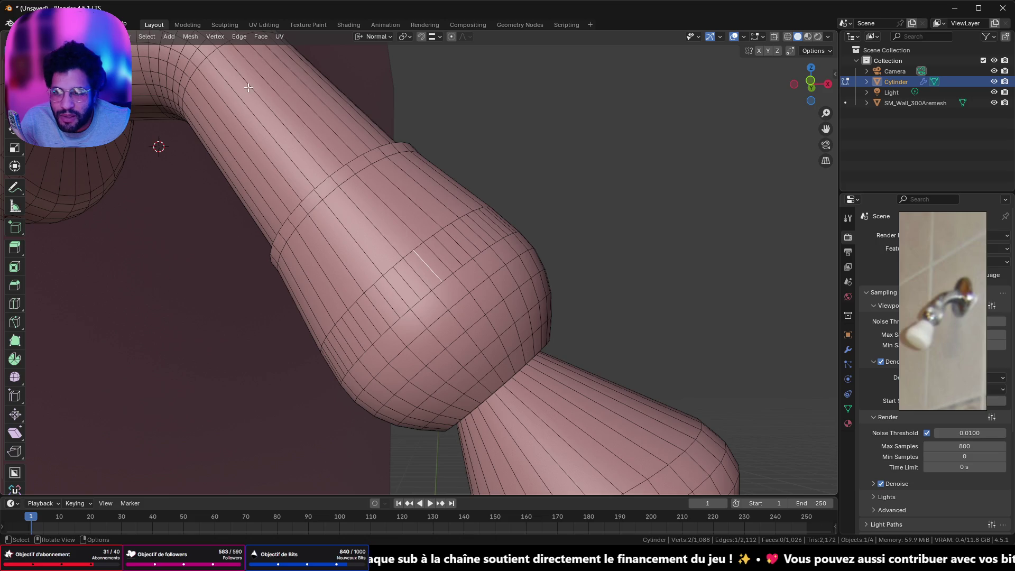
click(146, 37)
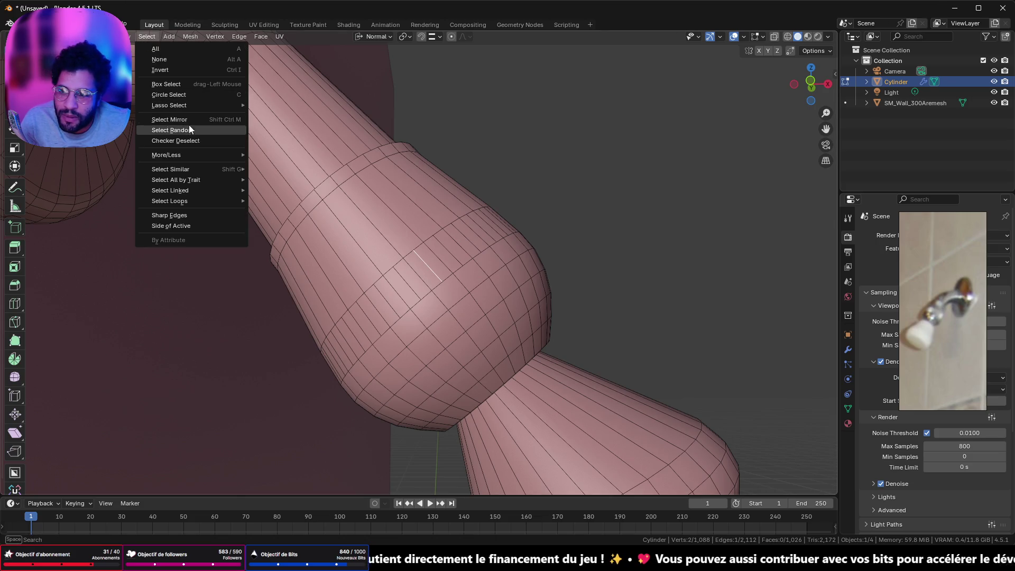
ctrl+alt+click(442, 258)
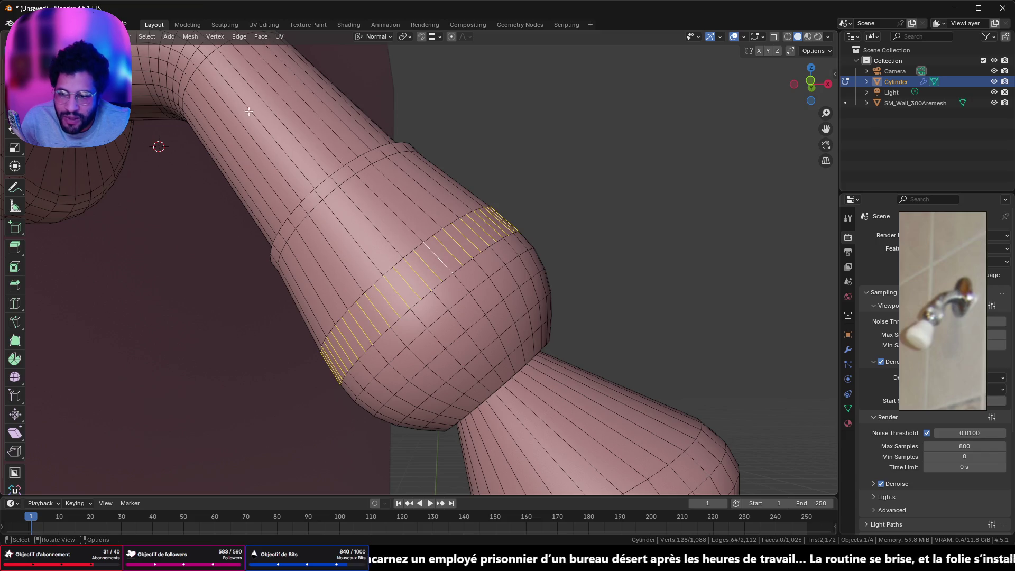
click(147, 37)
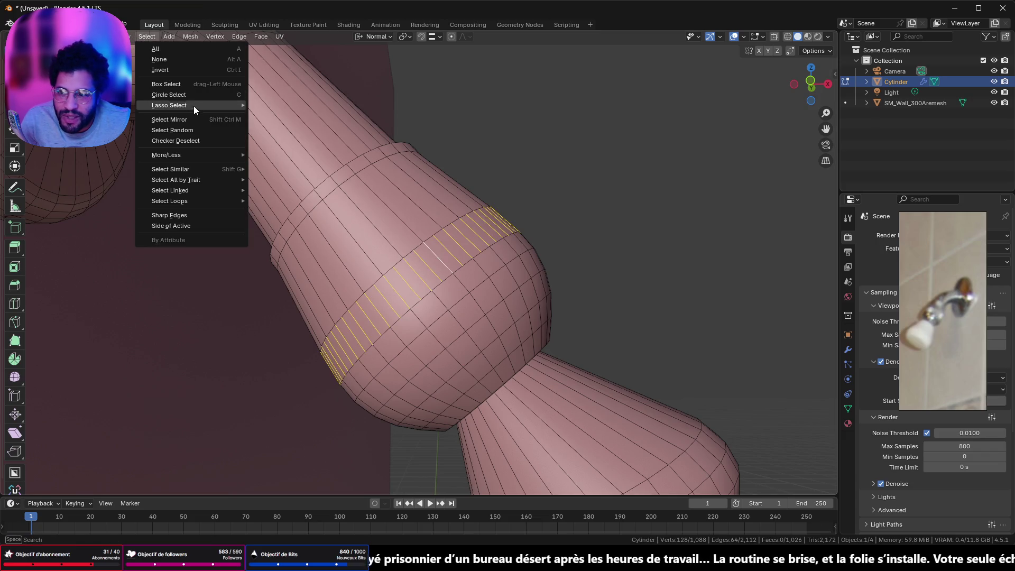
click(210, 141)
key(s)
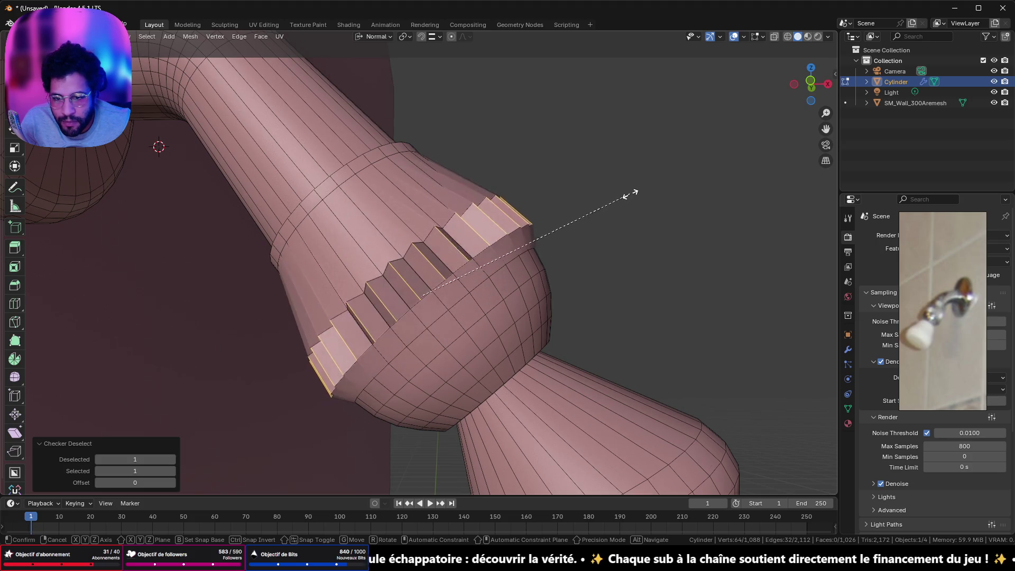
right_click(622, 202)
key(e)
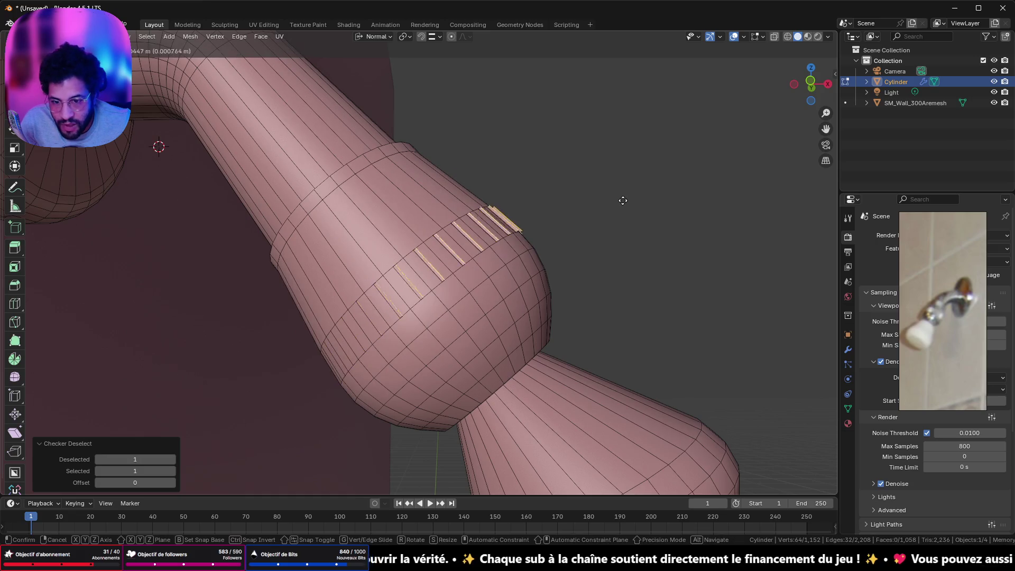
Extrude the alternating bulb edges in place and inspect the result around the bulb.
right_click(625, 199)
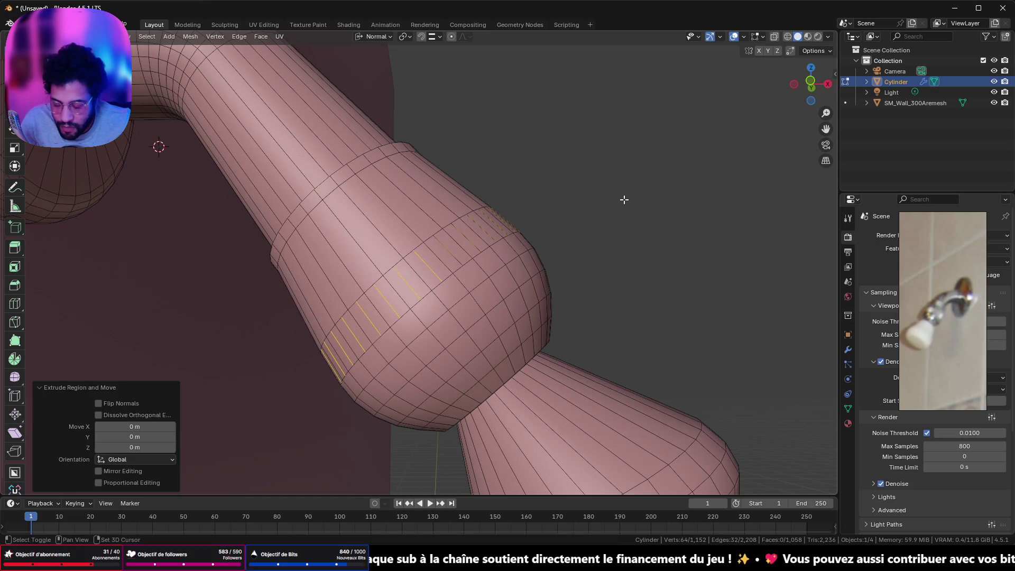
key(alt+e)
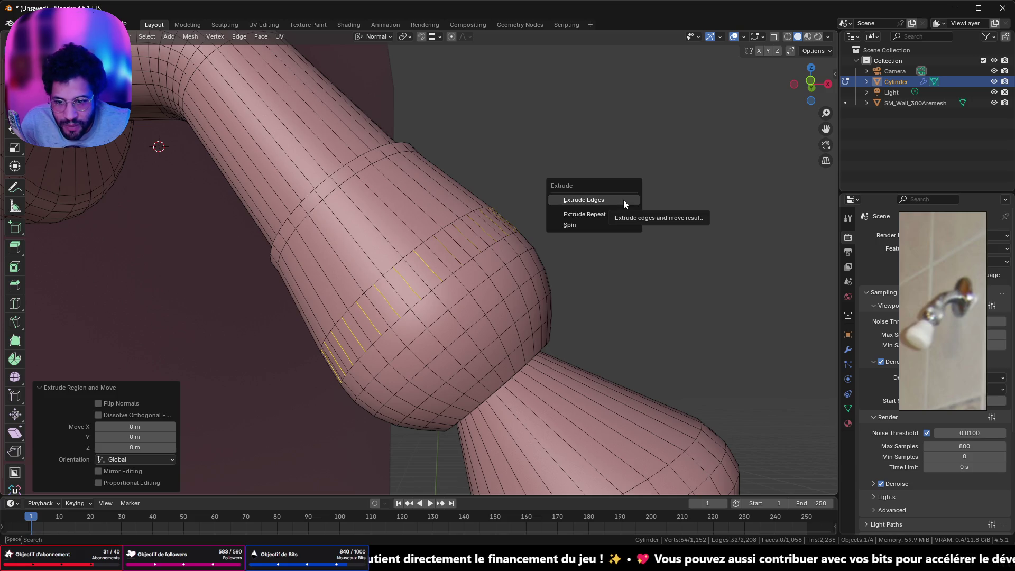
click(624, 200)
mouse_move(650, 163)
middle_down()
mouse_move(600, 150)
mouse_move(548, 235)
middle_up()
middle_drag(496, 286, 489, 256)
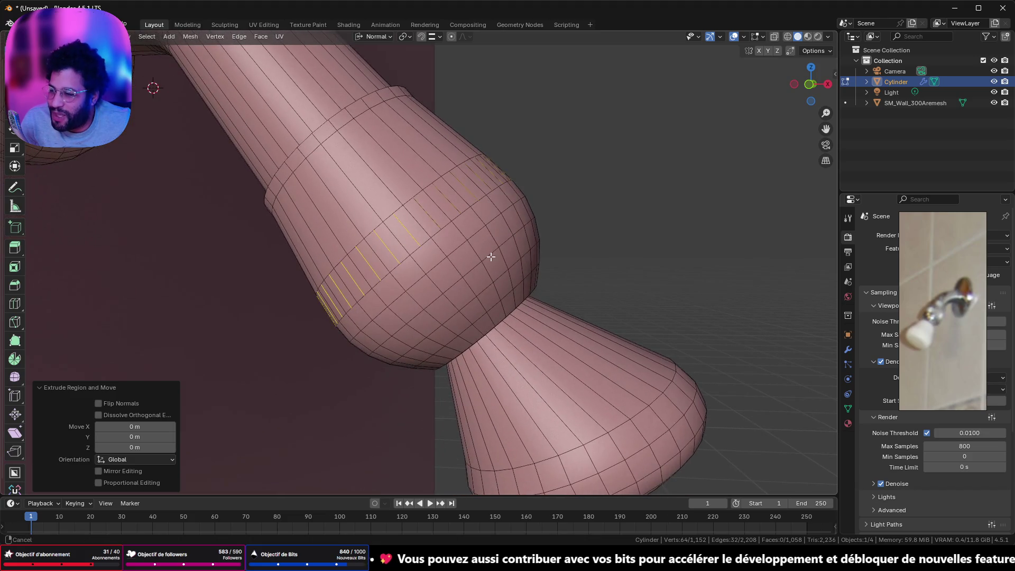
scroll(469, 204, up, 2)
middle_drag(469, 204, 603, 186)
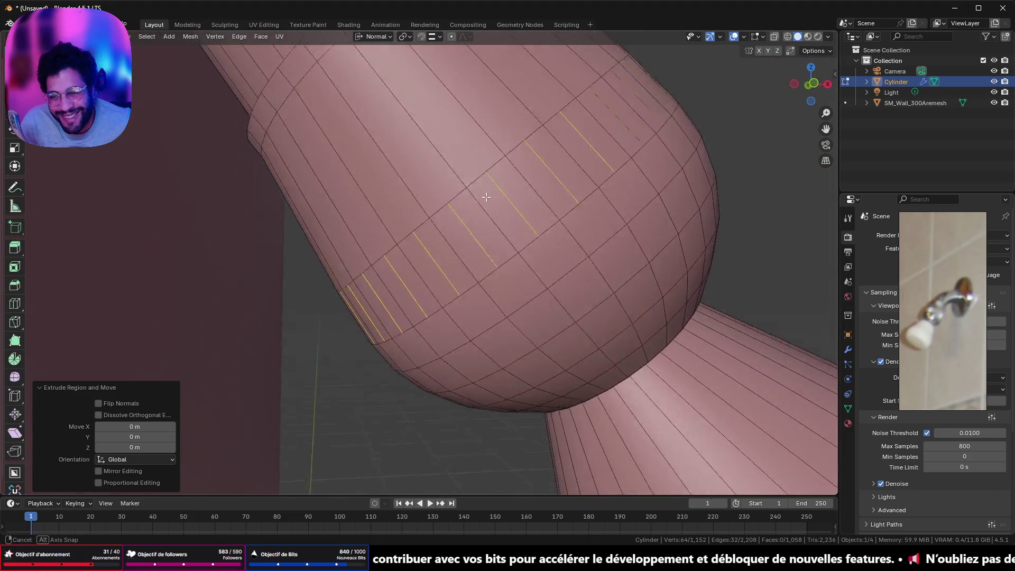
alt+shift+click(603, 187)
middle_drag(655, 162, 622, 198)
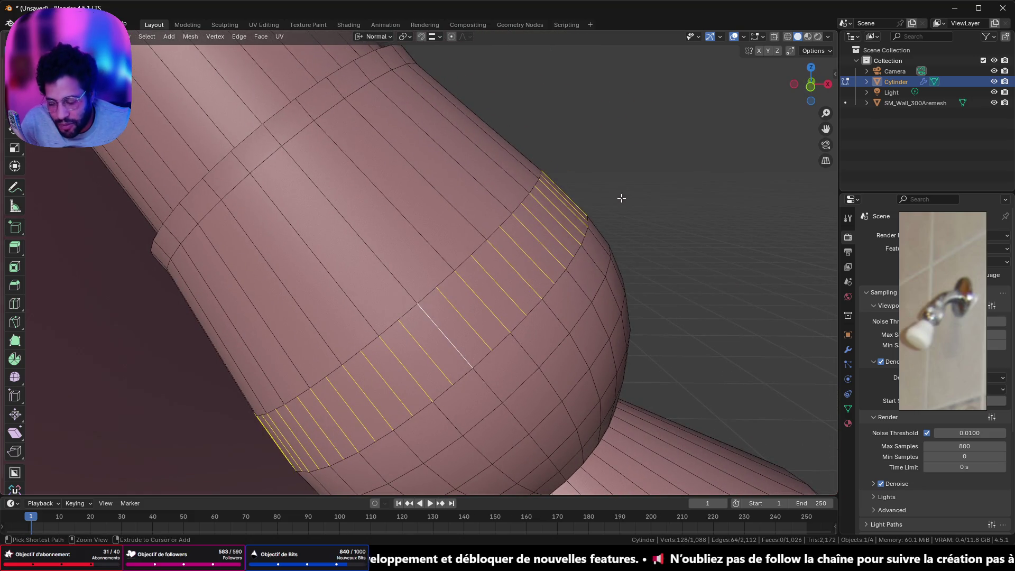
key(ctrl+z)
key(ctrl+z)
Clear the selection and dissolve the extra edge loop running around the bulb.
middle_drag(621, 198, 647, 172)
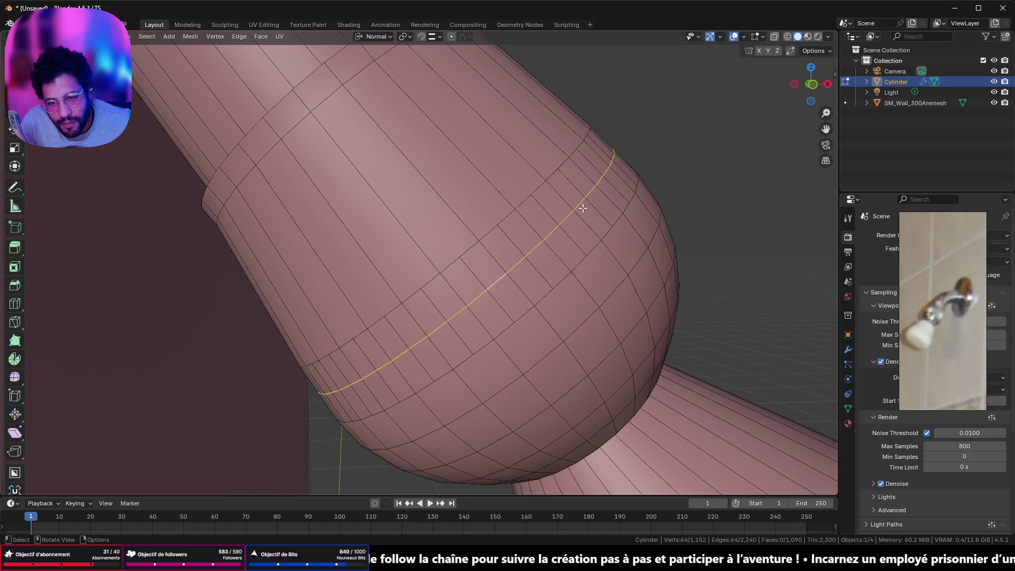
key(alt+a)
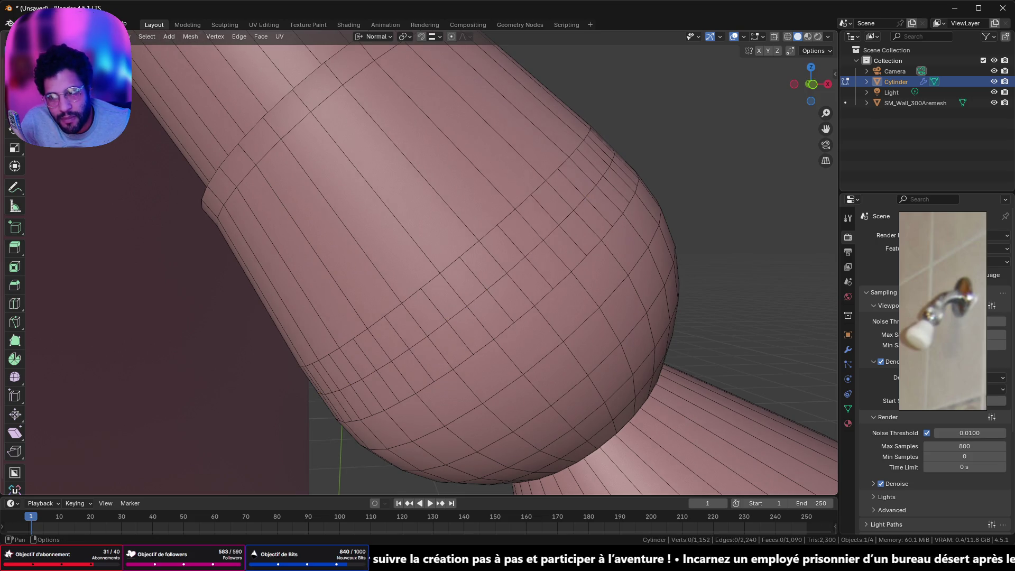
shift+middle_drag(503, 275, 504, 275)
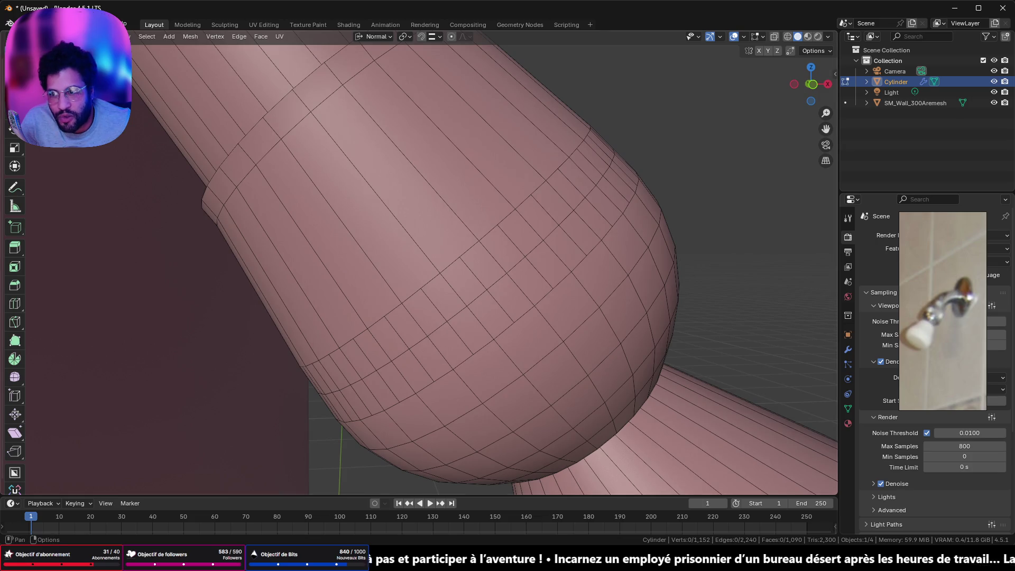
alt+click(476, 297)
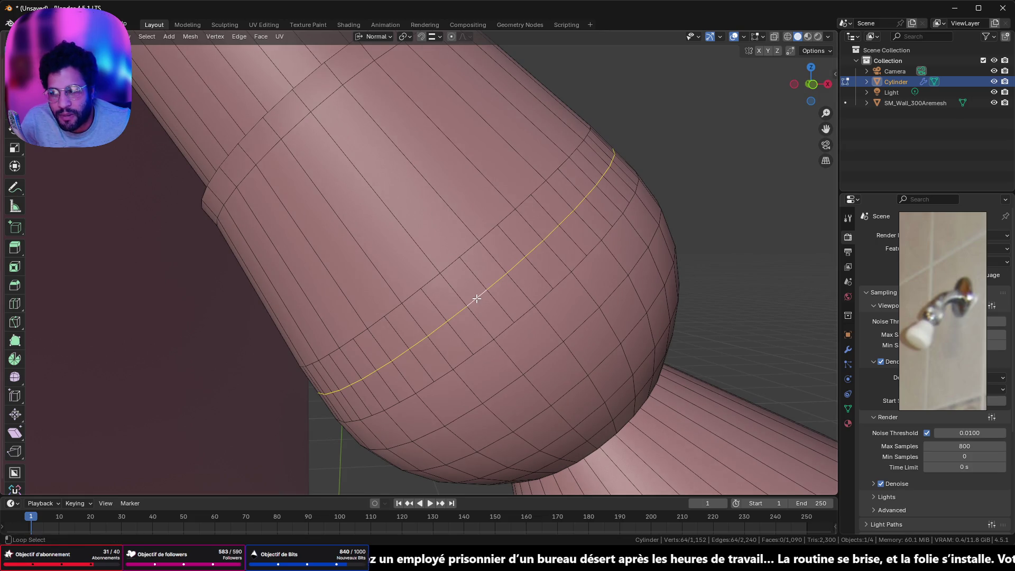
key(x)
click(625, 201)
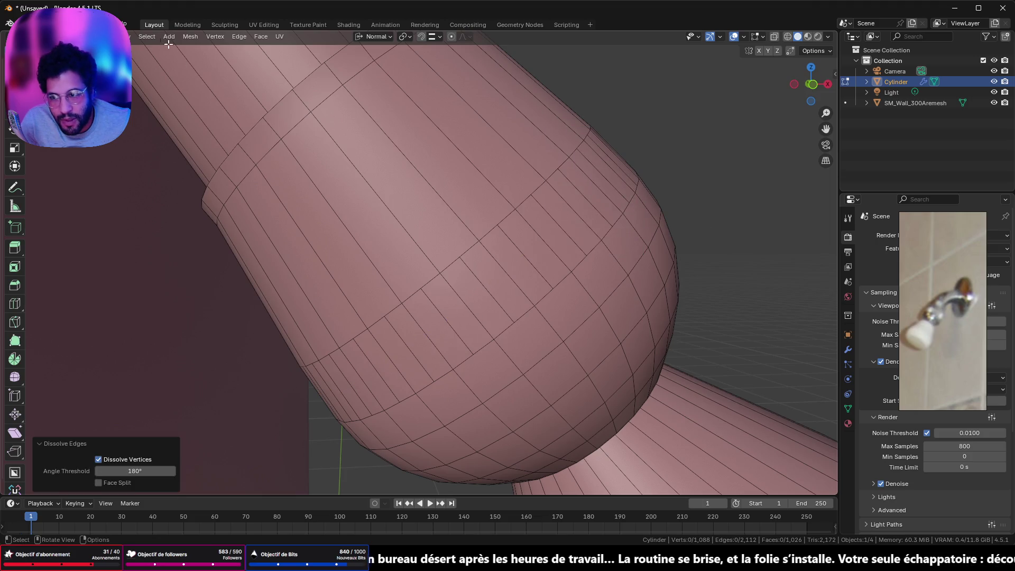
Select the ring of faces around the bulb's band for the grip slots.
shift+middle_drag(169, 43, 169, 44)
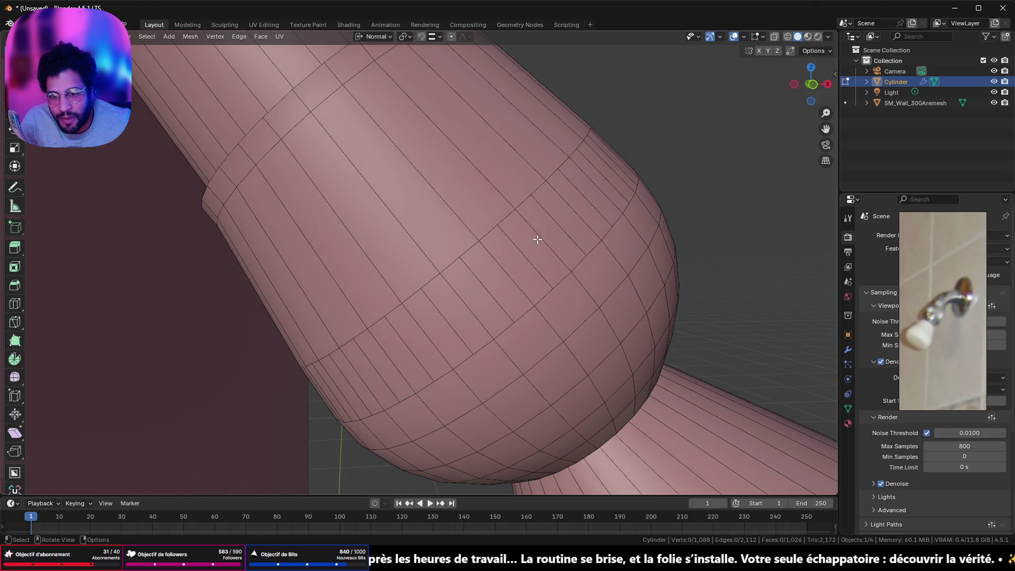
click(537, 239)
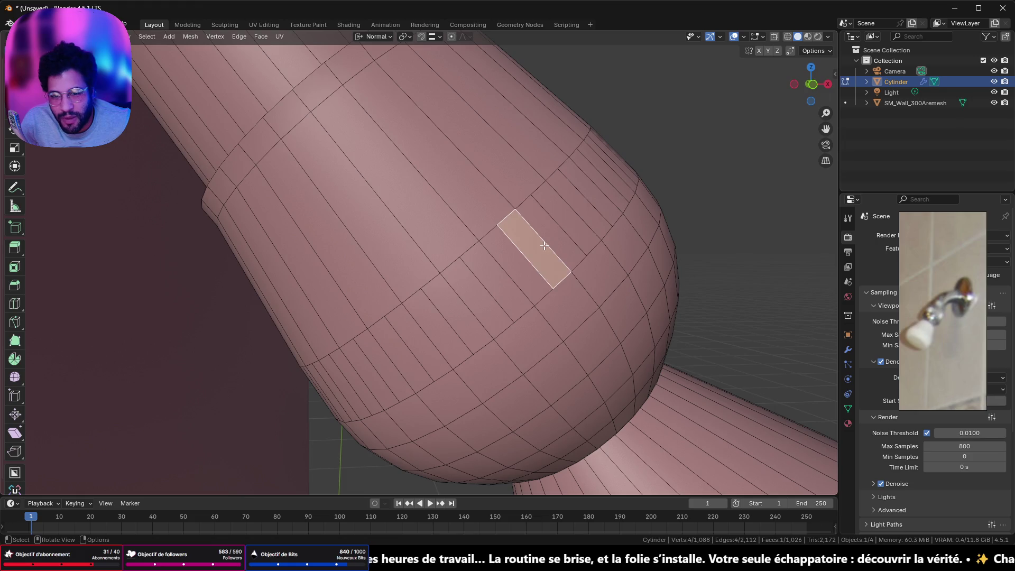
alt+click(537, 238)
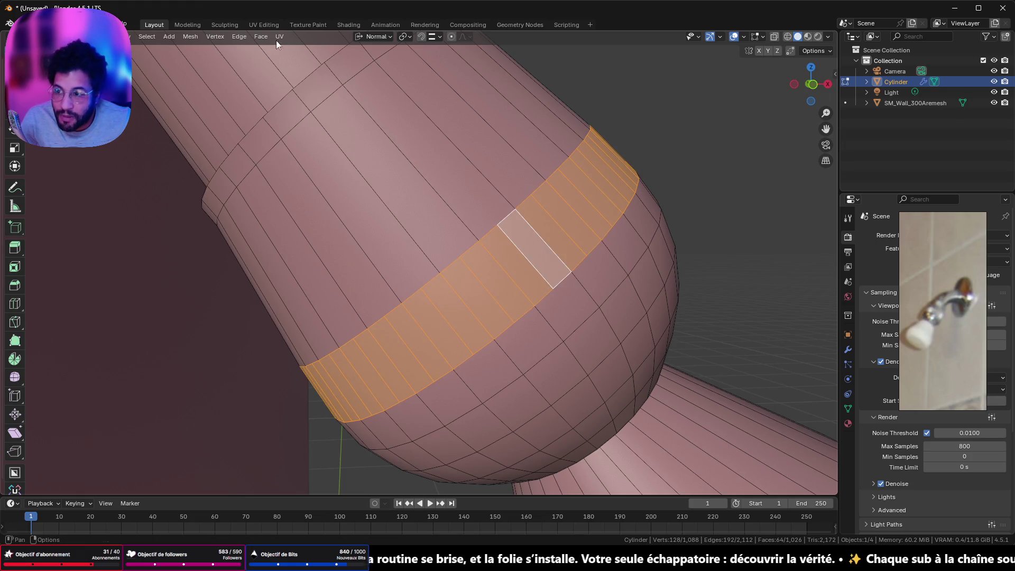
click(148, 37)
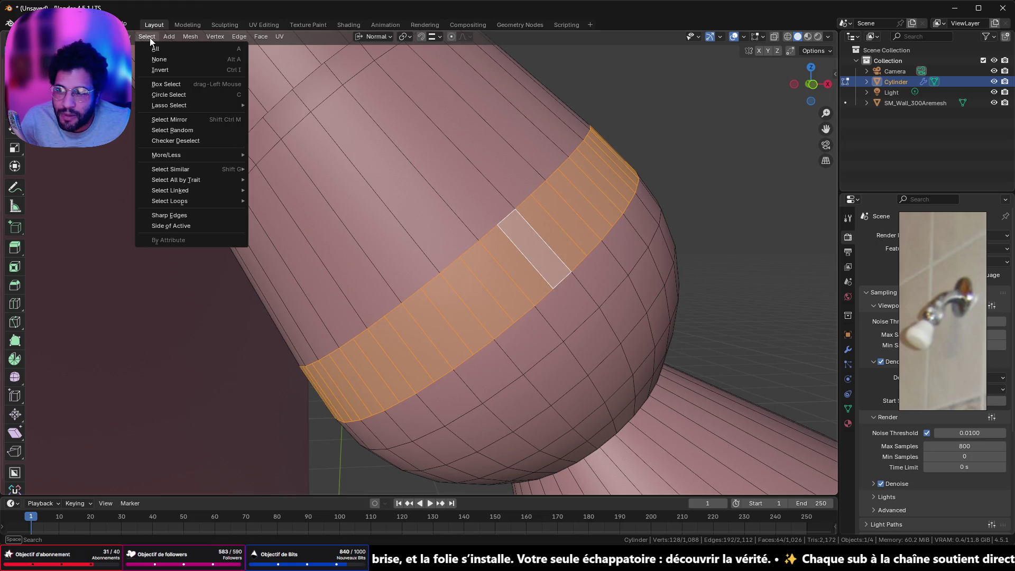
Checker-deselect the face ring and extrude the alternating faces along normals into grip slots.
click(193, 142)
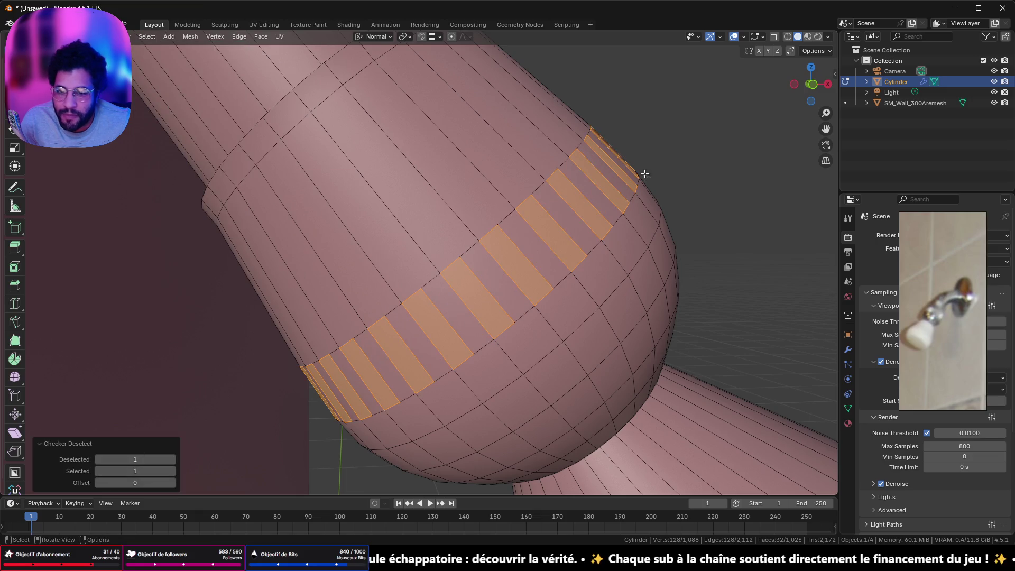
key(alt+e)
click(685, 166)
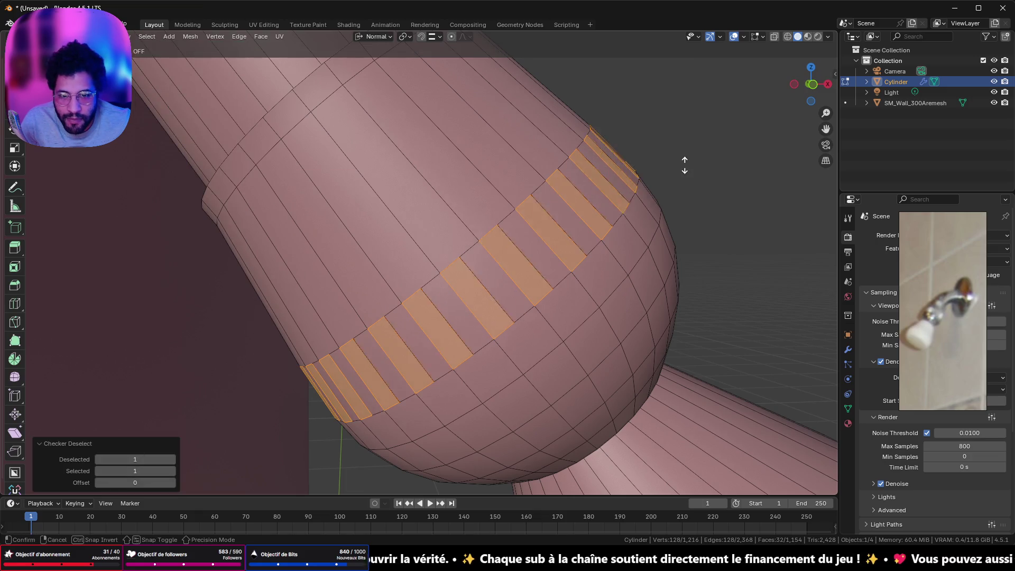
click(687, 165)
key(Tab)
scroll(686, 165, down, 4)
mouse_move(686, 165)
middle_down()
mouse_move(605, 189)
mouse_move(624, 147)
mouse_move(667, 142)
middle_up()
scroll(667, 142, down, 4)
middle_drag(549, 177, 511, 247)
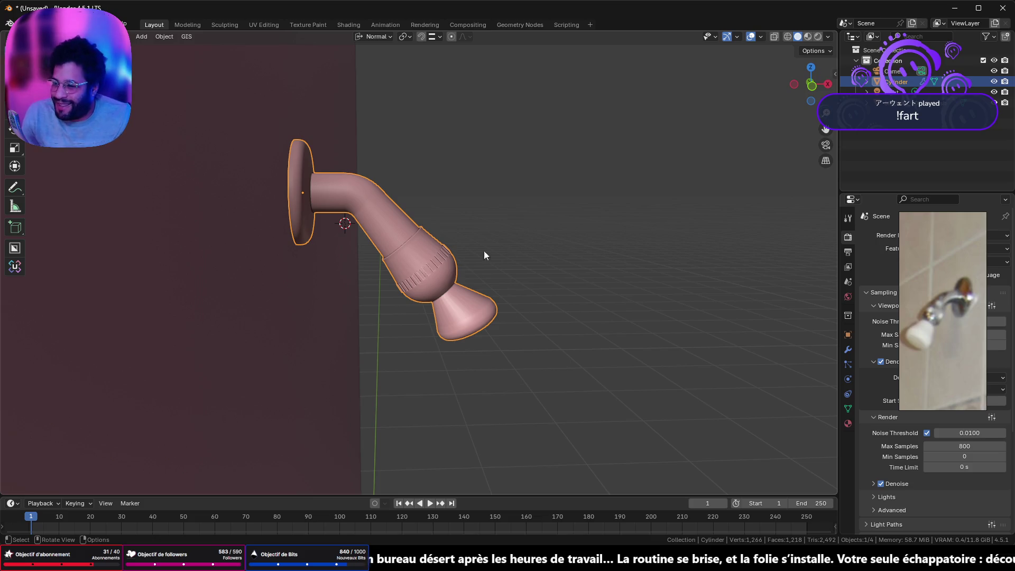
scroll(474, 284, up, 3)
scroll(442, 271, up, 3)
Orbit and inspect the slotted bulb against the wall and reference from several angles.
mouse_move(442, 271)
middle_down()
mouse_move(427, 175)
mouse_move(678, 36)
middle_up()
click(759, 37)
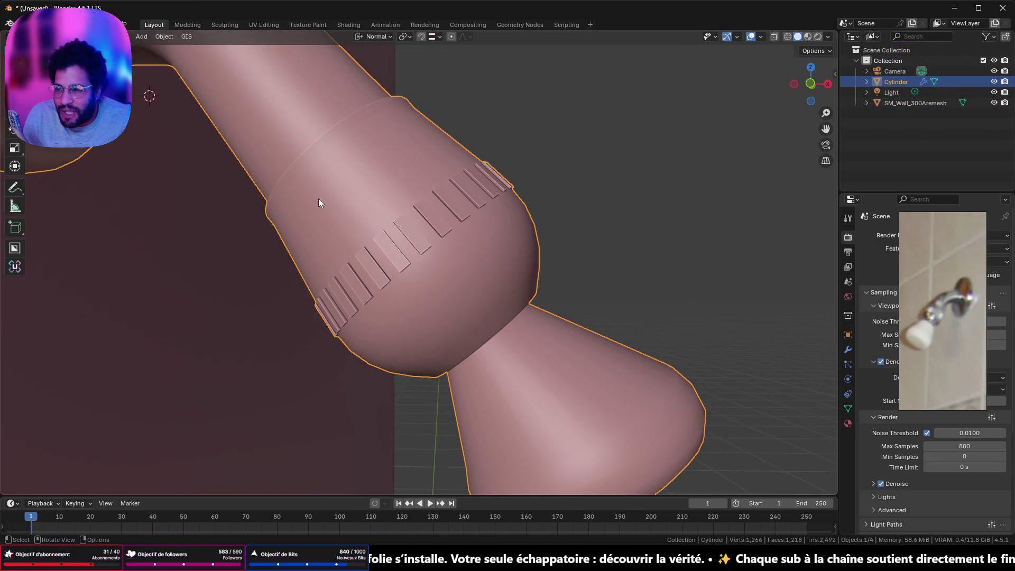
scroll(340, 203, down, 5)
scroll(391, 214, up, 5)
scroll(391, 221, down, 2)
mouse_move(392, 221)
middle_down()
mouse_move(361, 207)
mouse_move(345, 215)
mouse_move(352, 306)
mouse_move(641, 378)
mouse_move(761, 293)
mouse_move(786, 221)
middle_up()
scroll(786, 221, up, 5)
scroll(744, 228, down, 5)
scroll(447, 276, up, 4)
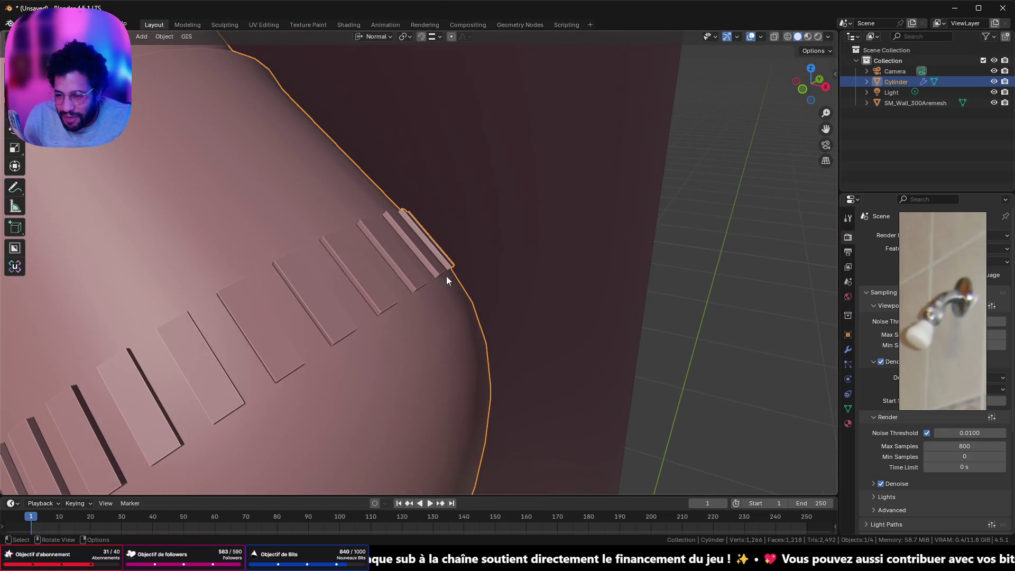
scroll(513, 228, up, 1)
scroll(513, 228, down, 4)
mouse_move(514, 236)
middle_down()
mouse_move(586, 185)
mouse_move(410, 211)
mouse_move(393, 134)
mouse_move(523, 116)
mouse_move(547, 195)
mouse_move(517, 234)
mouse_move(398, 241)
mouse_move(336, 150)
mouse_move(490, 146)
mouse_move(532, 220)
middle_up()
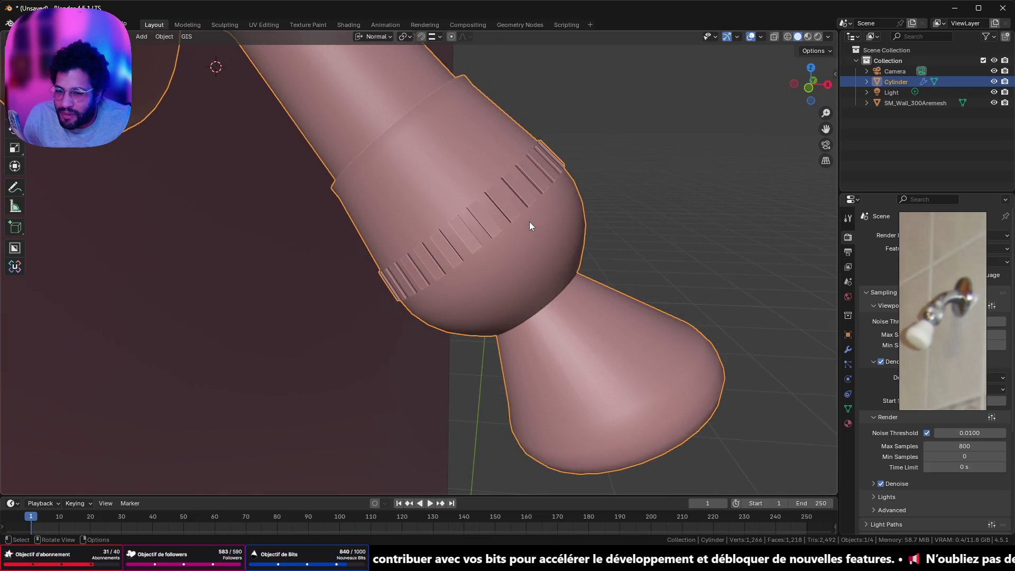
key(Tab)
scroll(528, 222, down, 3)
scroll(526, 228, down, 3)
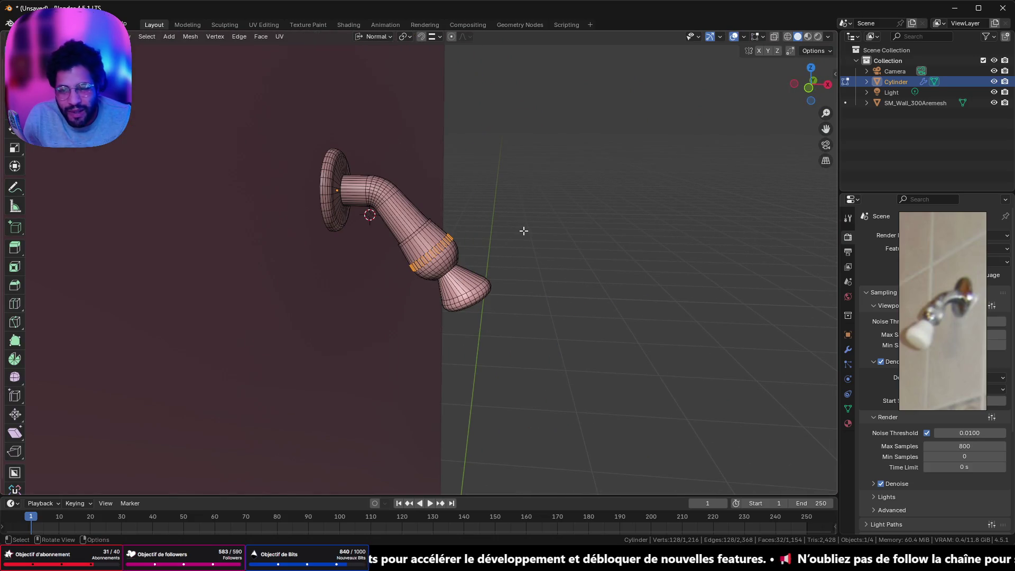
key(Tab)
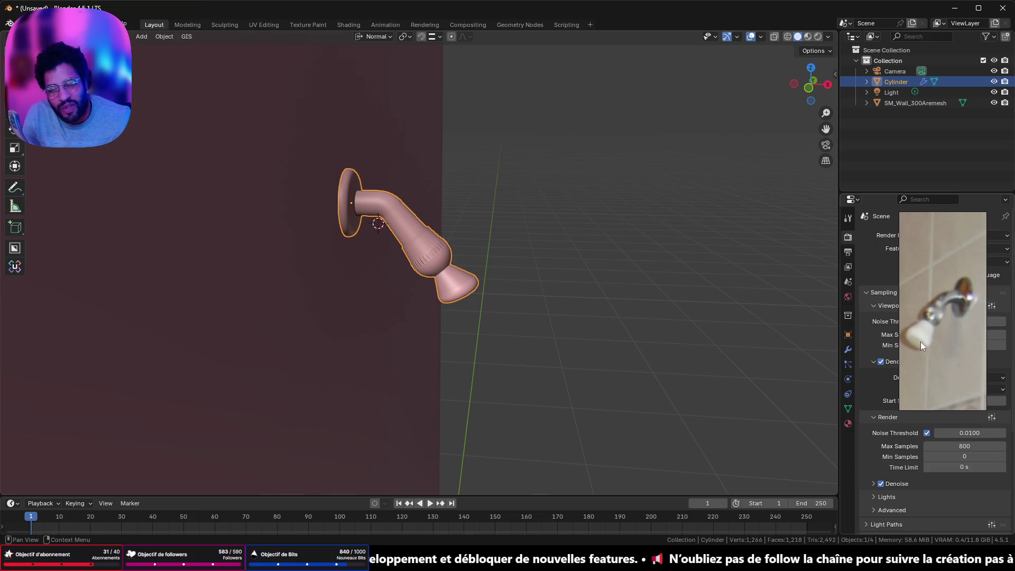
key(Tab)
key(Tab)
middle_drag(496, 301, 424, 211)
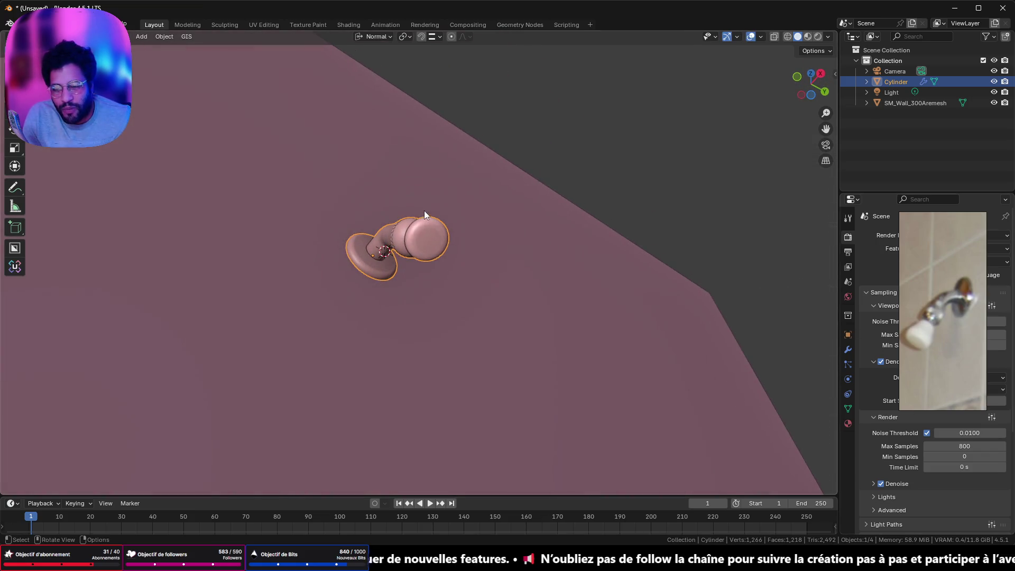
mouse_move(415, 246)
middle_down()
mouse_move(422, 242)
mouse_move(398, 284)
mouse_move(440, 341)
middle_up()
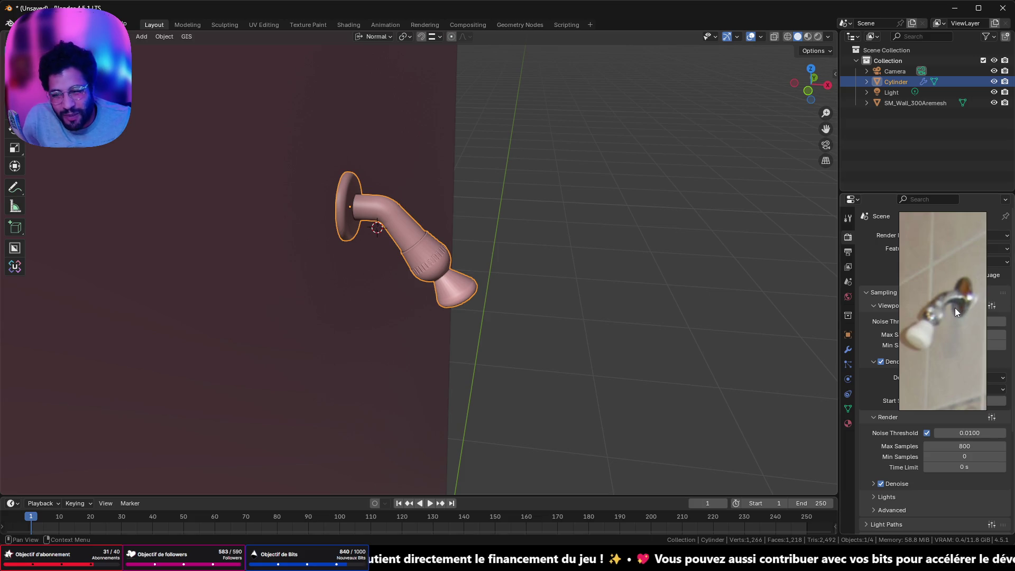
mouse_move(420, 262)
middle_down()
mouse_move(192, 254)
mouse_move(401, 262)
middle_up()
scroll(425, 256, up, 5)
Enter Edit Mode on the shower head and undo the recent slot edits.
key(ctrl)
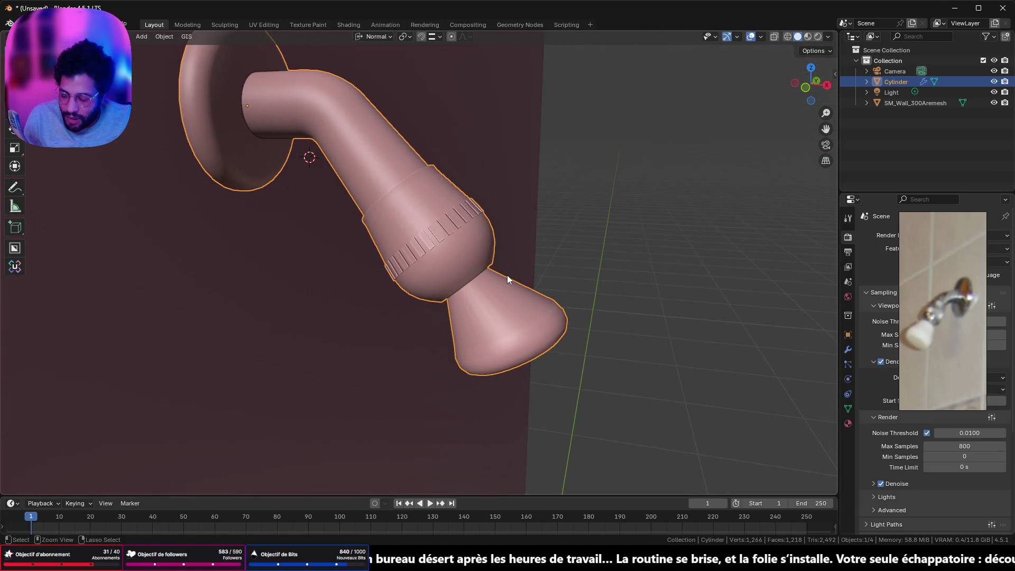
key(Tab)
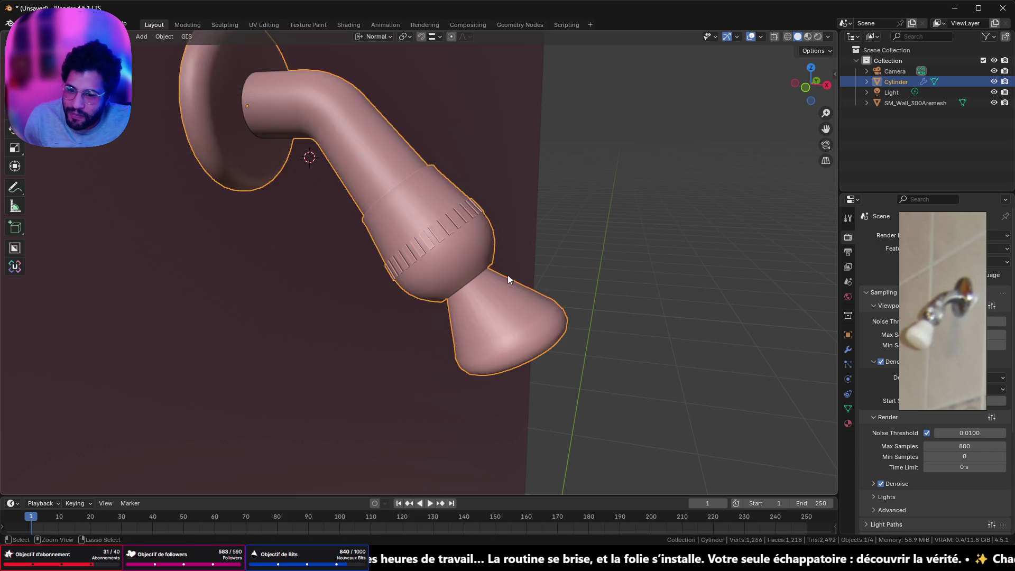
key(ctrl+z)
key(ctrl+z)
key(ctrl+z)
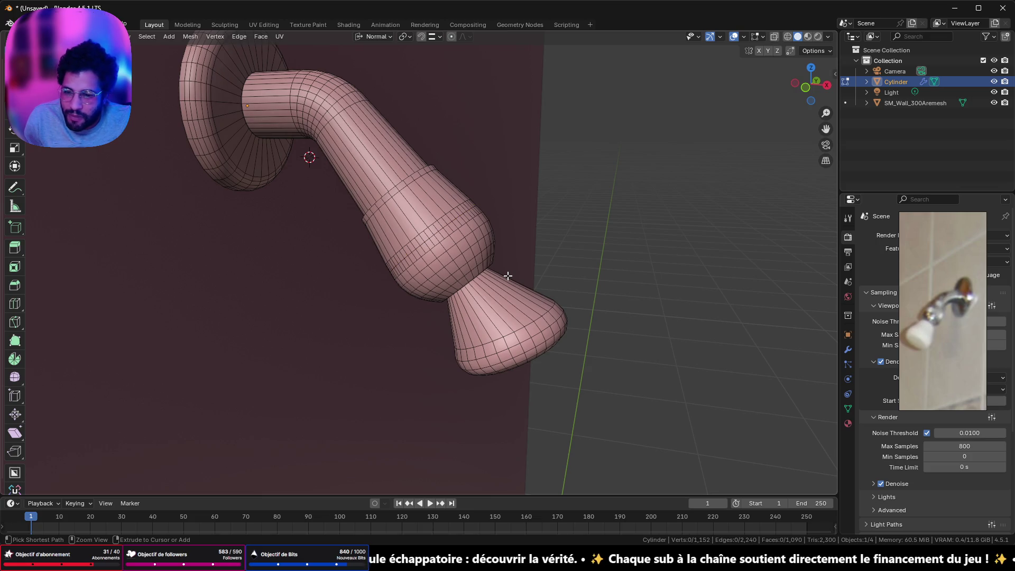
Undo back to the earlier lighter mesh, check it, and snap to a straight front view.
key(ctrl+z)
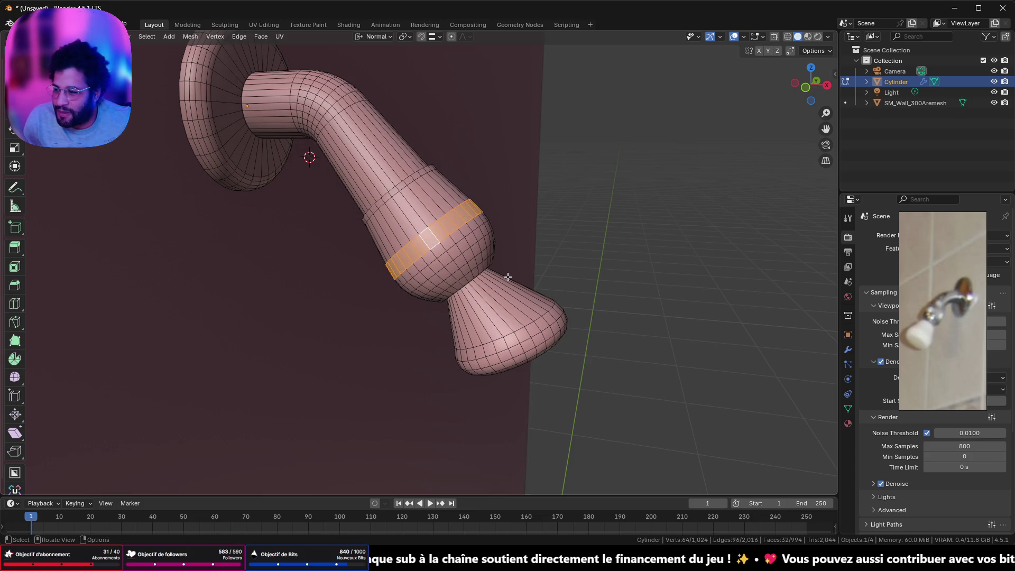
mouse_move(508, 275)
middle_down()
mouse_move(347, 116)
mouse_move(377, 166)
mouse_move(482, 184)
middle_up()
key(Tab)
scroll(353, 130, up, 3)
scroll(351, 135, down, 3)
key(Tab)
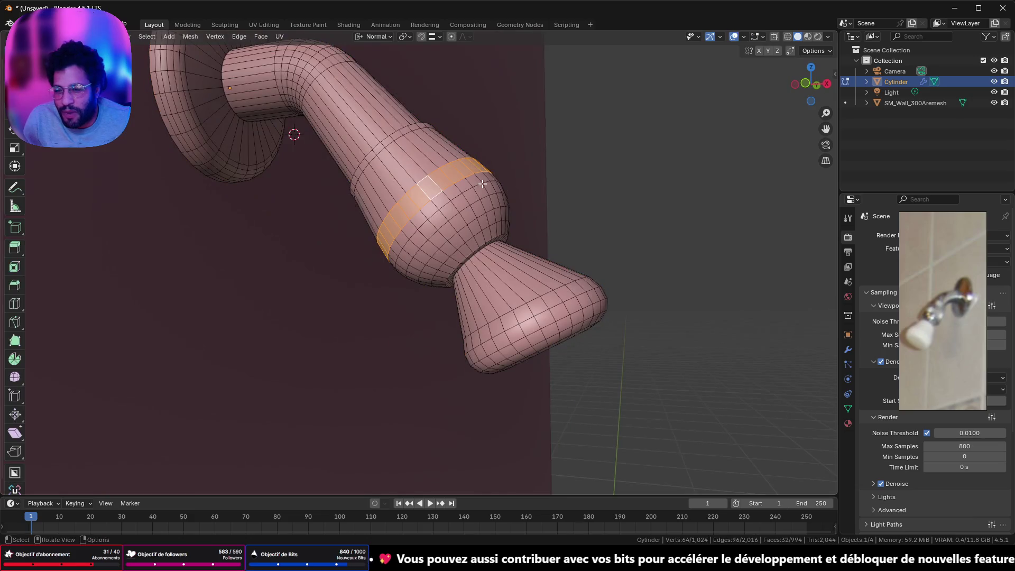
scroll(483, 184, up, 2)
scroll(482, 184, up, 2)
scroll(543, 211, down, 4)
mouse_move(547, 220)
middle_down()
mouse_move(448, 250)
mouse_move(553, 220)
mouse_move(513, 188)
mouse_move(333, 182)
mouse_move(316, 207)
mouse_move(340, 289)
mouse_move(351, 216)
middle_up()
mouse_move(400, 184)
middle_down()
mouse_move(326, 178)
mouse_move(312, 254)
mouse_move(211, 188)
mouse_move(108, 206)
mouse_move(329, 249)
mouse_move(333, 161)
mouse_move(387, 148)
middle_up()
scroll(326, 177, down, 2)
scroll(328, 250, down, 3)
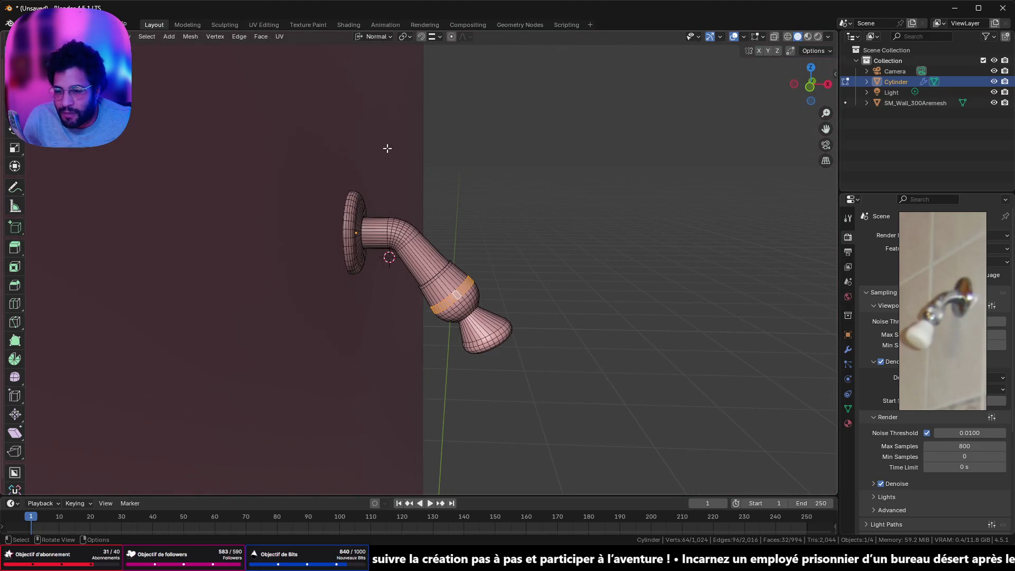
click(810, 85)
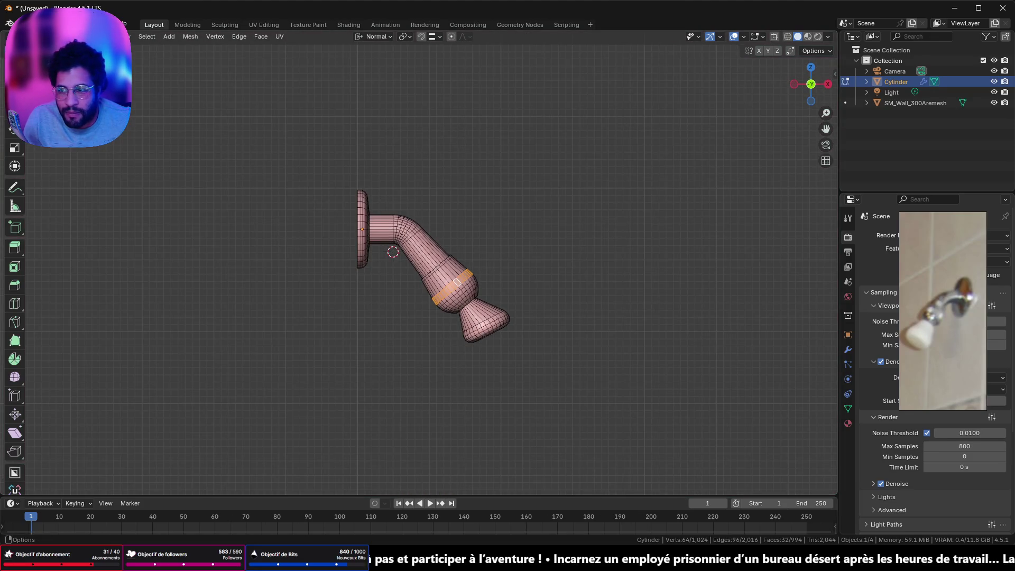
In wireframe, box-select the pipe and nozzle with Global orientation and try a move along X.
key(shift+z)
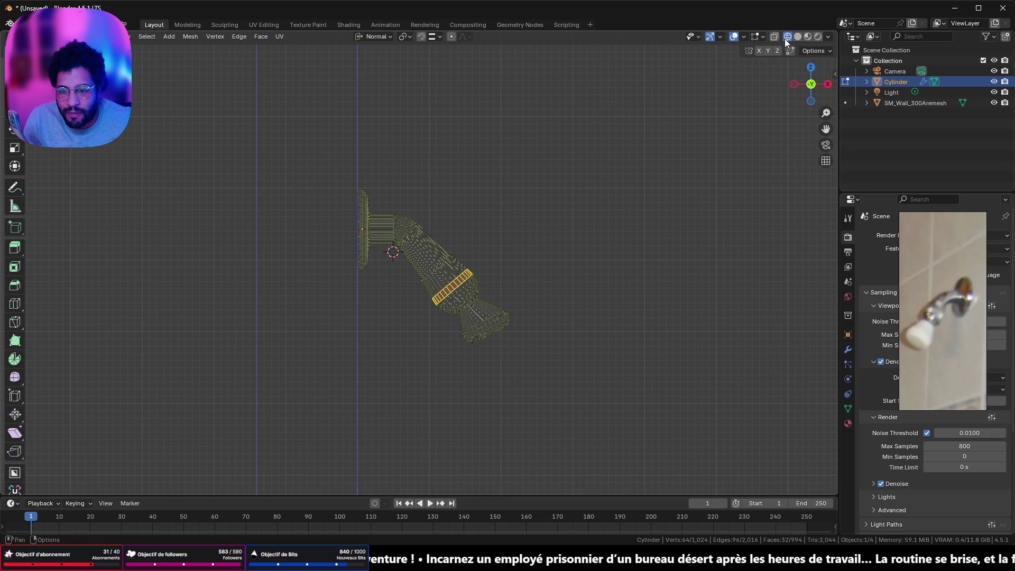
drag(389, 195, 551, 397)
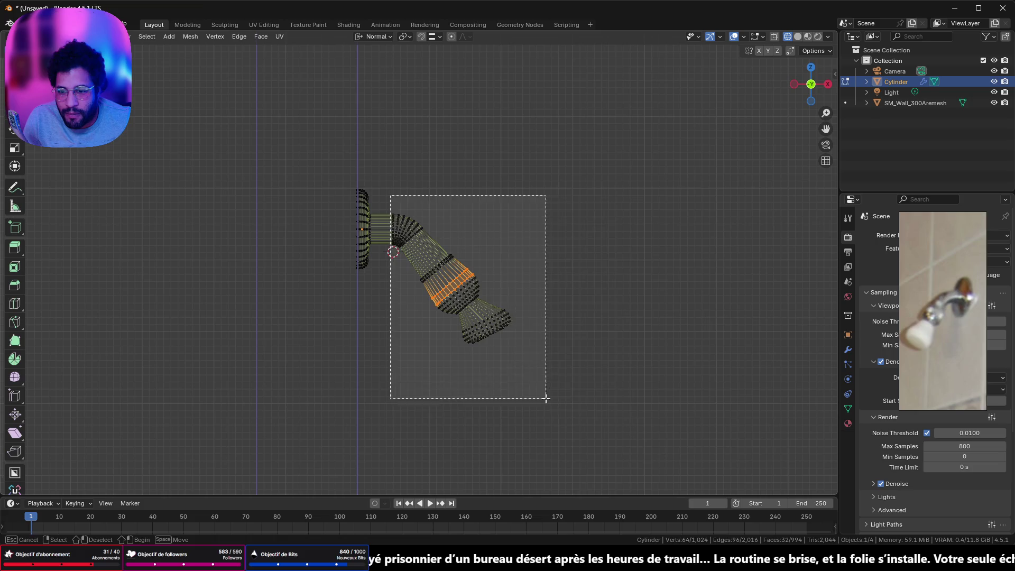
click(376, 37)
click(353, 70)
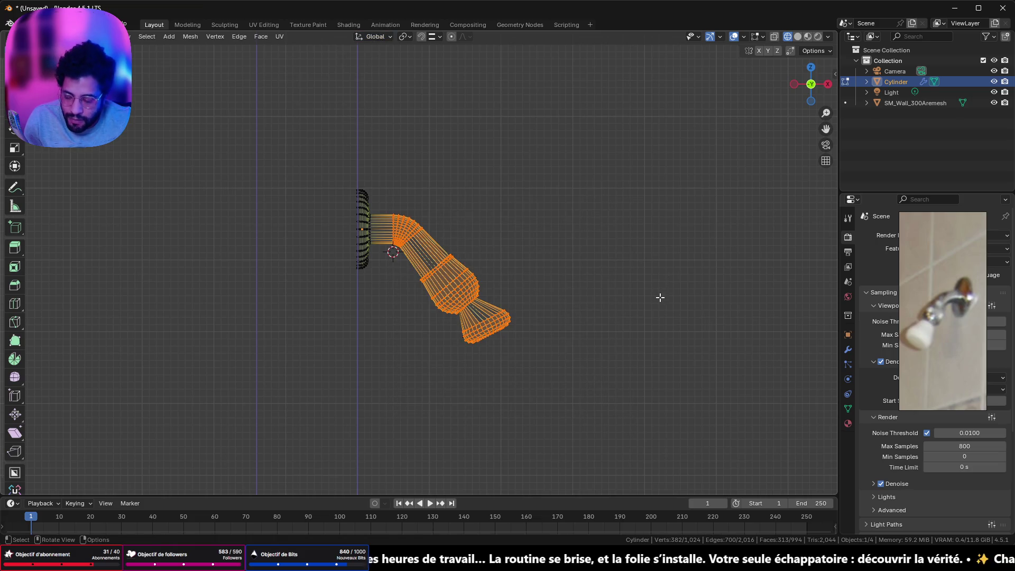
key(g)
key(x)
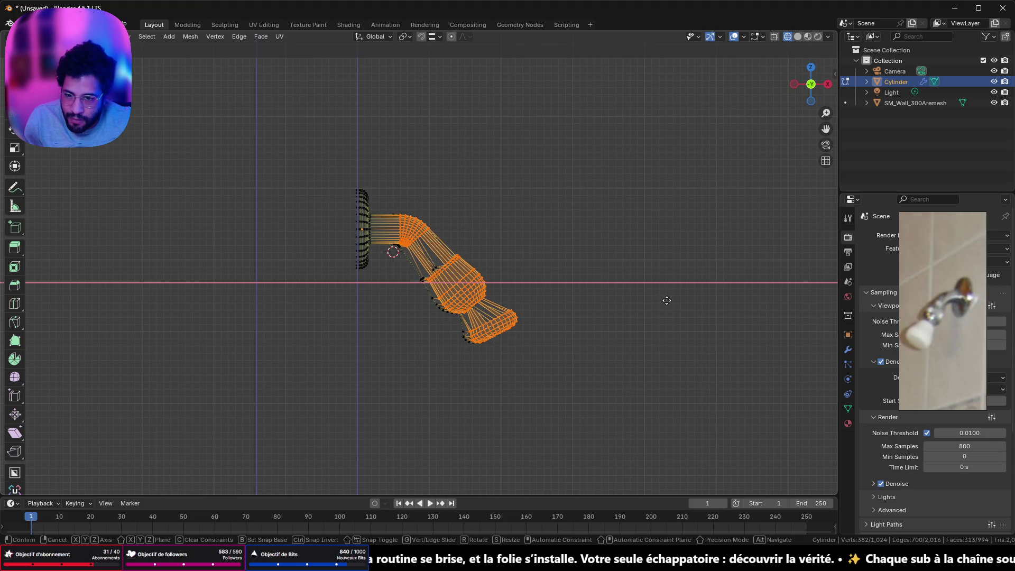
key(Escape)
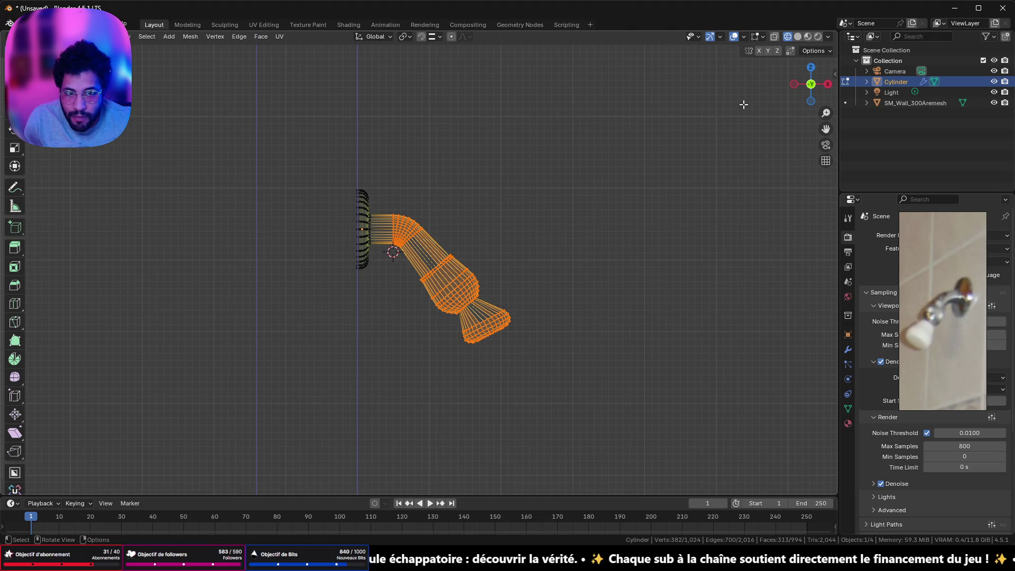
Reselect the bulb and nozzle and move them slightly along X.
drag(387, 200, 593, 412)
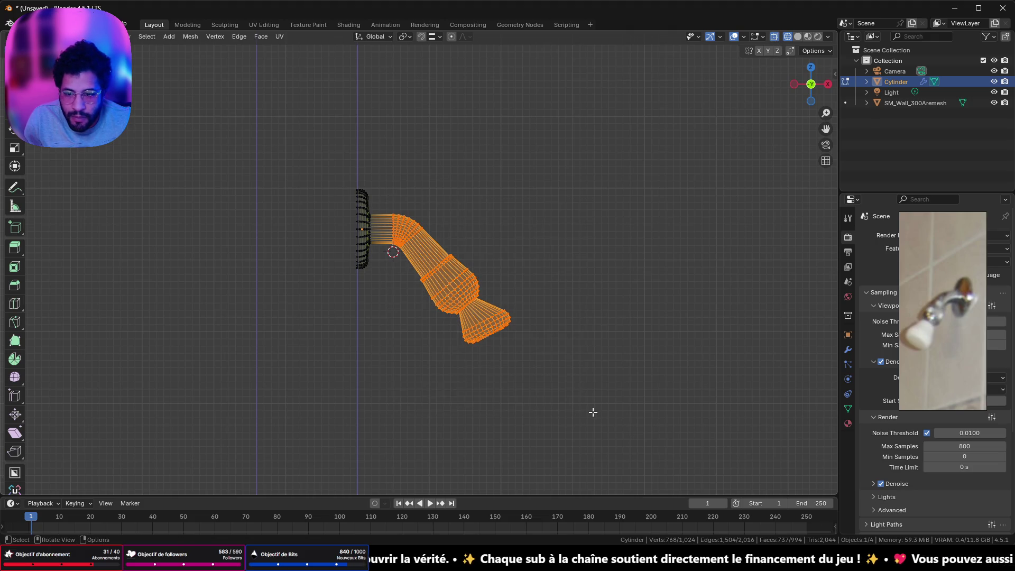
key(g)
key(x)
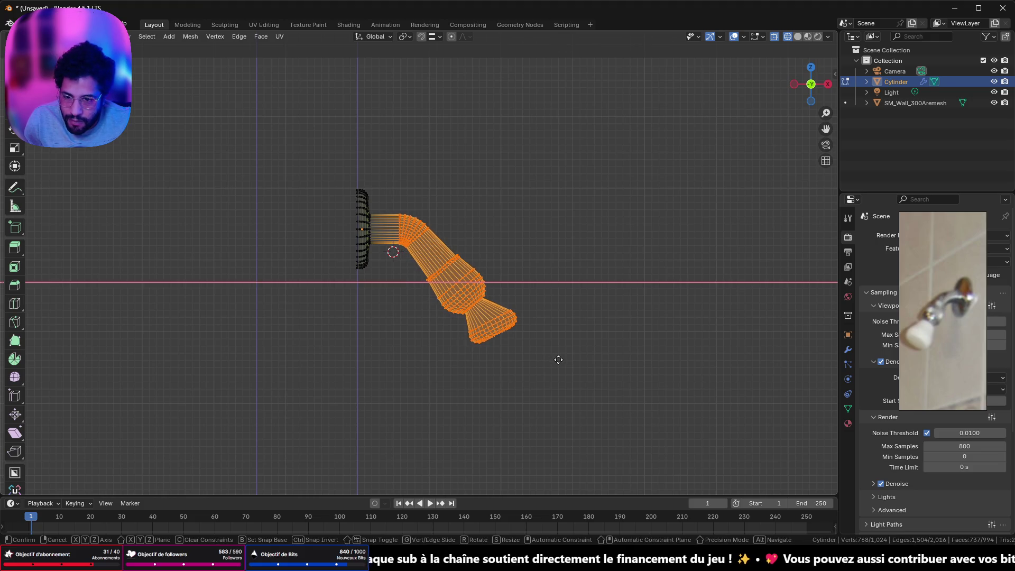
click(558, 360)
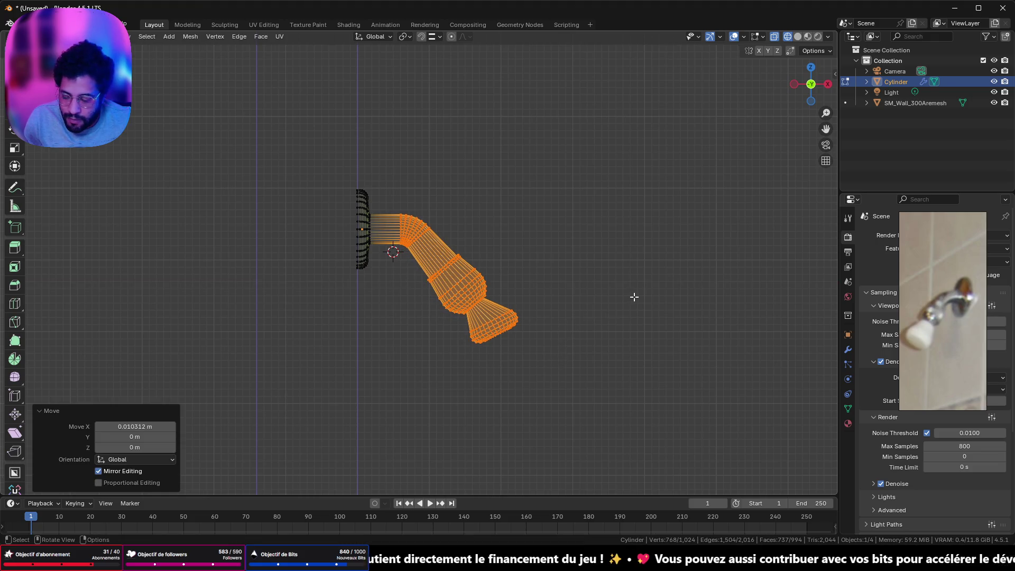
key(r)
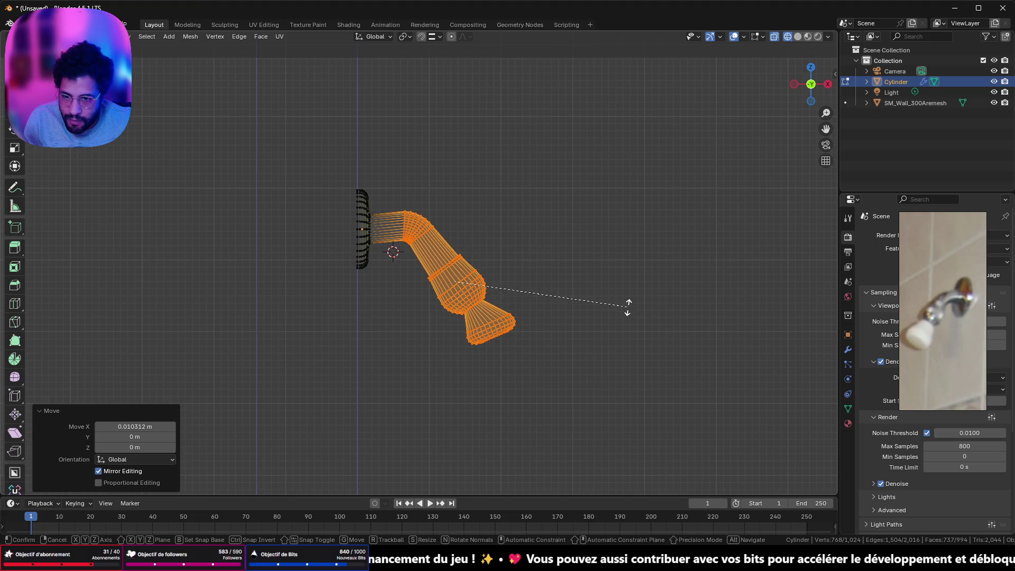
key(Escape)
Leave Edit Mode and show the shower head in solid shading.
key(Tab)
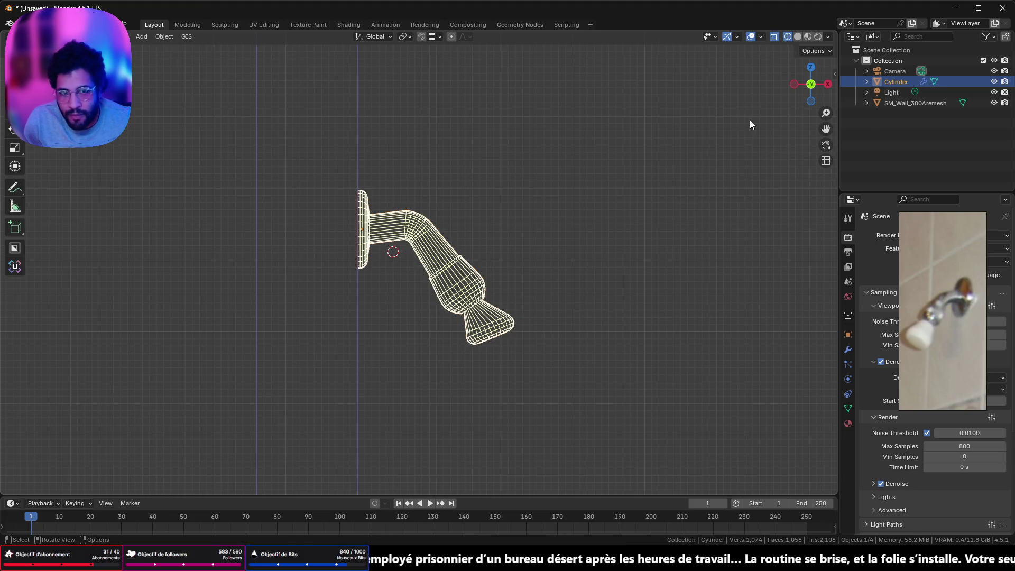
click(798, 36)
mouse_move(491, 254)
middle_down()
mouse_move(279, 236)
mouse_move(329, 202)
mouse_move(449, 218)
mouse_move(489, 251)
middle_up()
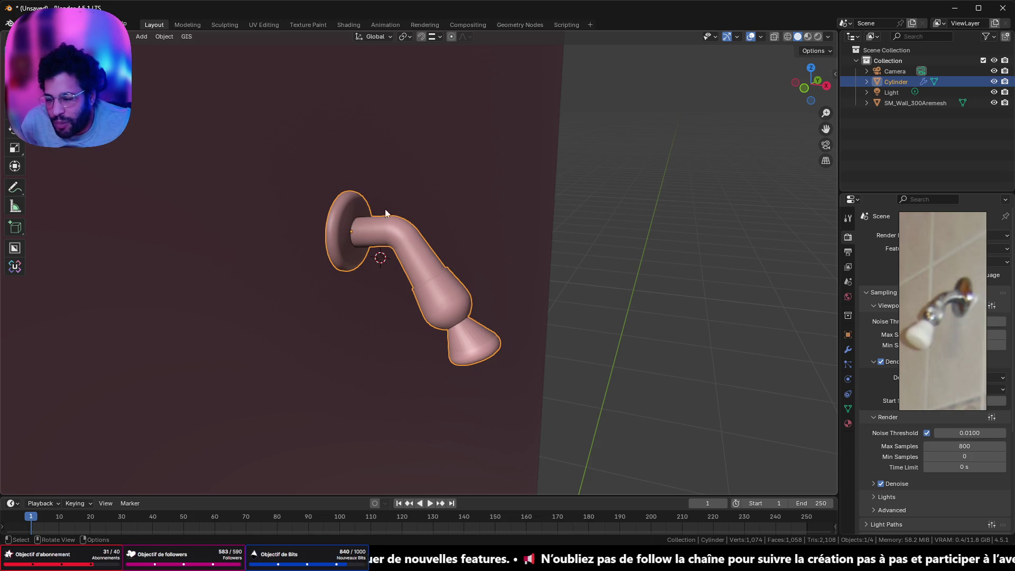
scroll(730, 111, down, 5)
Check the wall panel edge-on to confirm the shower head sits against it.
middle_drag(682, 154, 391, 226)
key(Tab)
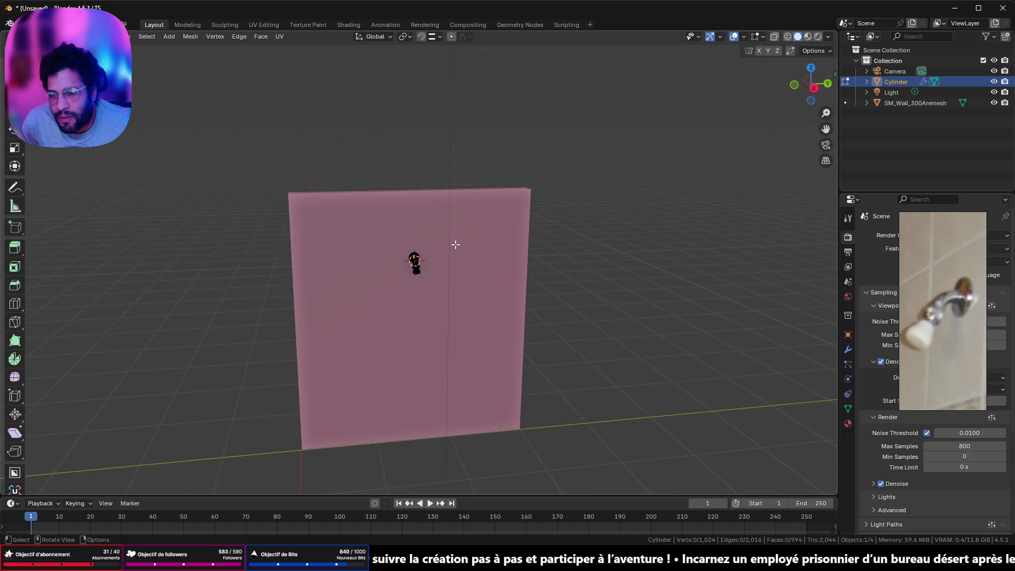
key(Tab)
click(455, 245)
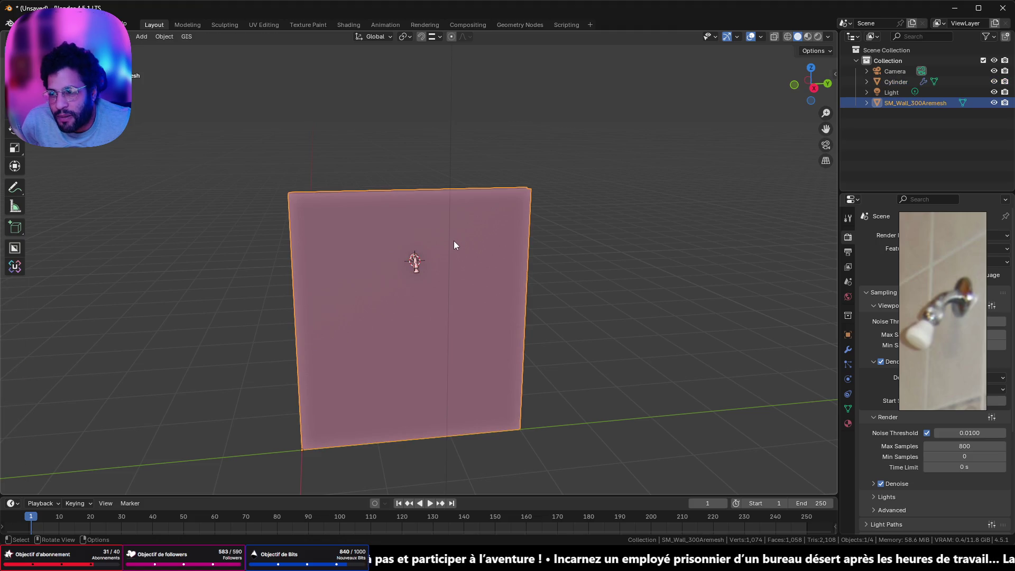
key(Tab)
key(Tab)
middle_drag(401, 220, 492, 222)
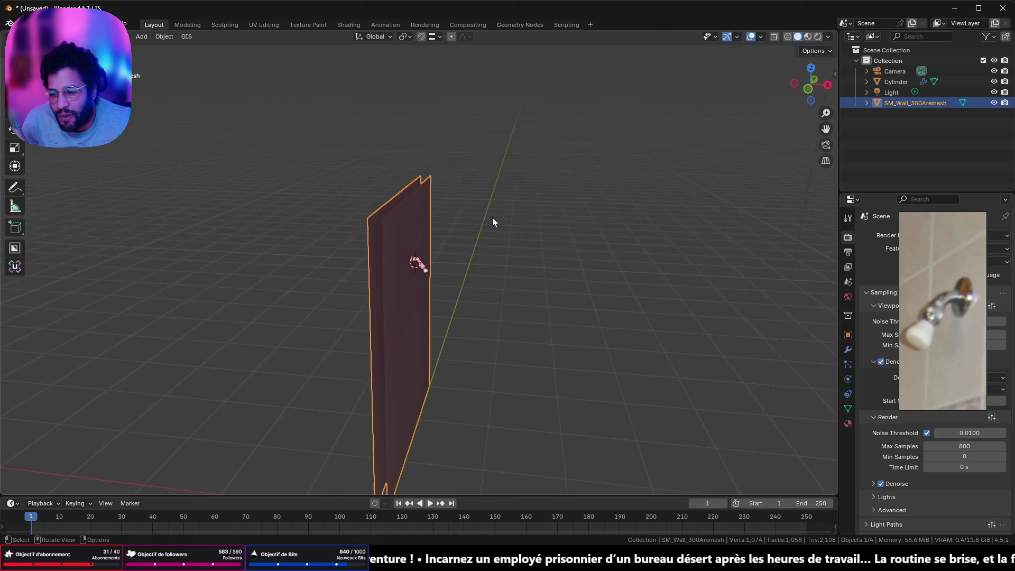
scroll(493, 217, up, 3)
scroll(469, 210, up, 3)
scroll(426, 213, up, 3)
scroll(414, 222, up, 2)
Select the shower head Cylinder and enter Edit Mode, viewing wall and pipe from the side.
key(Tab)
key(Tab)
click(442, 241)
key(Tab)
scroll(440, 239, up, 2)
scroll(436, 230, up, 2)
mouse_move(435, 230)
middle_down()
mouse_move(435, 102)
mouse_move(310, 230)
mouse_move(315, 243)
mouse_move(408, 271)
middle_up()
mouse_move(484, 356)
middle_down()
mouse_move(521, 391)
mouse_move(514, 382)
mouse_move(584, 389)
mouse_move(528, 376)
middle_up()
mouse_move(437, 365)
middle_down()
mouse_move(439, 300)
mouse_move(421, 288)
mouse_move(444, 311)
mouse_move(408, 244)
mouse_move(437, 228)
middle_up()
scroll(468, 245, up, 2)
scroll(469, 245, down, 2)
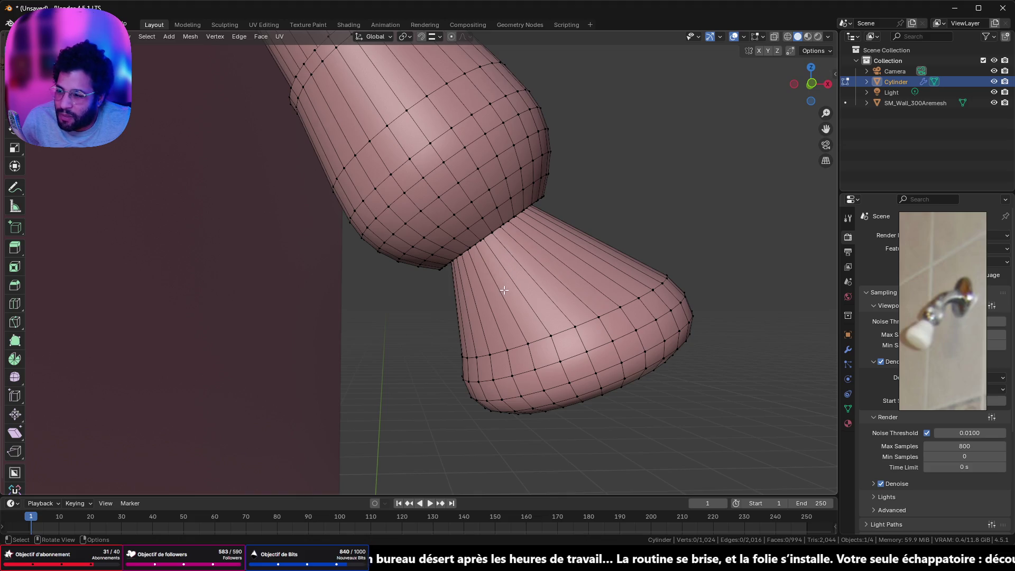
Select a band of face loops around the bulb and delete those faces.
mouse_move(442, 270)
middle_down()
mouse_move(305, 258)
mouse_move(377, 334)
middle_up()
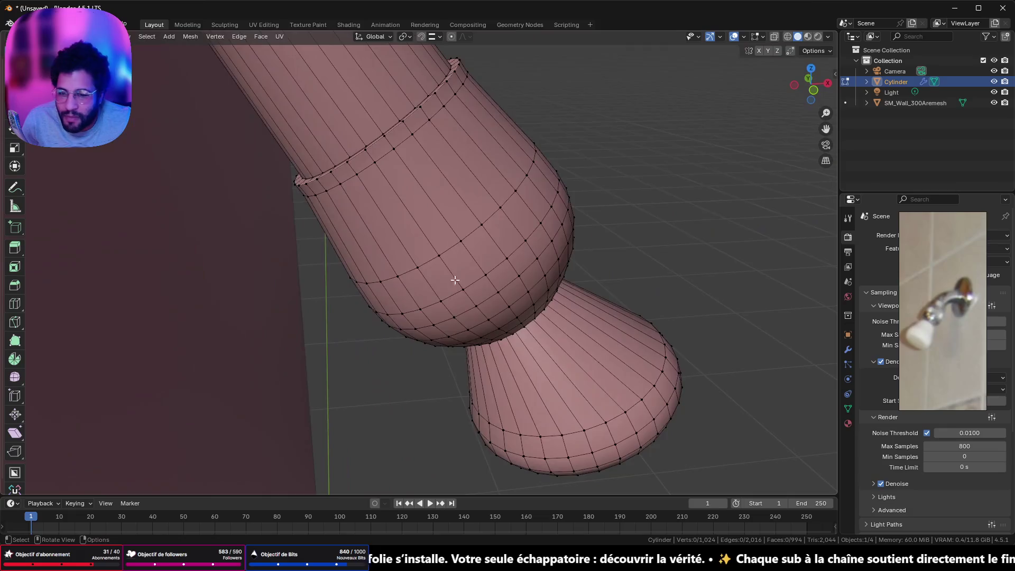
middle_drag(377, 334, 439, 231)
scroll(458, 241, up, 2)
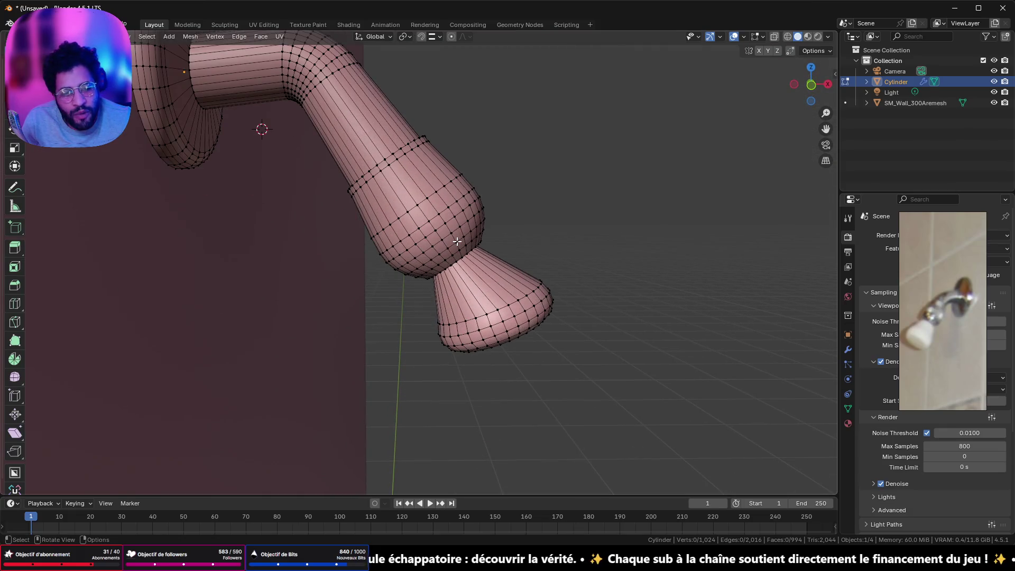
scroll(457, 242, up, 2)
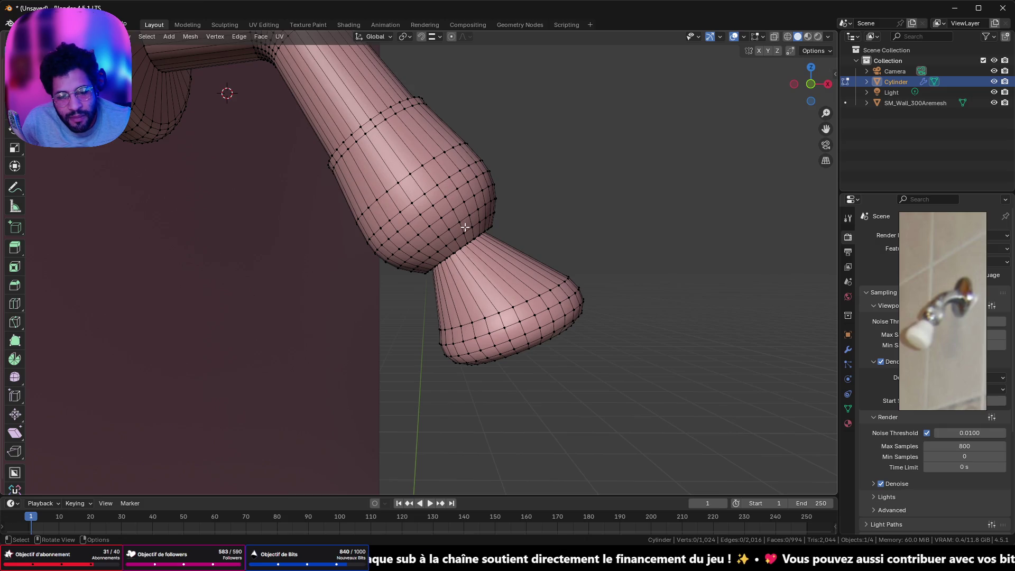
scroll(465, 228, down, 3)
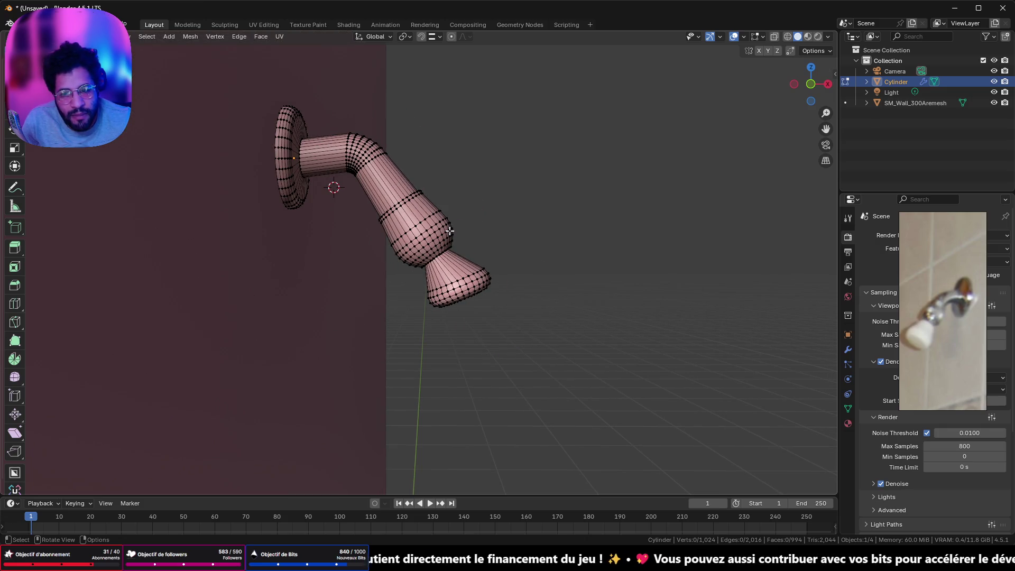
scroll(449, 231, up, 2)
scroll(443, 218, up, 1)
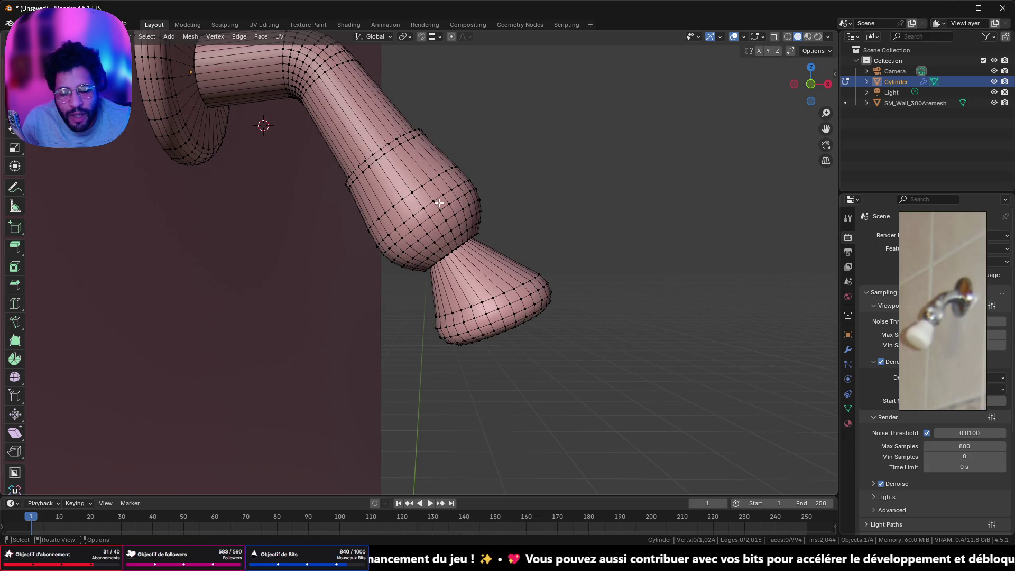
scroll(447, 230, up, 1)
scroll(441, 208, up, 1)
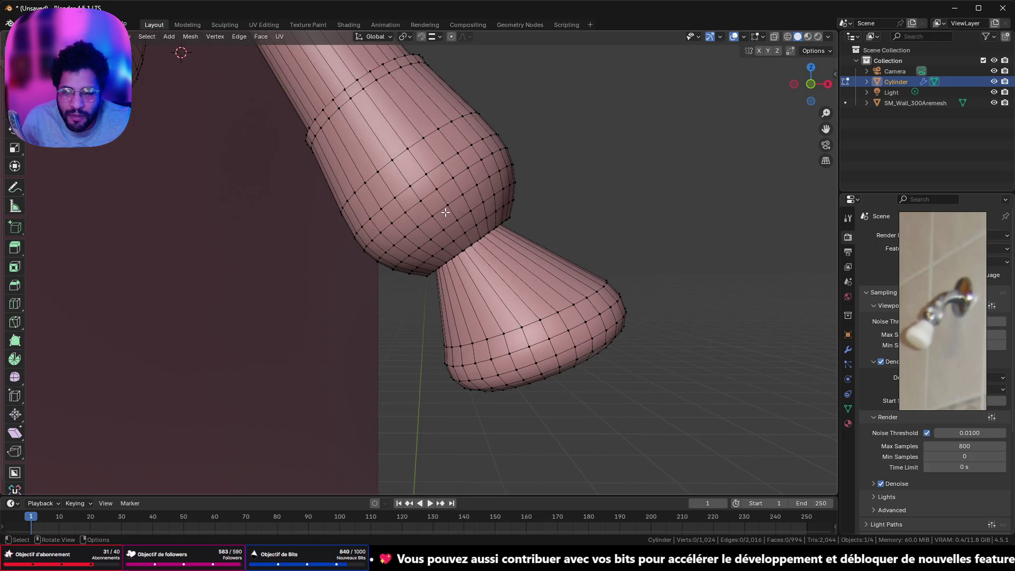
key(shift)
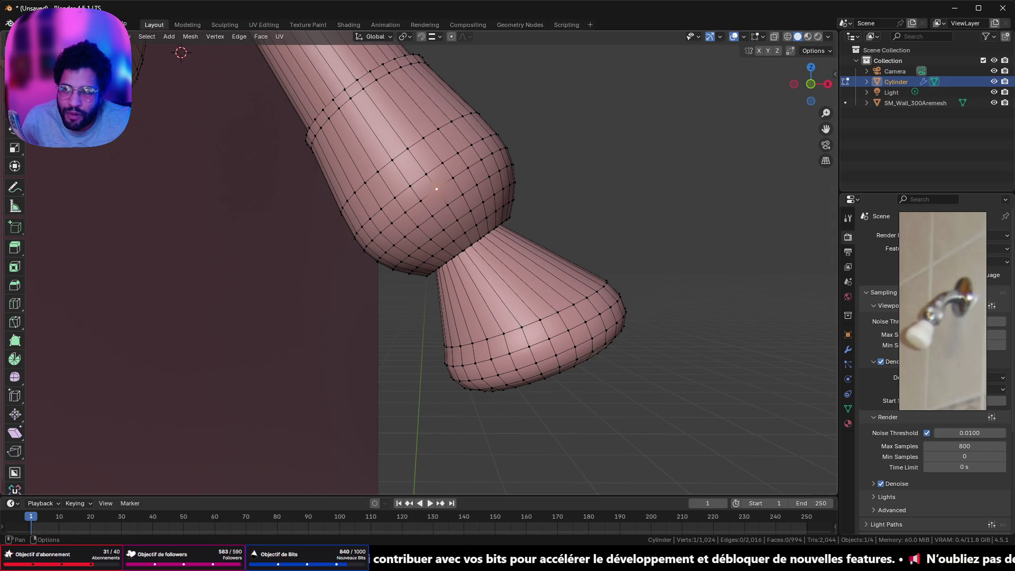
click(429, 183)
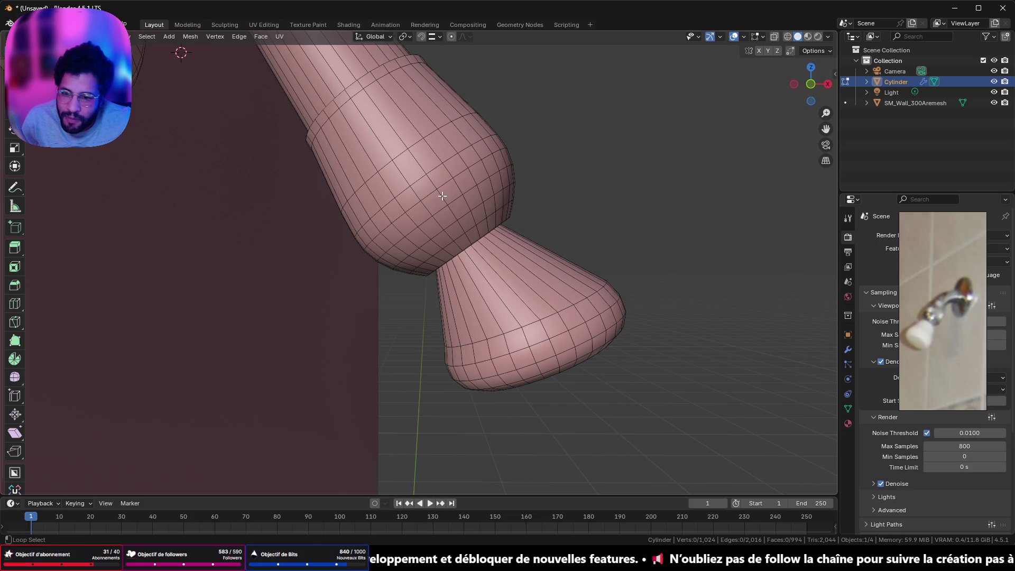
alt+click(447, 204)
alt+shift+click(460, 224)
alt+shift+click(465, 238)
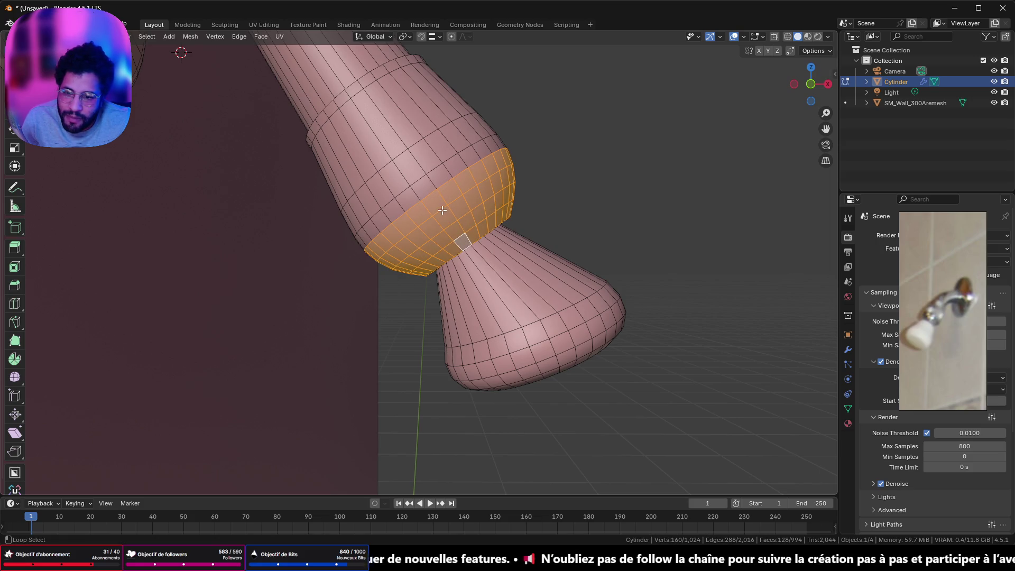
alt+shift+click(429, 184)
key(x)
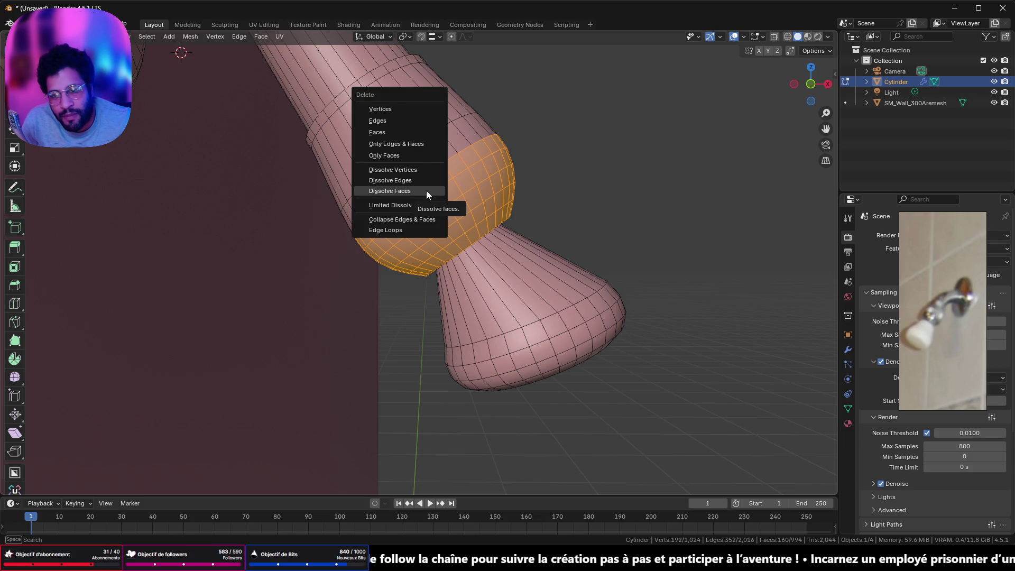
click(392, 132)
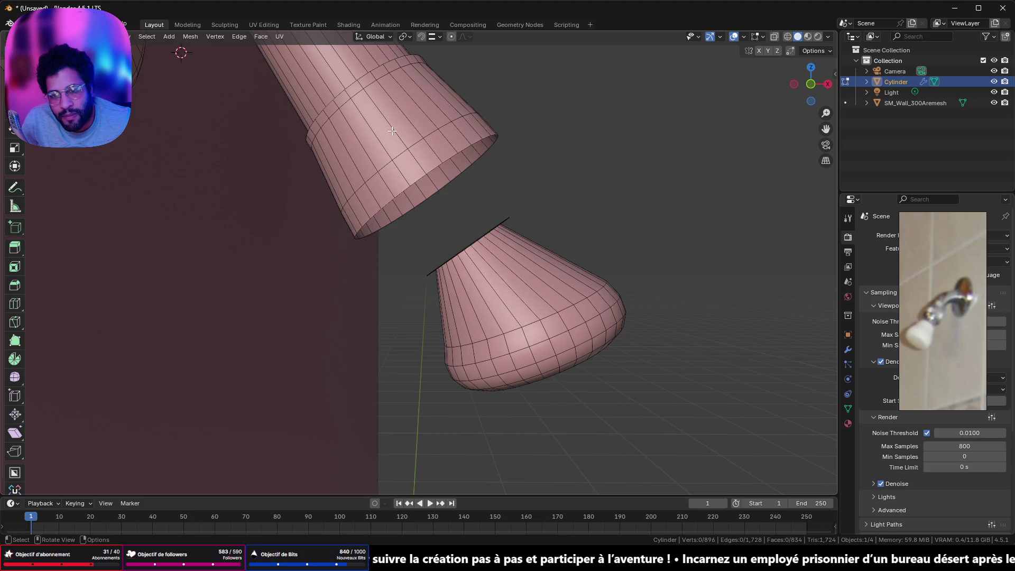
Bridge the two open rims with edge loops, adjust the twist, then undo the bridge.
key(shift)
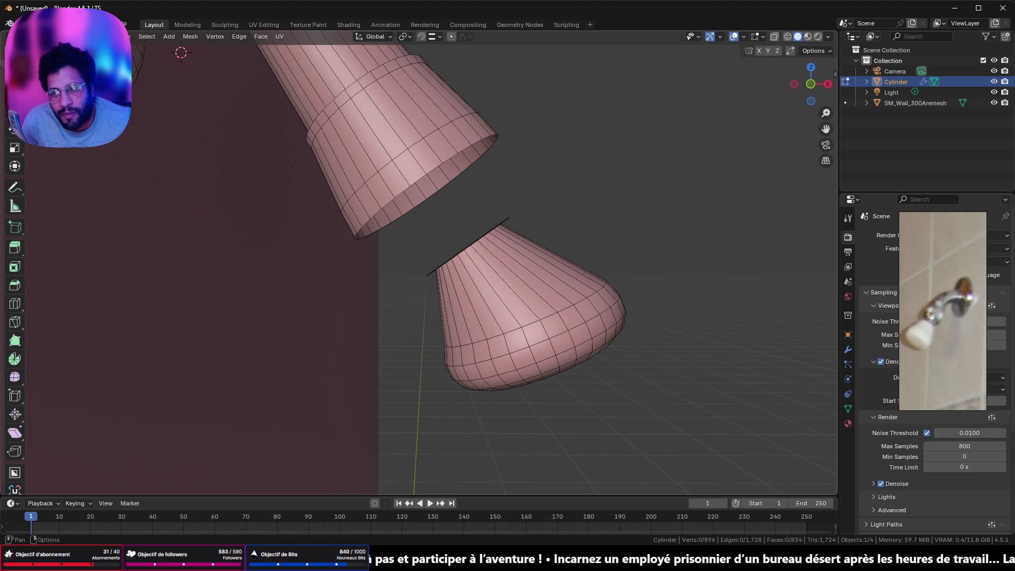
alt+click(402, 193)
alt+shift+click(509, 216)
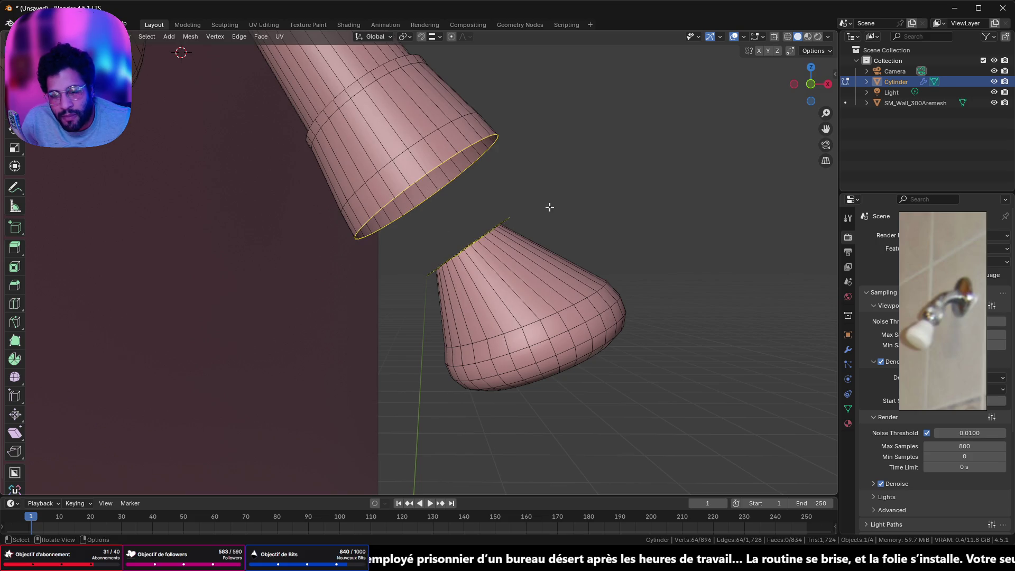
middle_drag(566, 203, 571, 214)
right_click(574, 220)
mouse_move(540, 195)
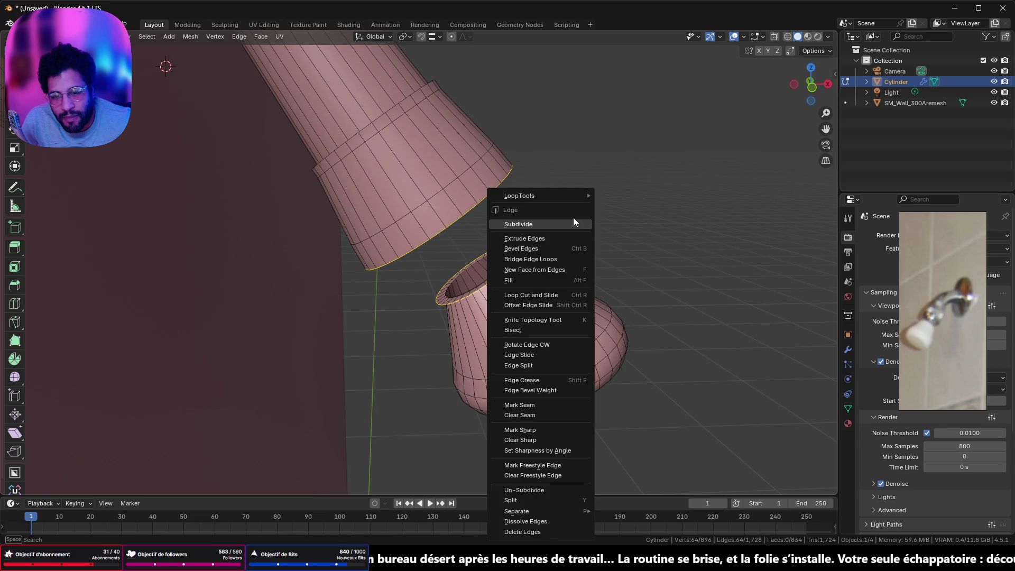
click(639, 196)
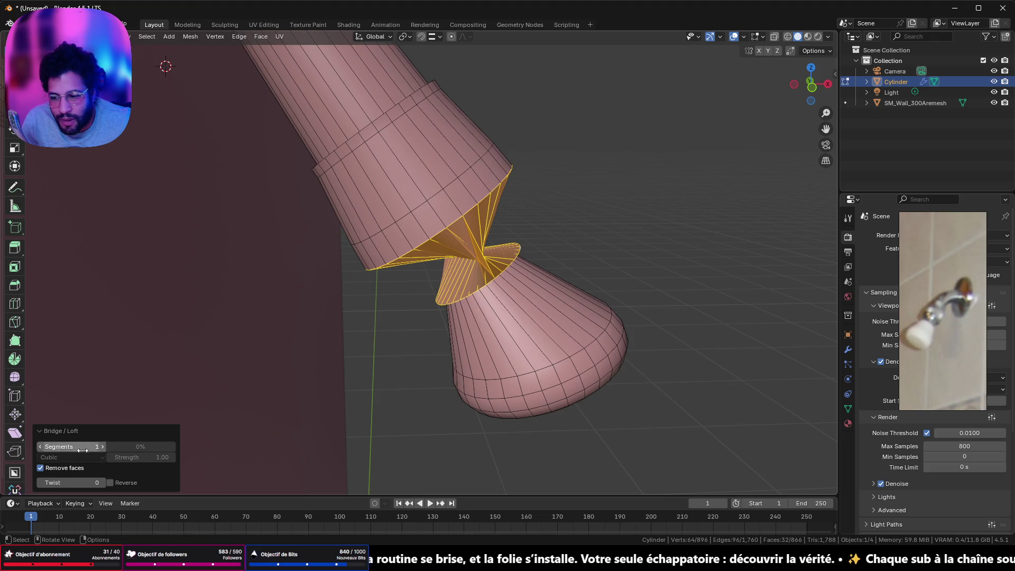
drag(86, 482, 44, 482)
mouse_move(453, 283)
middle_down()
mouse_move(279, 215)
mouse_move(341, 227)
mouse_move(340, 240)
mouse_move(384, 180)
mouse_move(410, 259)
mouse_move(587, 220)
middle_up()
key(ctrl+z)
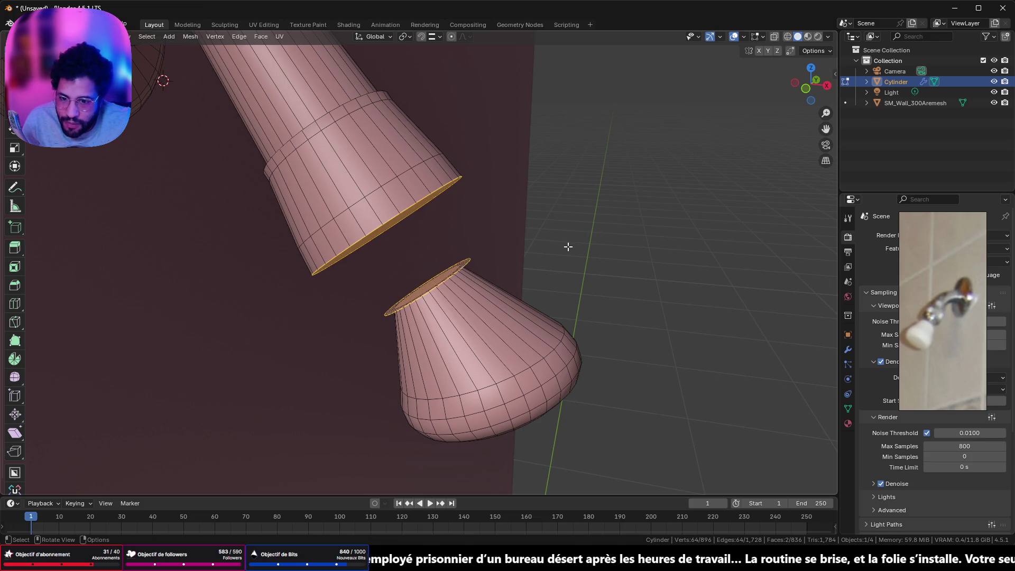
middle_drag(487, 246, 529, 249)
scroll(581, 256, up, 4)
click(608, 257)
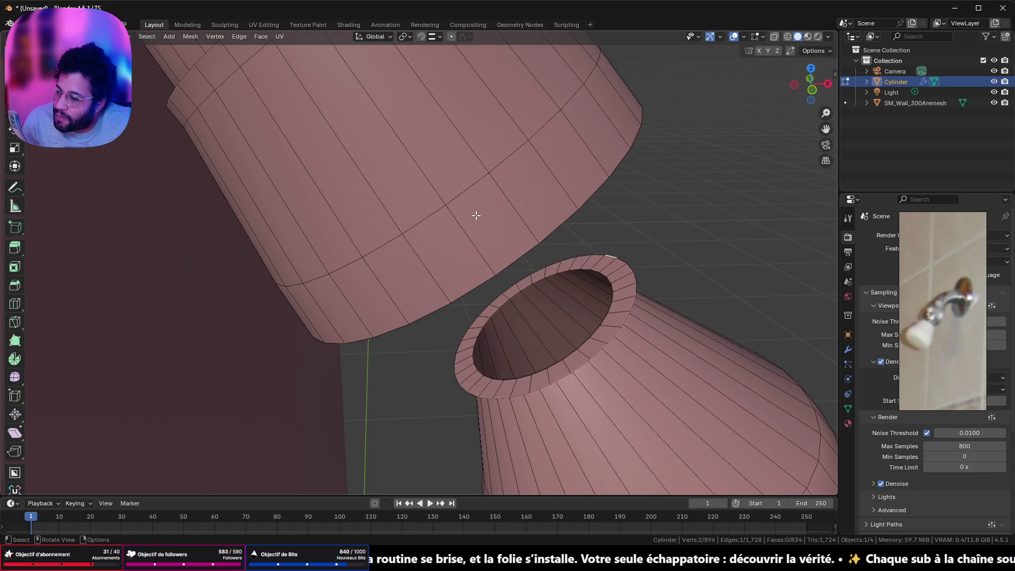
scroll(475, 215, down, 2)
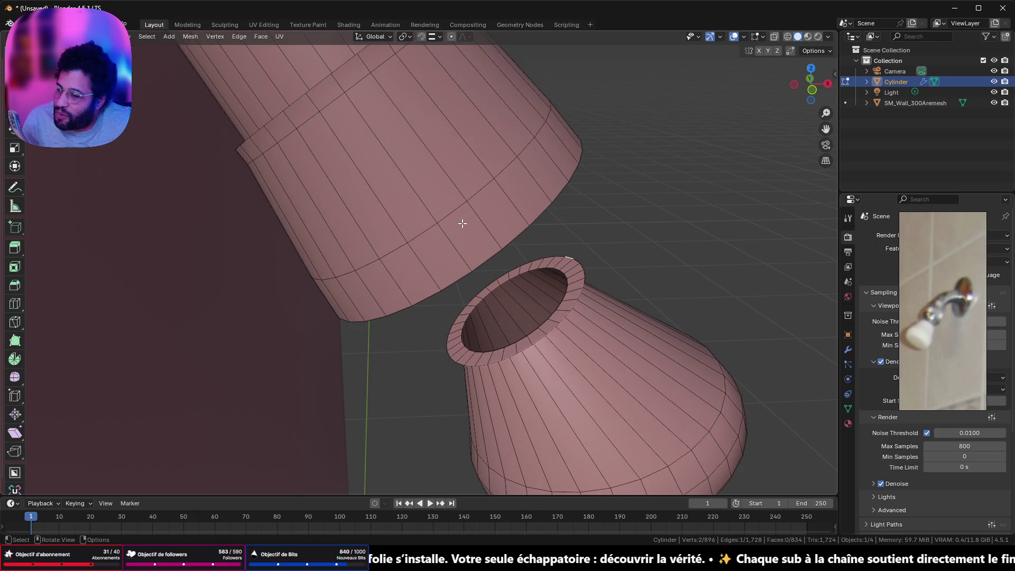
mouse_move(457, 223)
middle_down()
mouse_move(423, 180)
mouse_move(437, 191)
mouse_move(336, 152)
middle_up()
alt+click(430, 165)
alt+shift+click(420, 172)
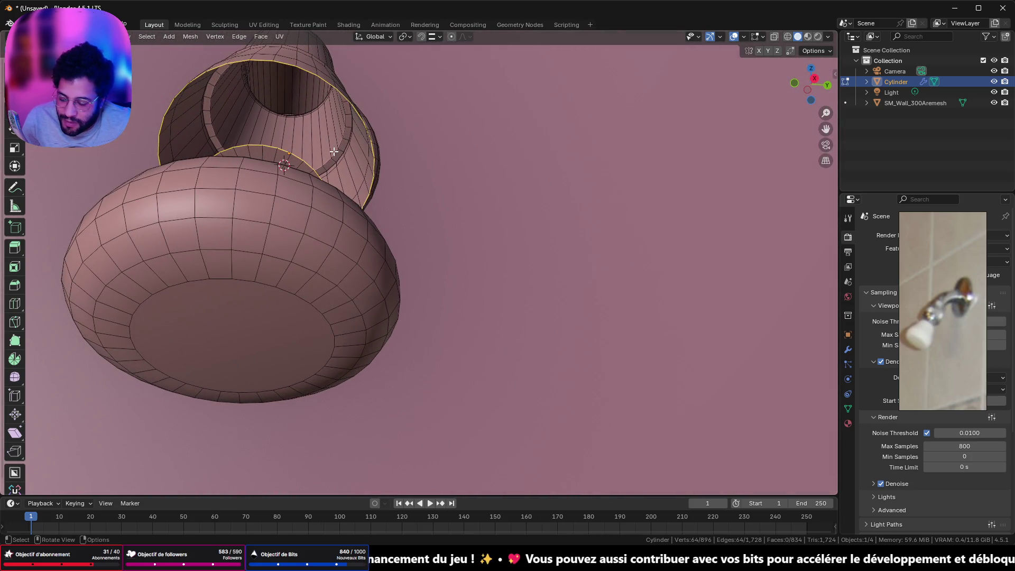
key(f)
key(f)
mouse_move(468, 182)
middle_down()
mouse_move(406, 219)
mouse_move(419, 222)
middle_up()
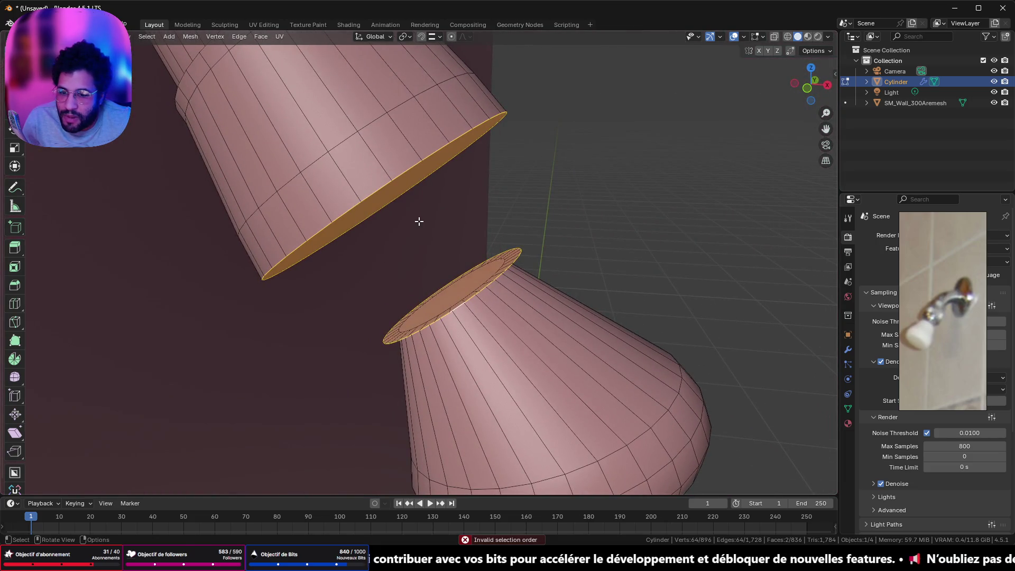
key(ctrl+z)
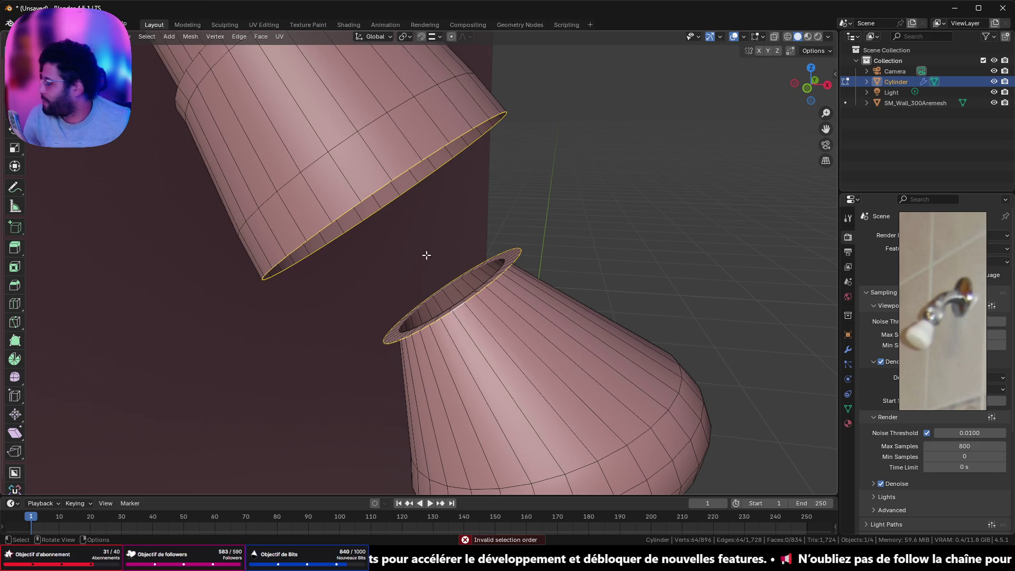
key(ctrl+e)
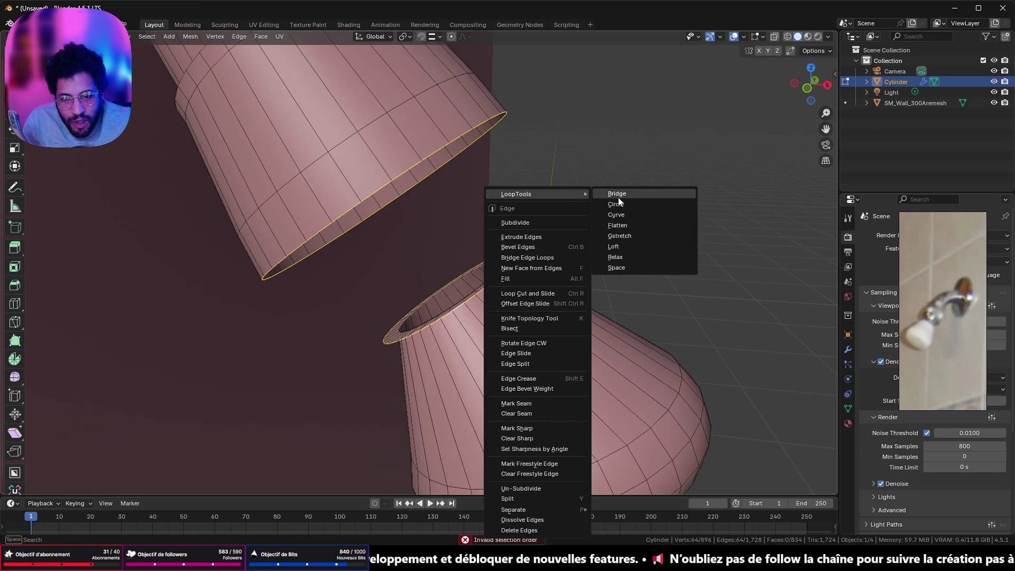
click(626, 194)
mouse_move(567, 188)
middle_down()
mouse_move(427, 193)
mouse_move(339, 155)
mouse_move(300, 195)
mouse_move(397, 143)
middle_up()
scroll(301, 196, up, 4)
key(ctrl+z)
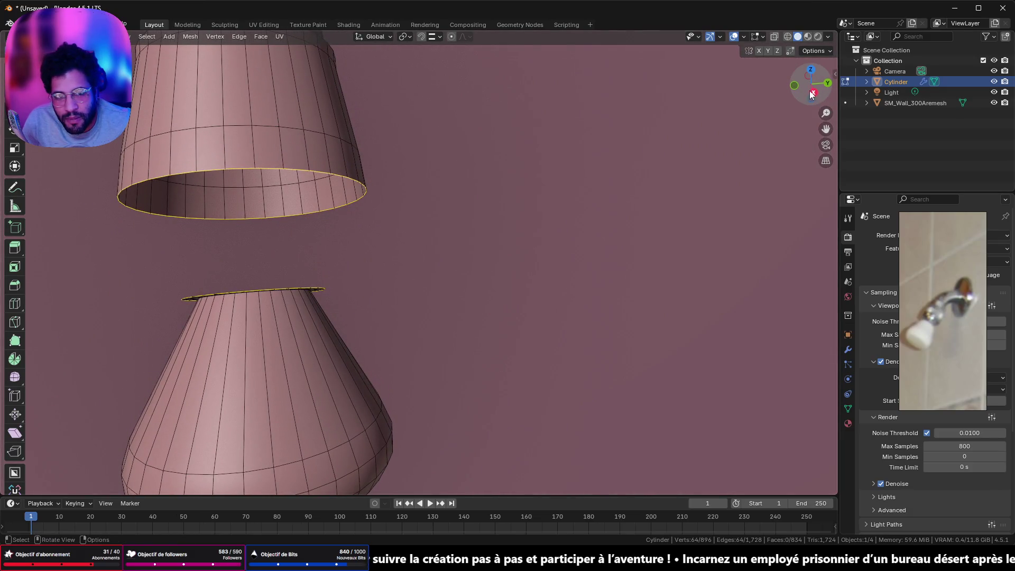
click(812, 93)
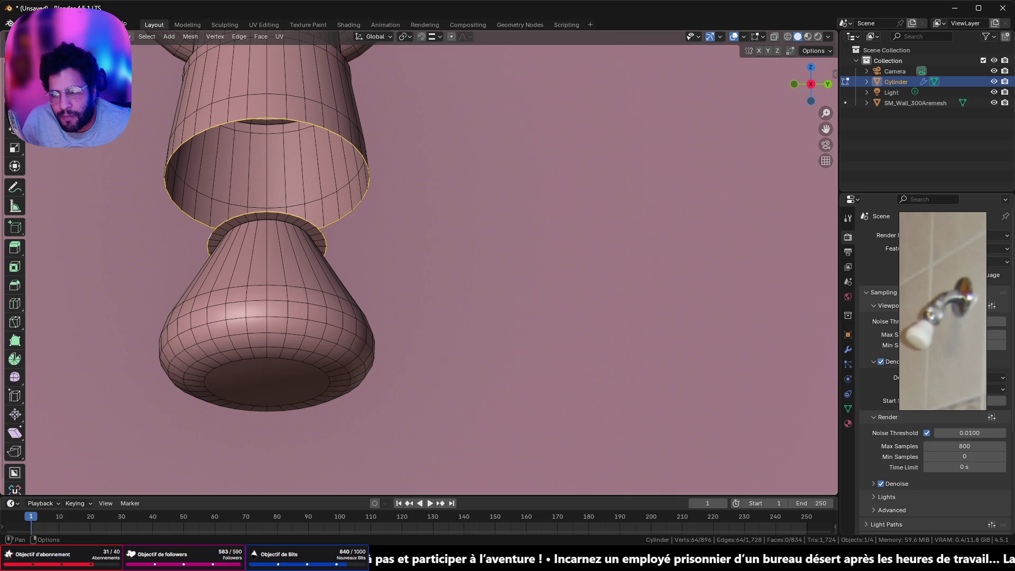
click(267, 116)
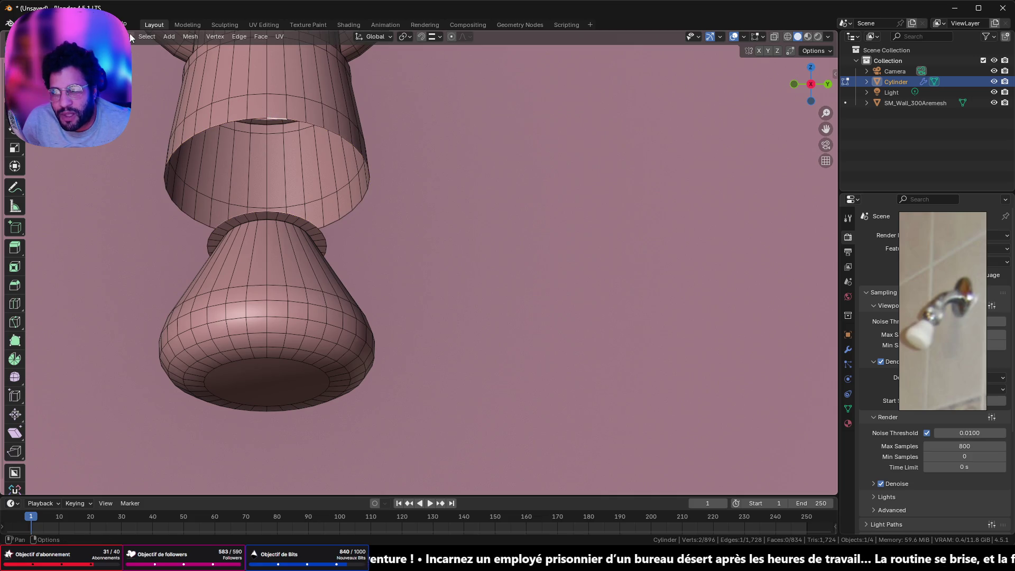
key(1)
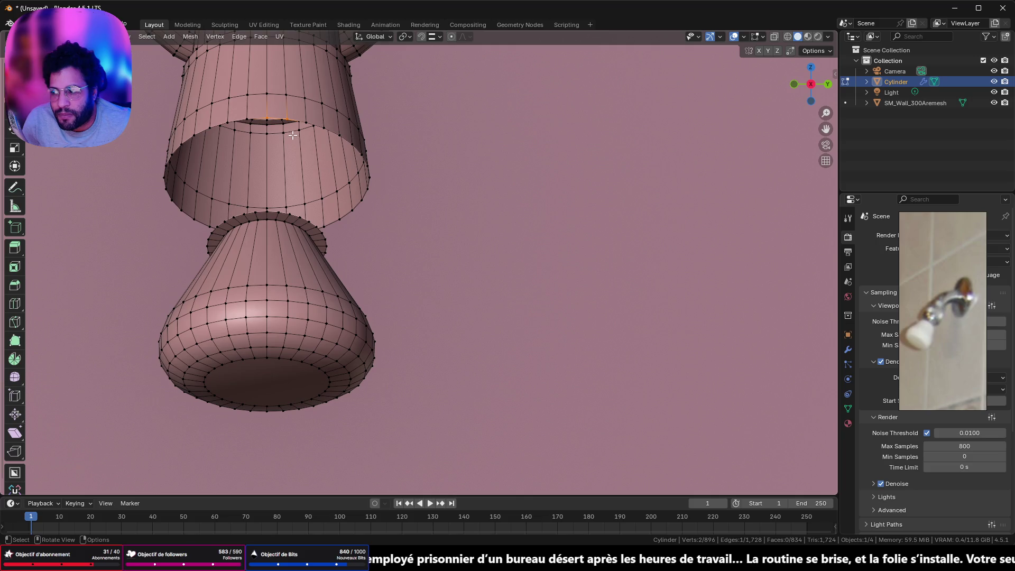
shift+middle_drag(290, 115, 300, 156)
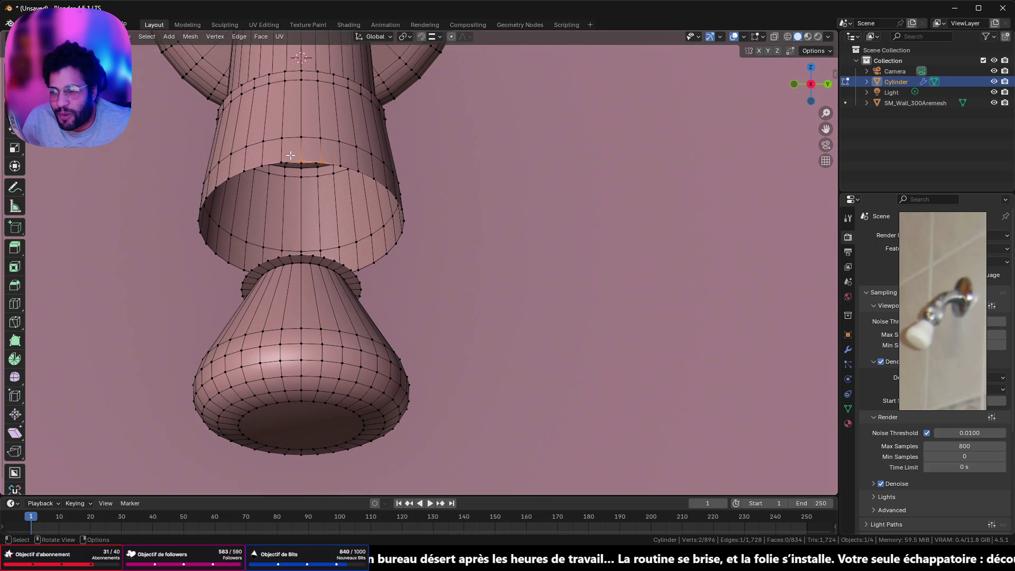
shift+click(313, 255)
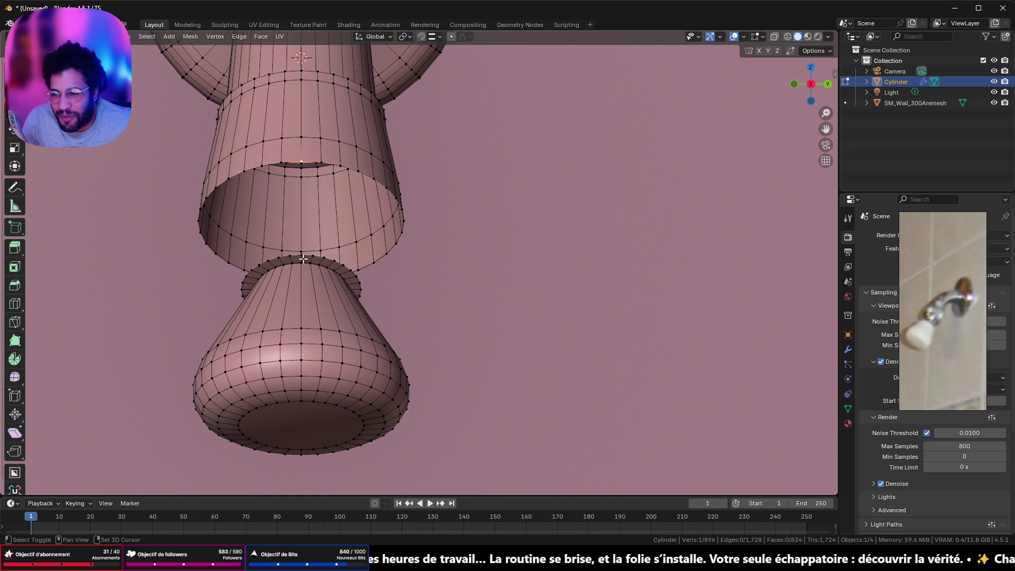
key(j)
key(ctrl+z)
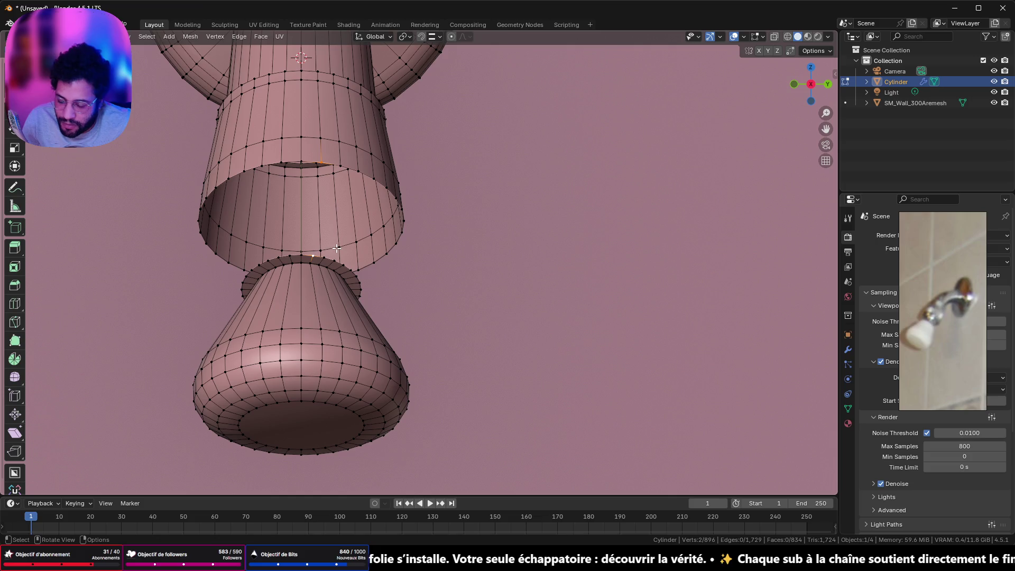
key(j)
key(f)
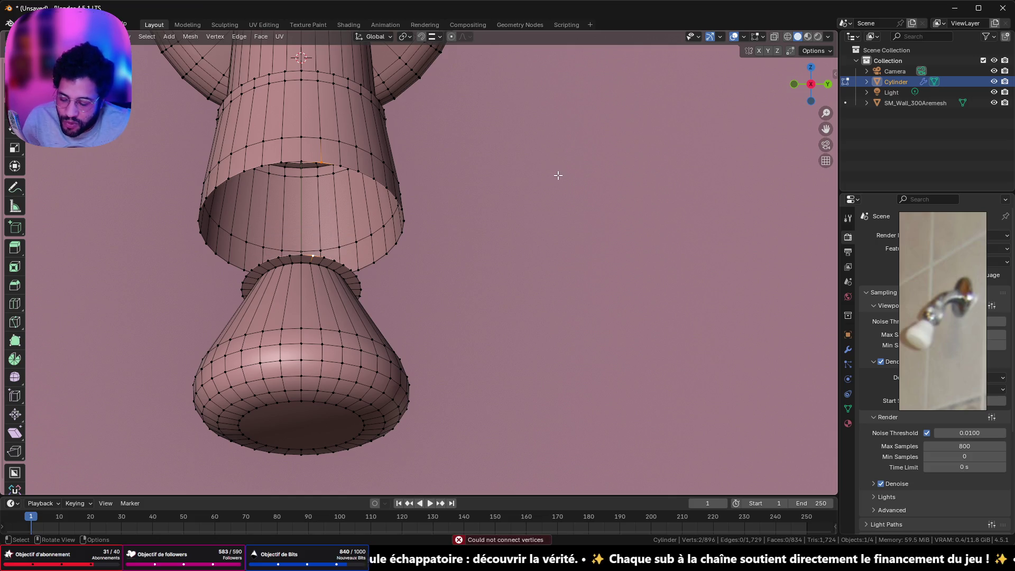
click(342, 164)
middle_drag(332, 226, 339, 230)
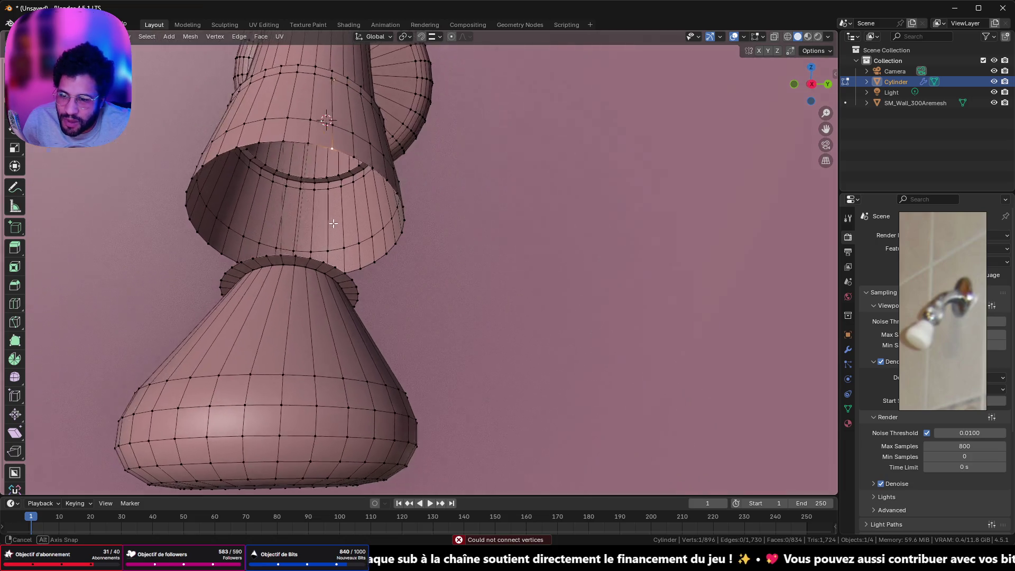
shift+click(317, 275)
key(f)
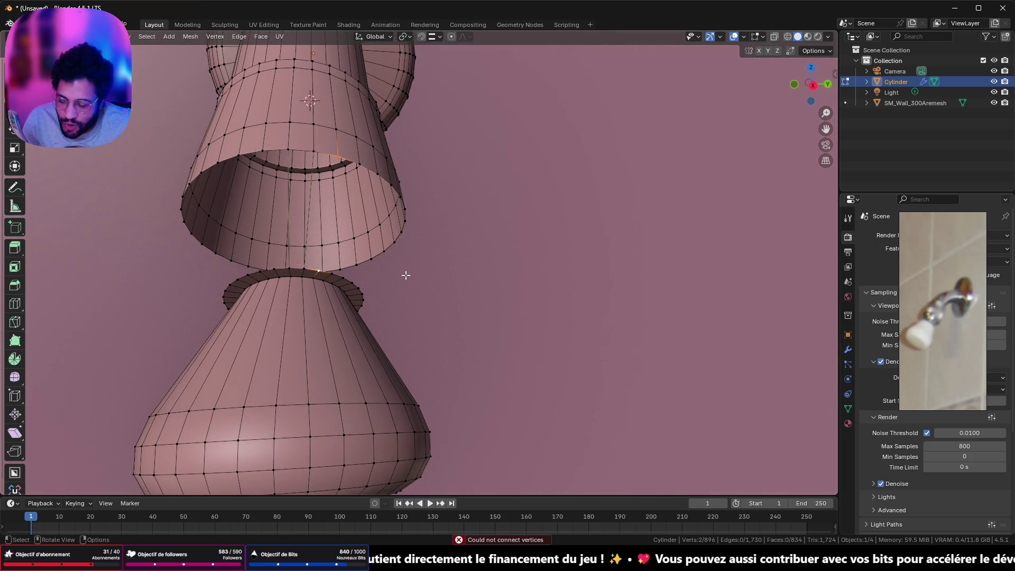
middle_drag(396, 255, 330, 213)
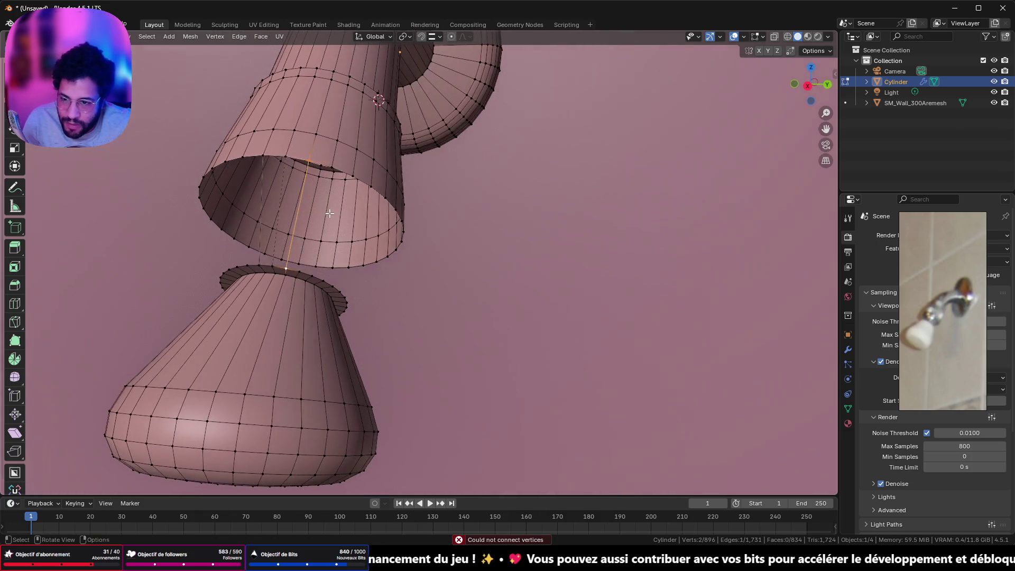
shift+click(308, 279)
shift+click(298, 274)
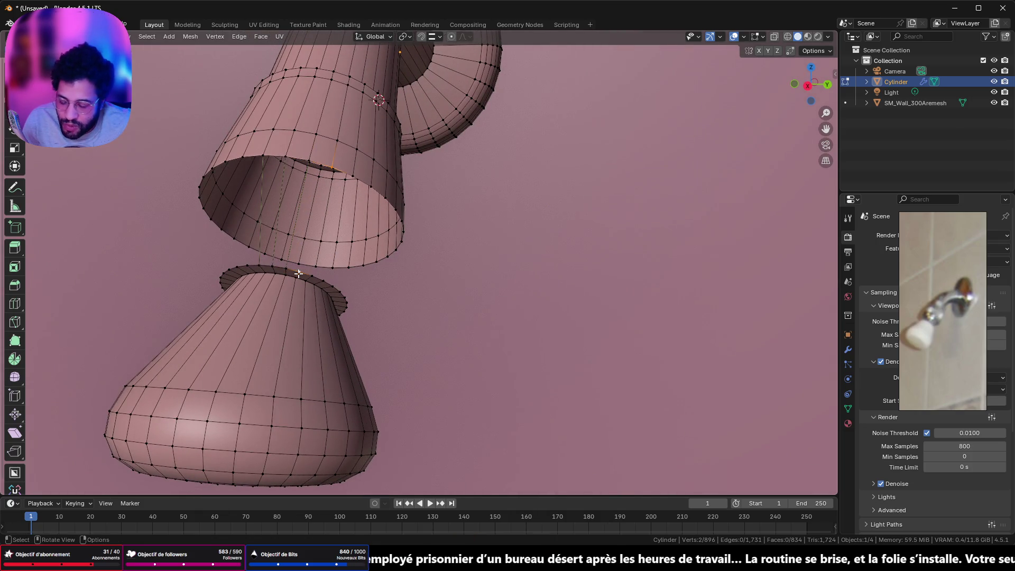
key(f)
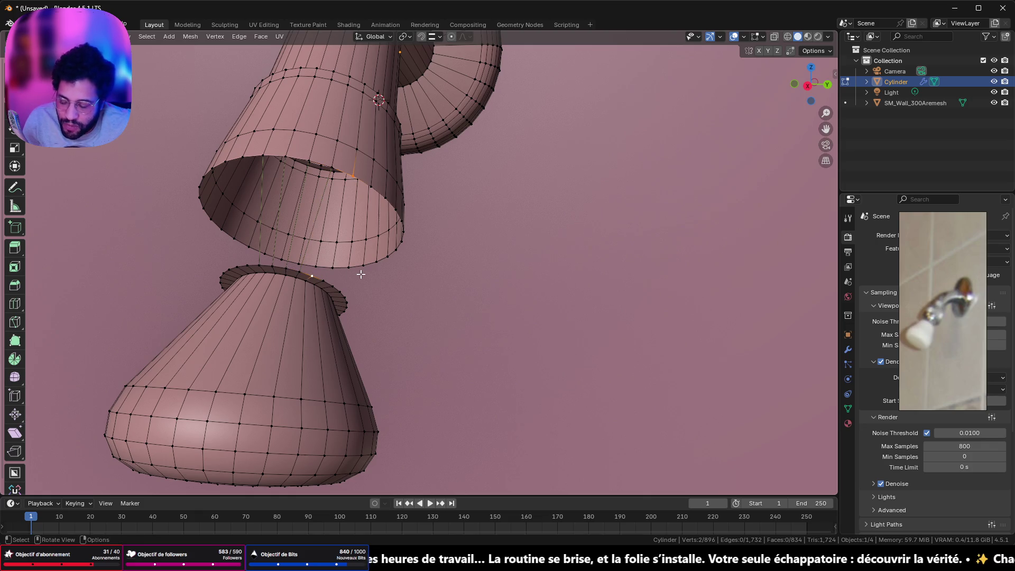
key(ctrl+z)
key(ctrl+z)
key(ctrl+z)
key(ctrl+z)
key(ctrl+z)
key(ctrl+z)
key(ctrl+z)
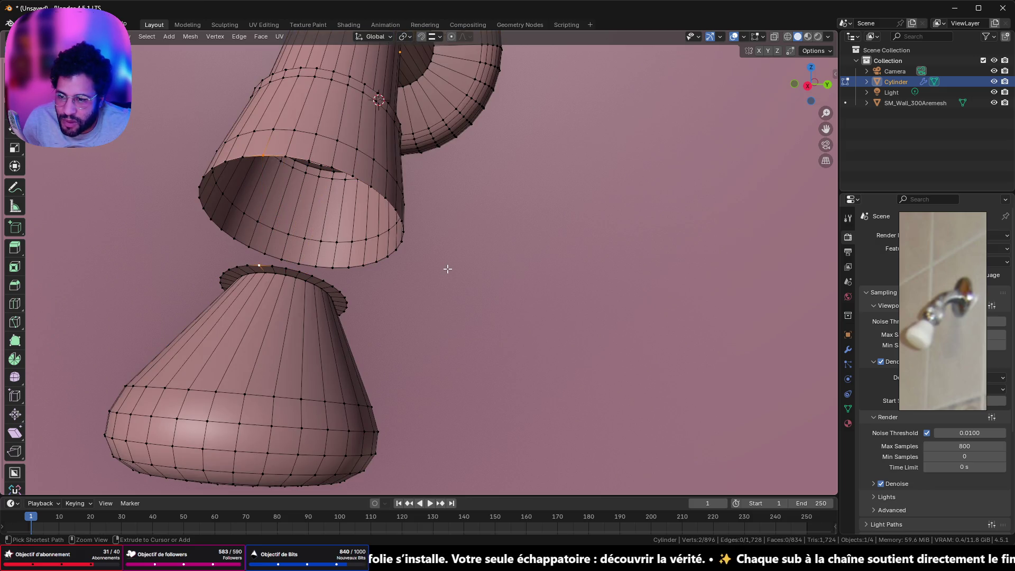
key(a)
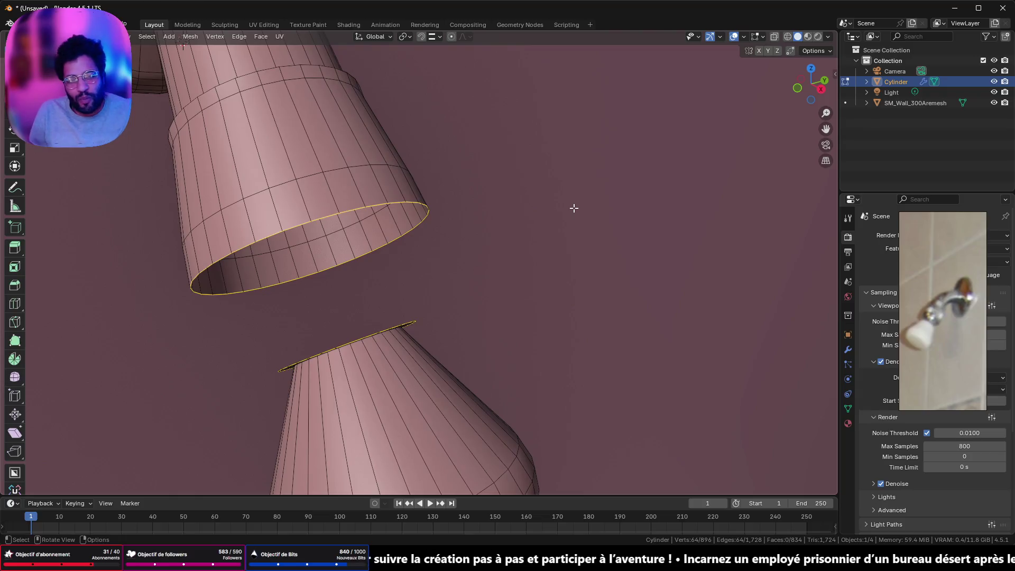
mouse_move(517, 186)
middle_down()
mouse_move(469, 118)
mouse_move(479, 155)
mouse_move(515, 165)
mouse_move(617, 143)
mouse_move(527, 225)
middle_up()
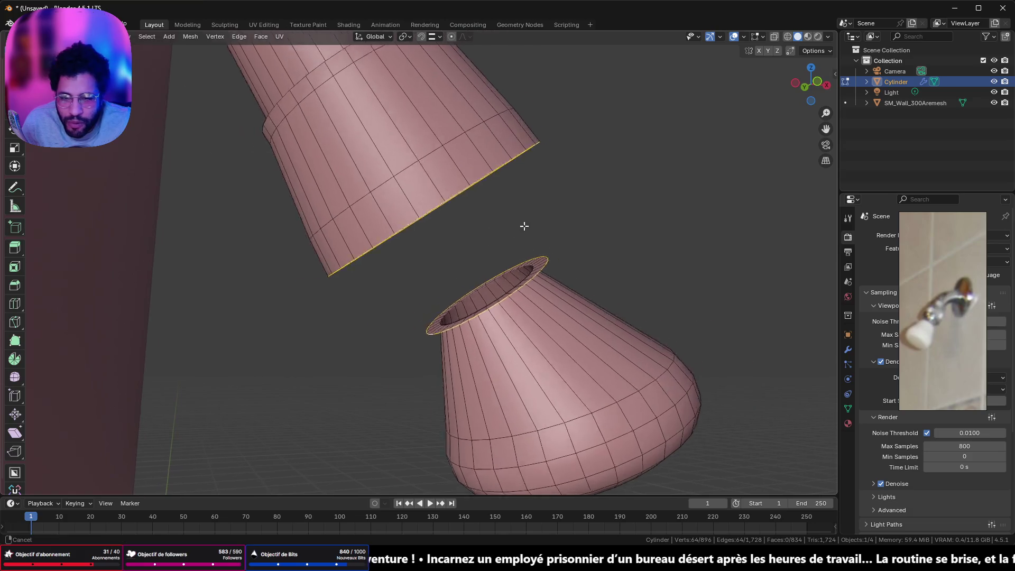
scroll(453, 268, up, 2)
scroll(428, 262, up, 3)
scroll(426, 259, down, 4)
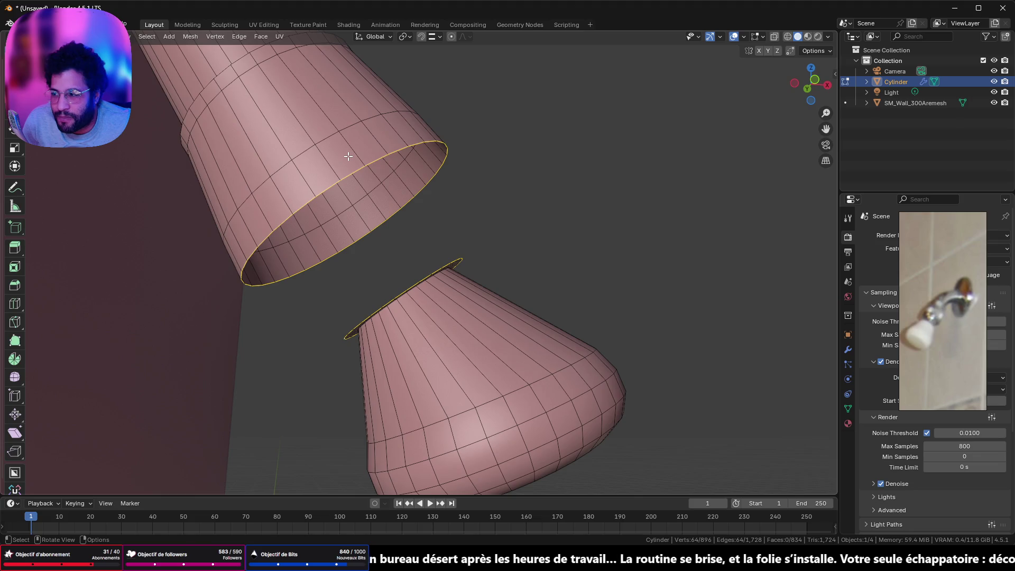
scroll(348, 156, up, 1)
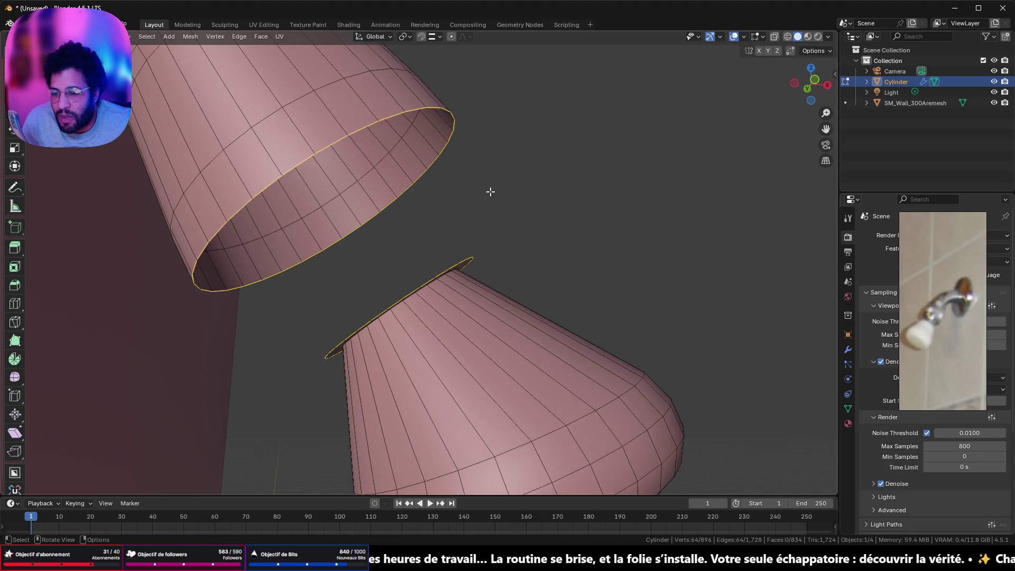
right_click(556, 224)
mouse_move(523, 195)
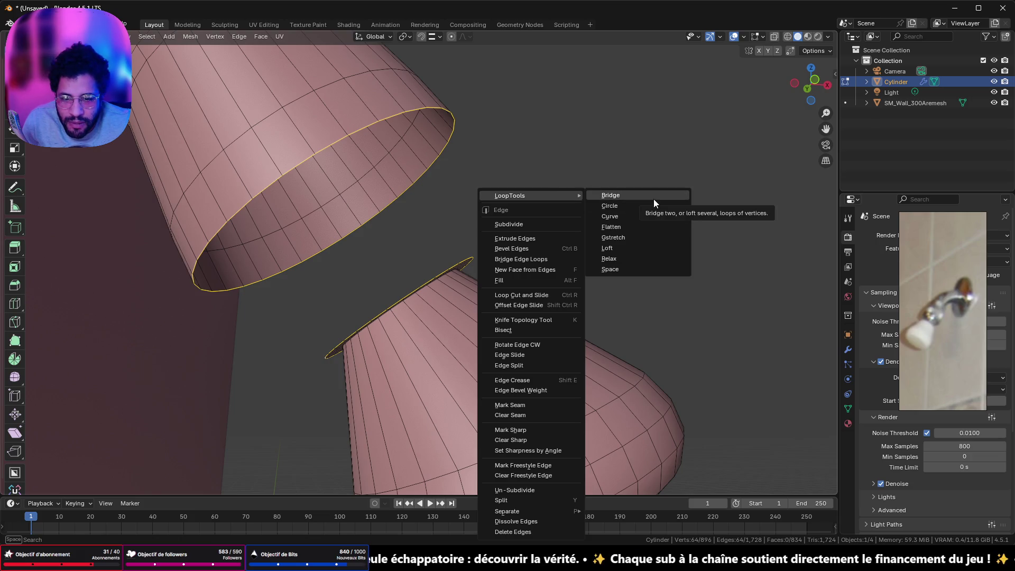
click(654, 199)
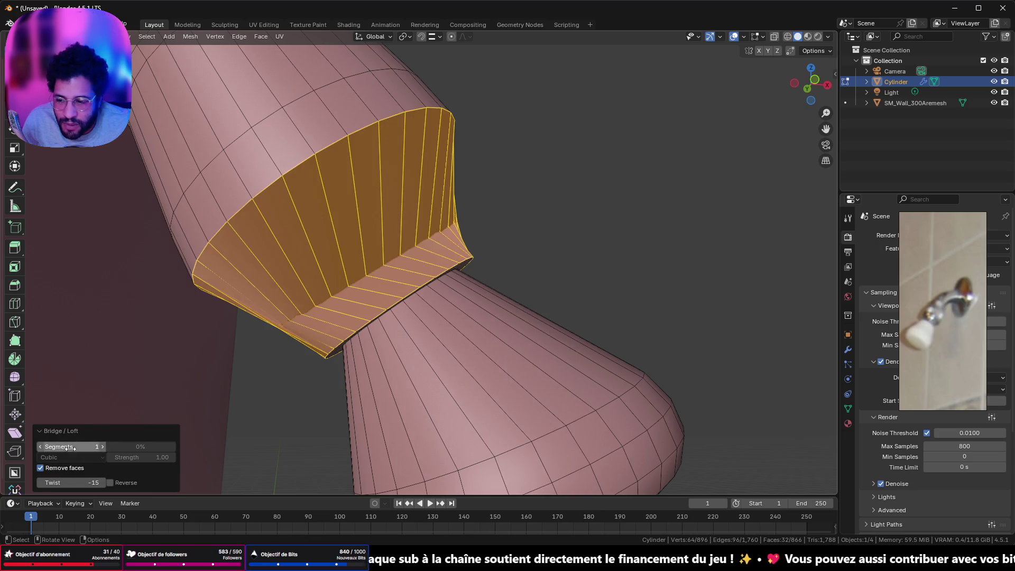
drag(87, 447, 158, 447)
drag(88, 447, 71, 448)
key(ctrl+z)
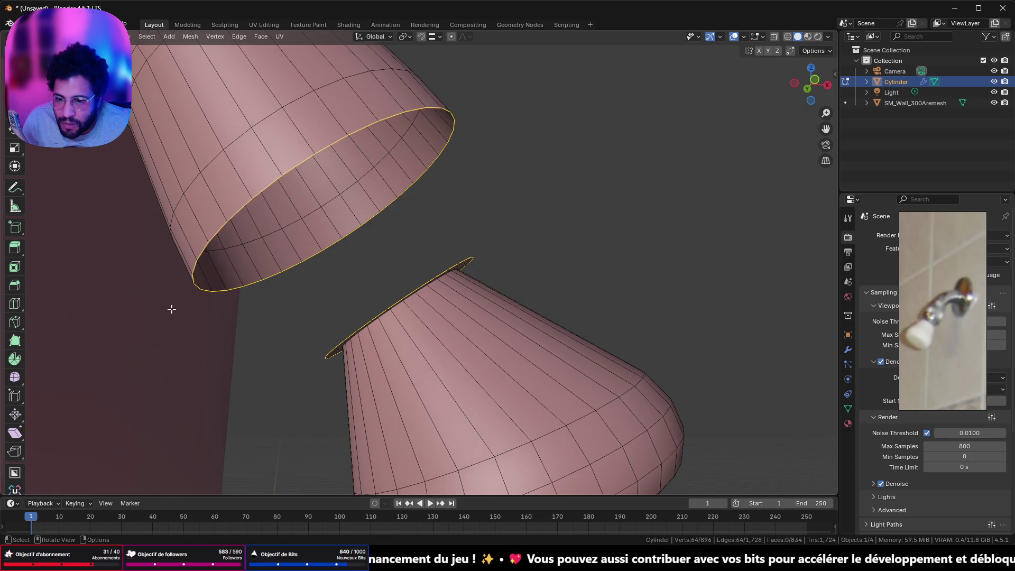
key(alt+a)
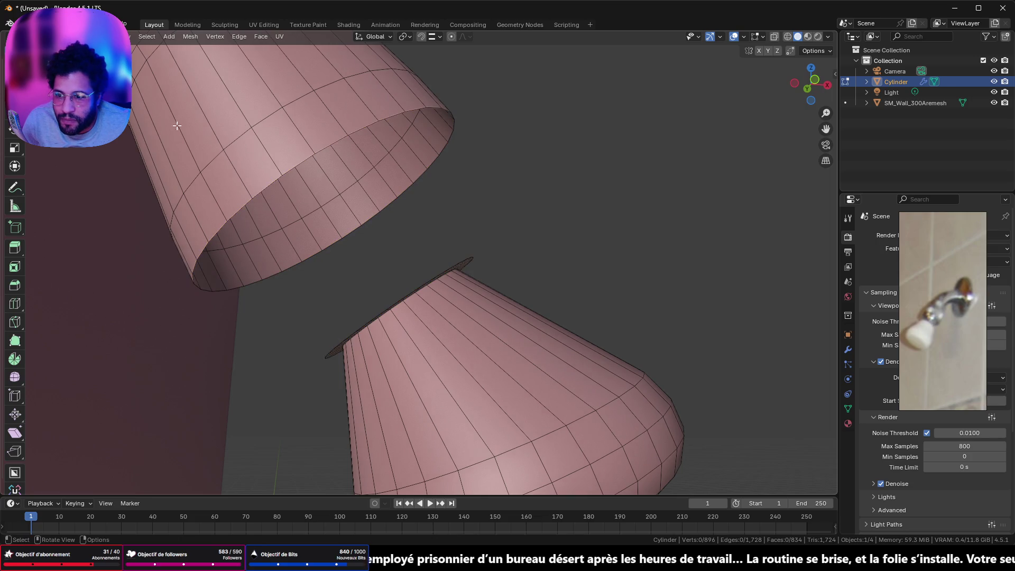
click(829, 86)
Fill a face between an upper and lower rim edge pair, then extend it to a neighbouring rim vertex.
click(341, 177)
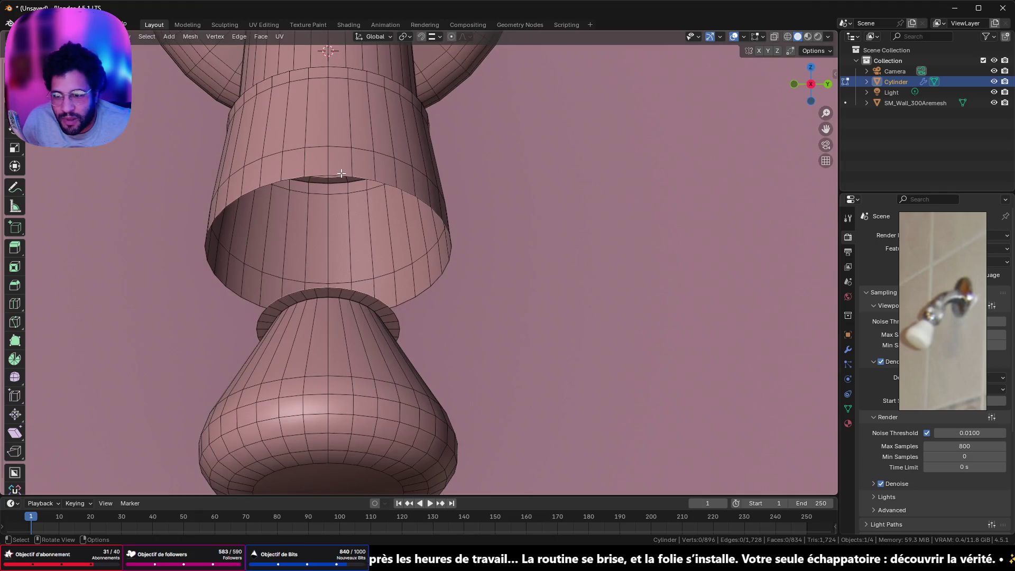
shift+click(334, 291)
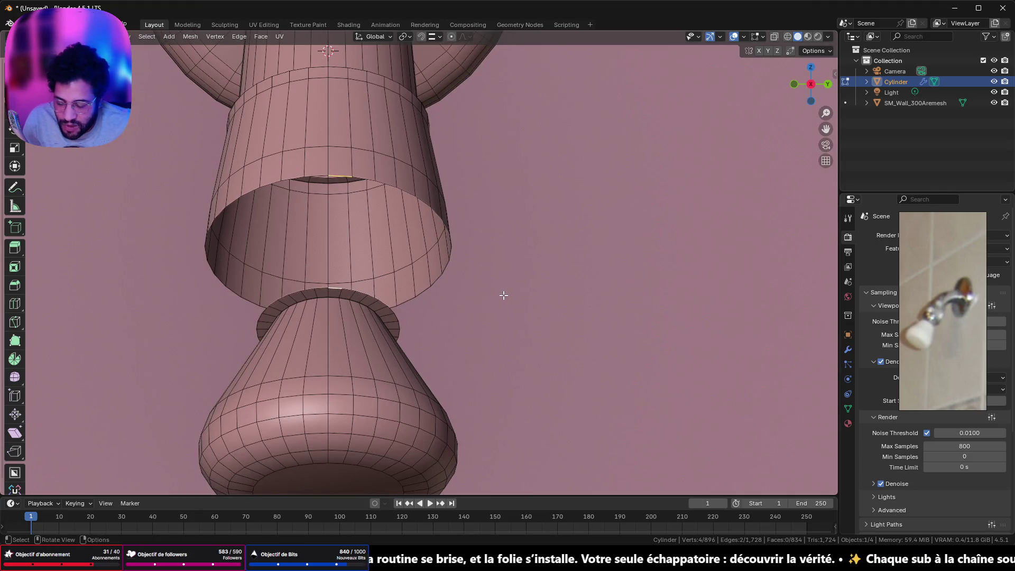
click(321, 176)
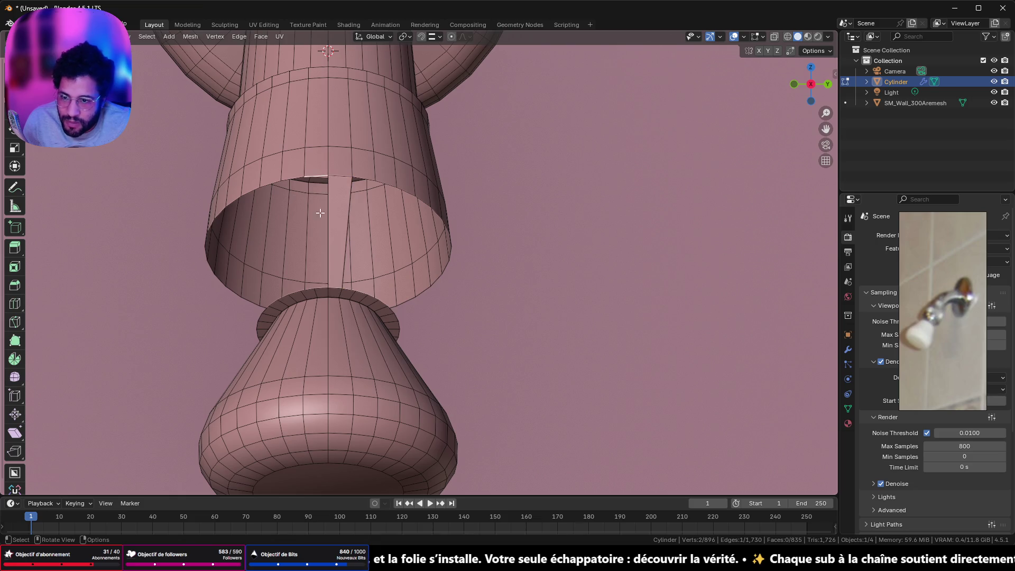
shift+click(318, 287)
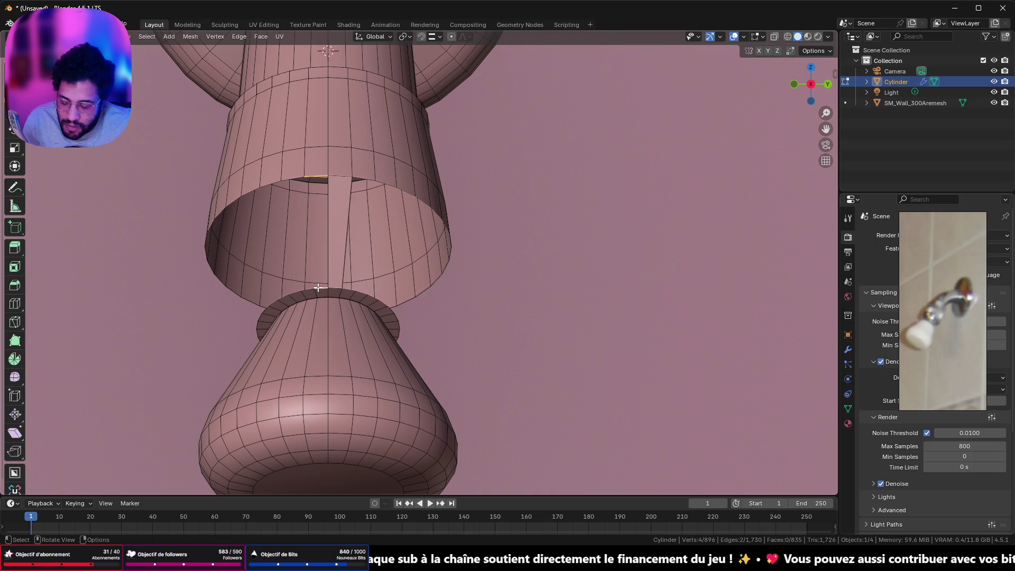
key(f)
key(alt)
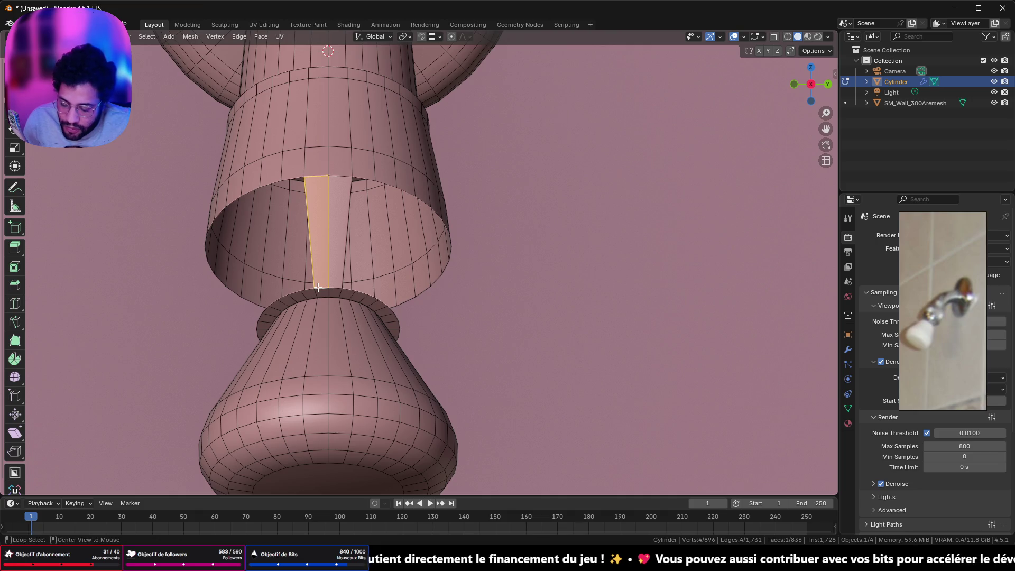
key(shift)
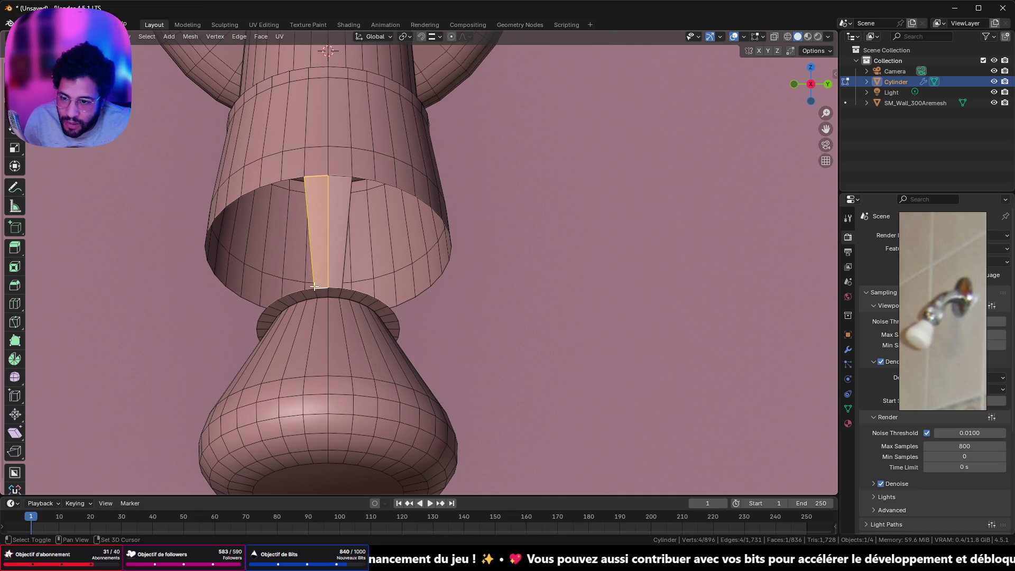
shift+click(292, 185)
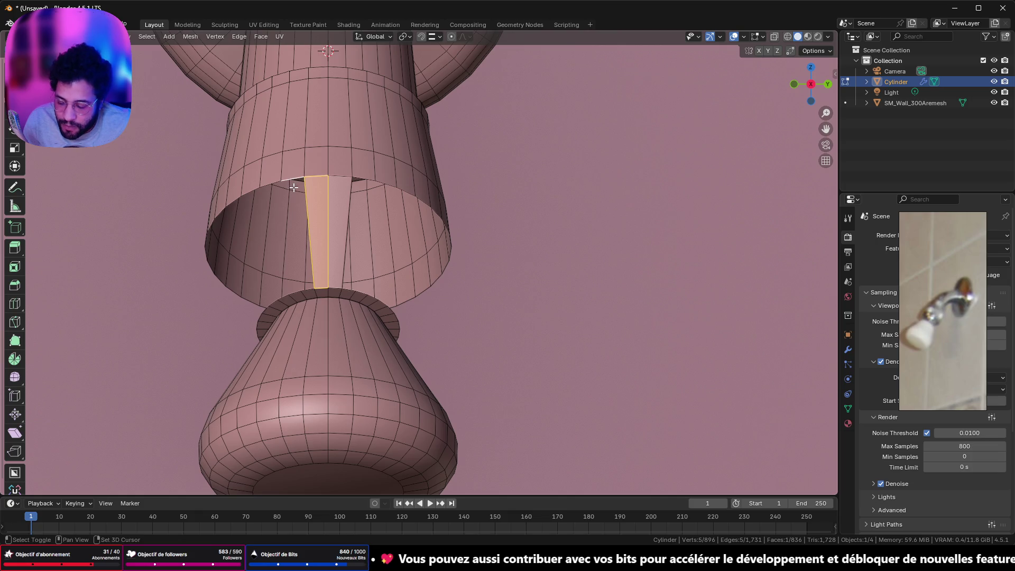
key(f)
key(ctrl+z)
key(f)
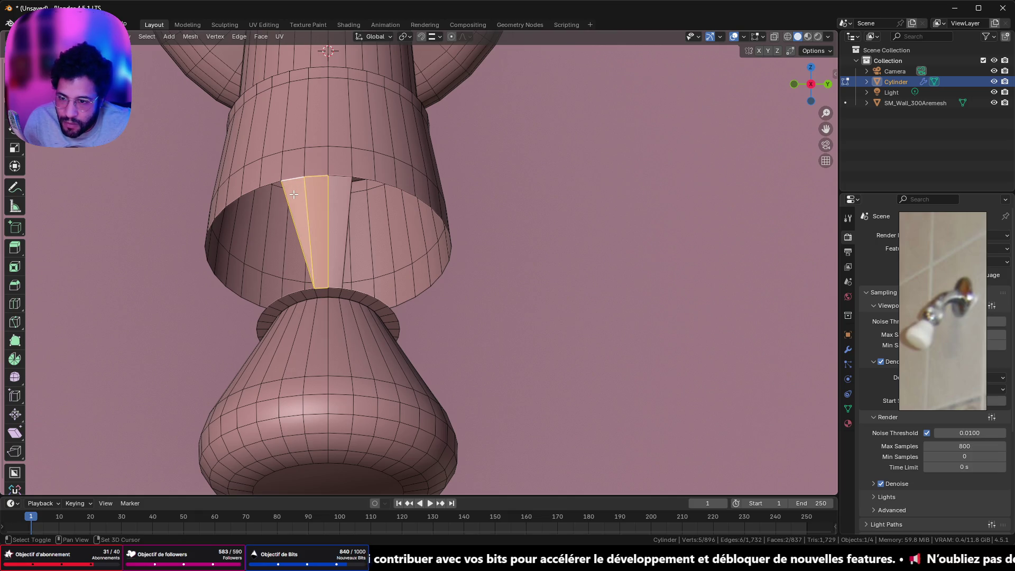
Merge the new triangle and quad into a single face, undoing and redoing to check the result.
middle_drag(293, 193, 412, 220)
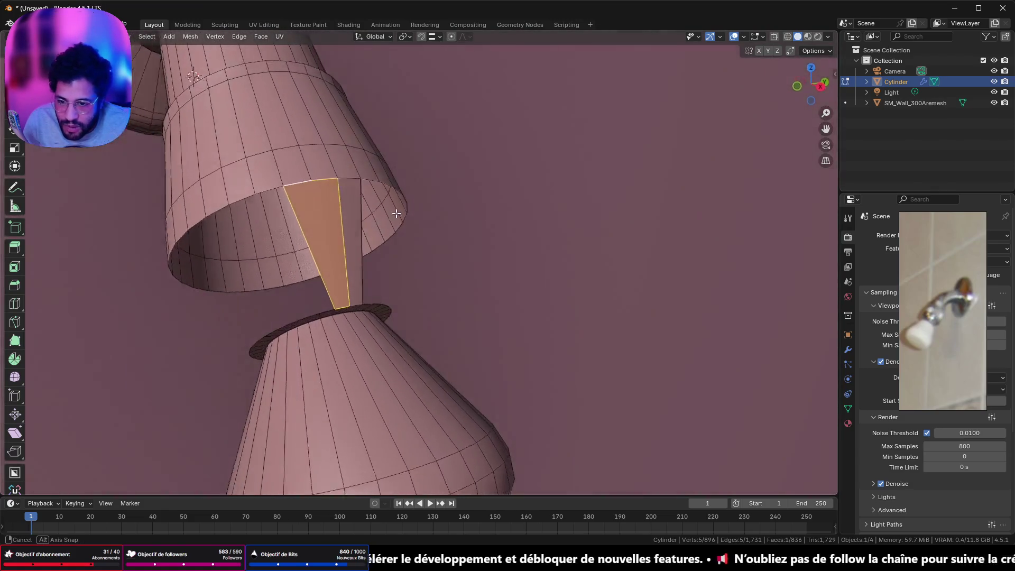
mouse_move(466, 199)
middle_down()
mouse_move(449, 195)
mouse_move(421, 217)
mouse_move(384, 226)
middle_up()
key(ctrl+z)
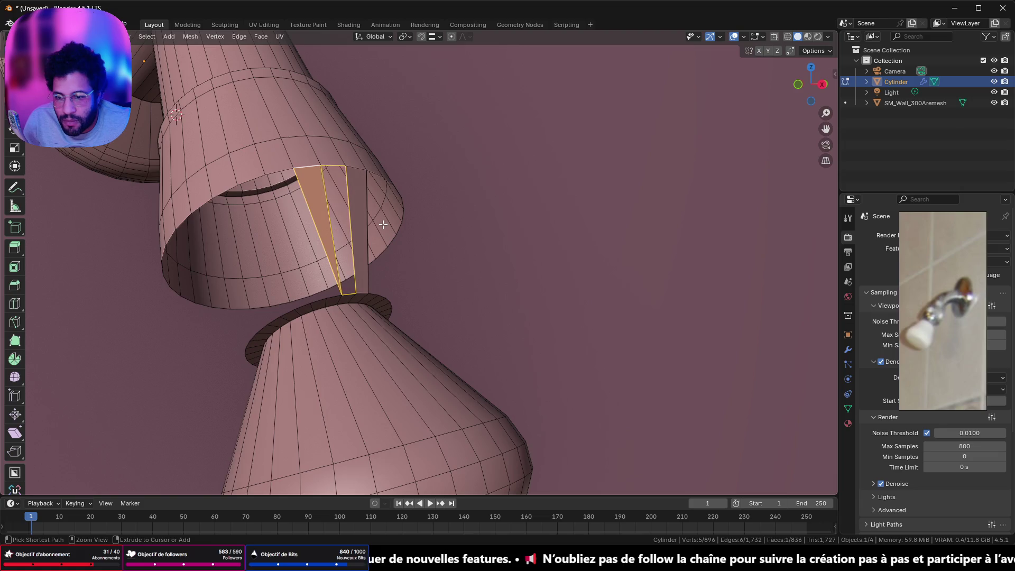
key(ctrl+x)
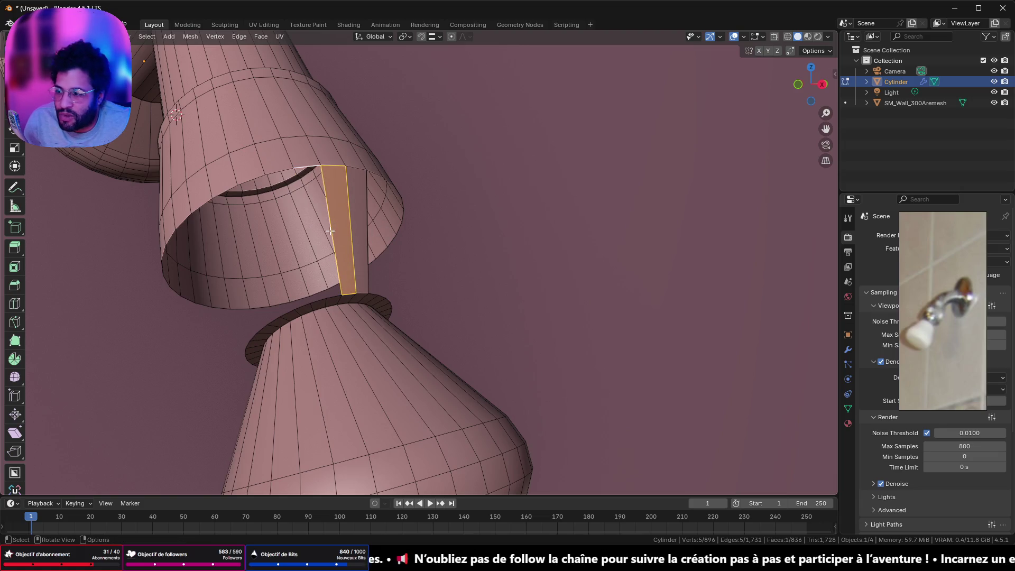
scroll(301, 203, up, 2)
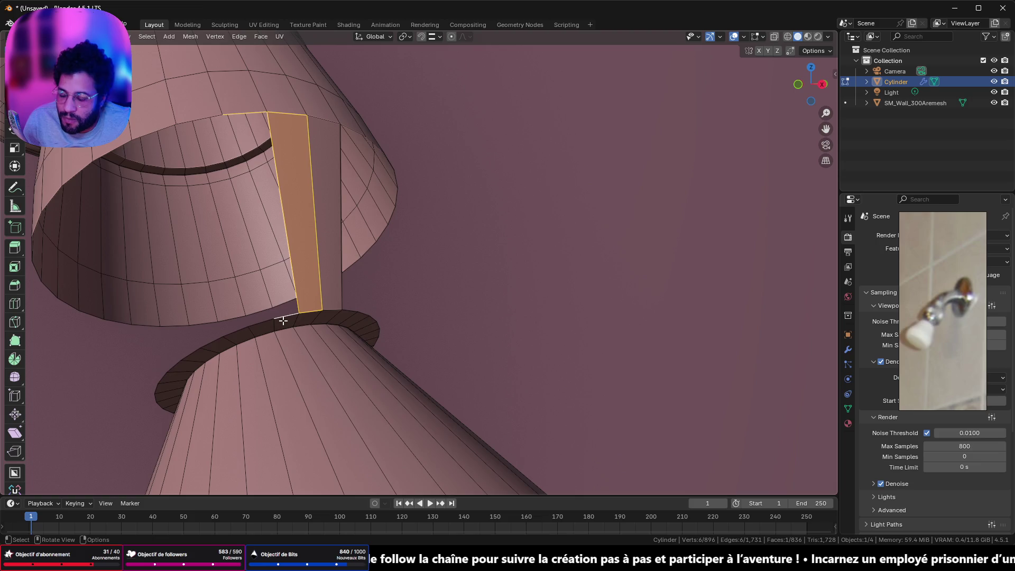
key(ctrl+z)
key(ctrl+shift+z)
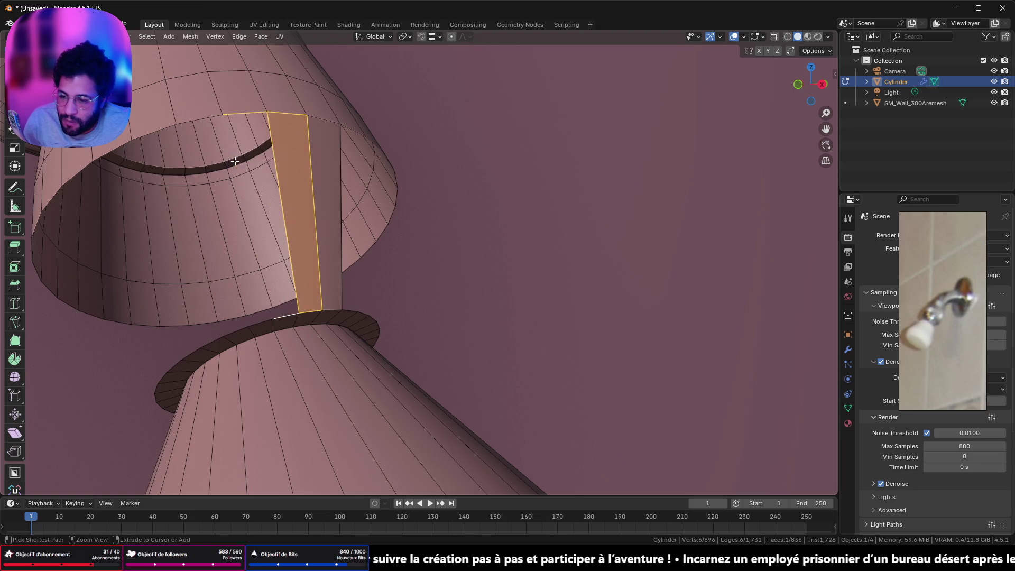
Bridge three more gaps in the cylinder by filling faces between opposite edge pairs.
click(250, 117)
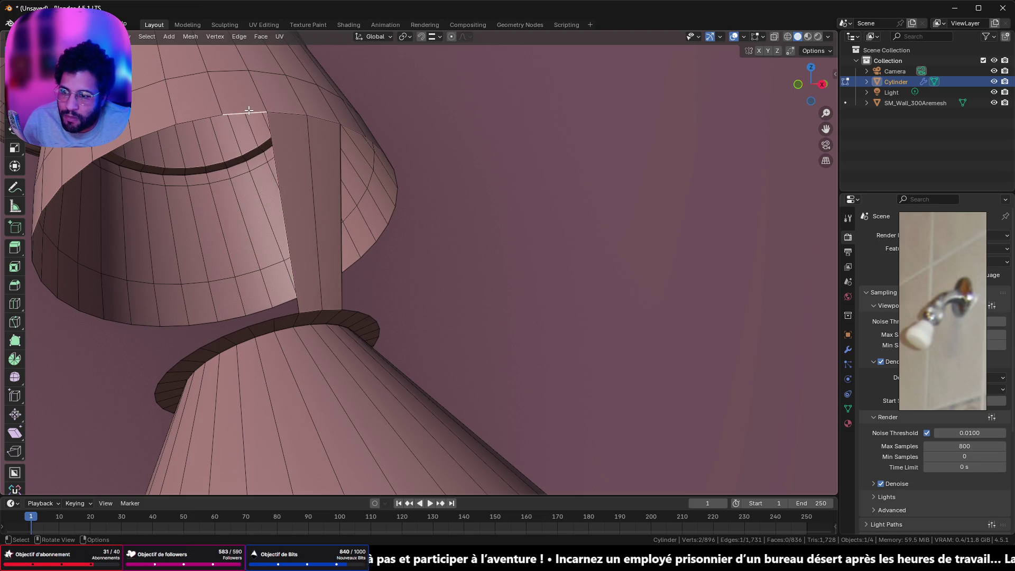
shift+click(287, 315)
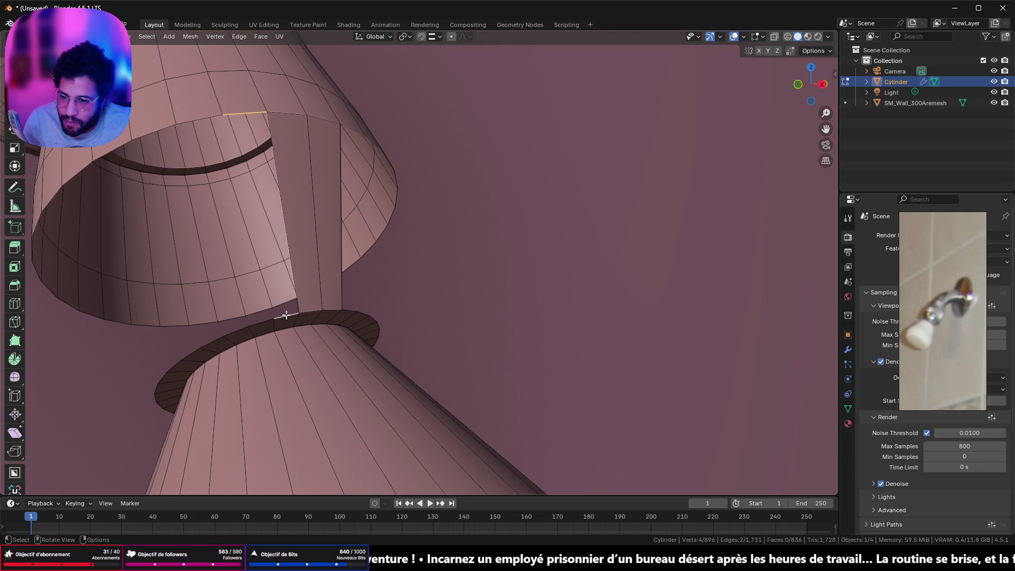
key(f)
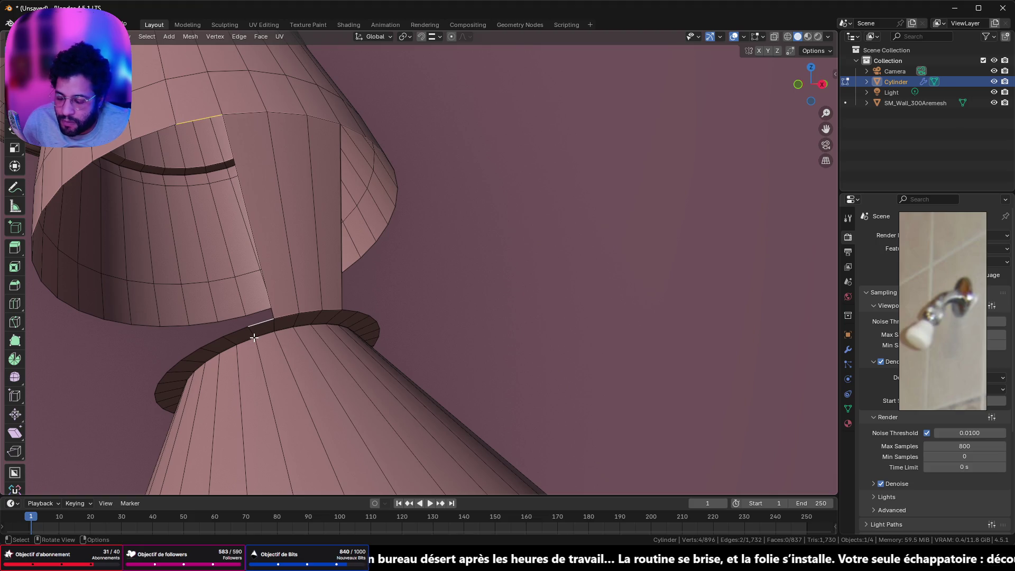
key(f)
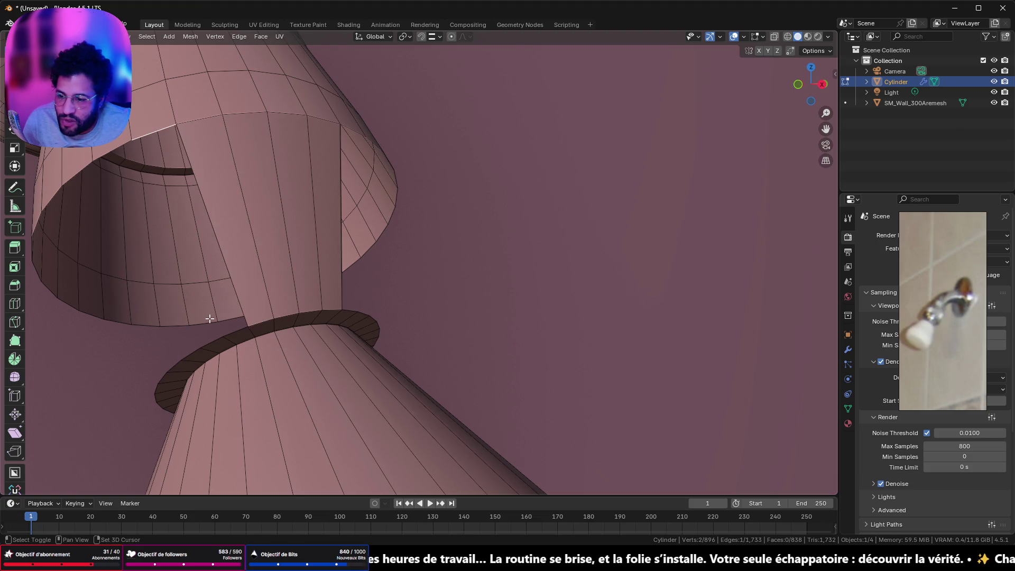
shift+click(237, 333)
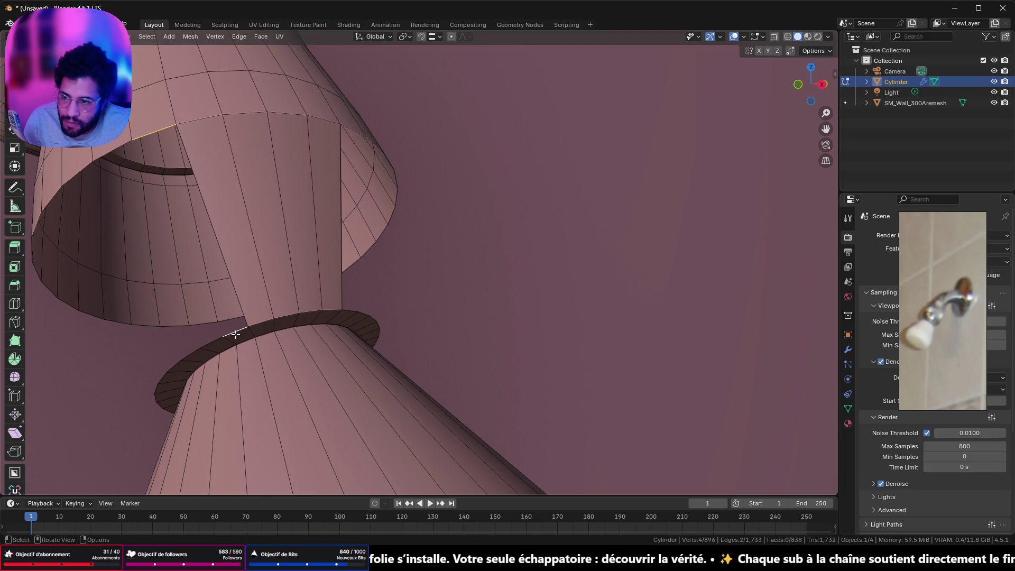
key(f)
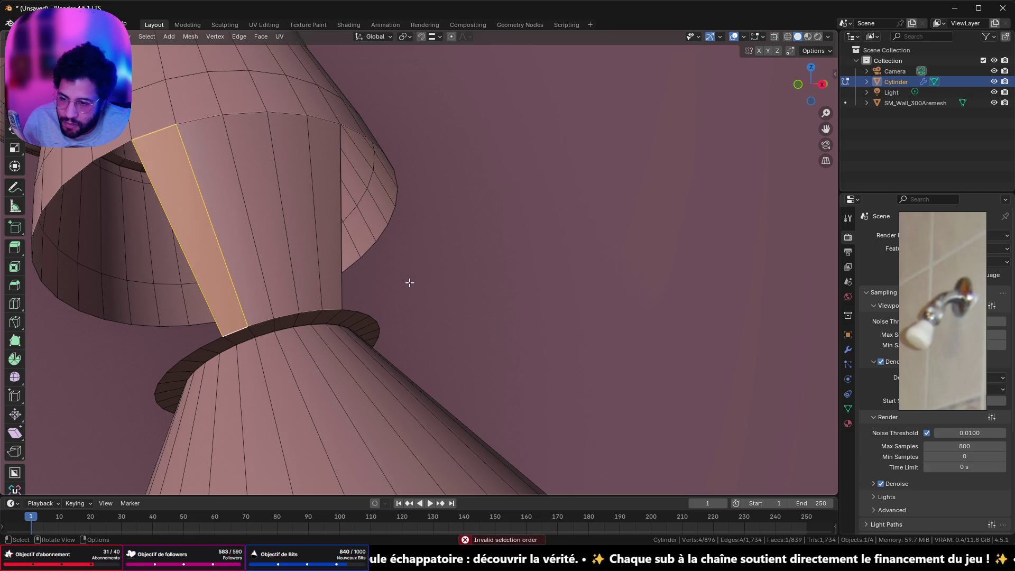
mouse_move(221, 248)
middle_down()
mouse_move(197, 262)
mouse_move(311, 273)
middle_up()
scroll(311, 279, down, 2)
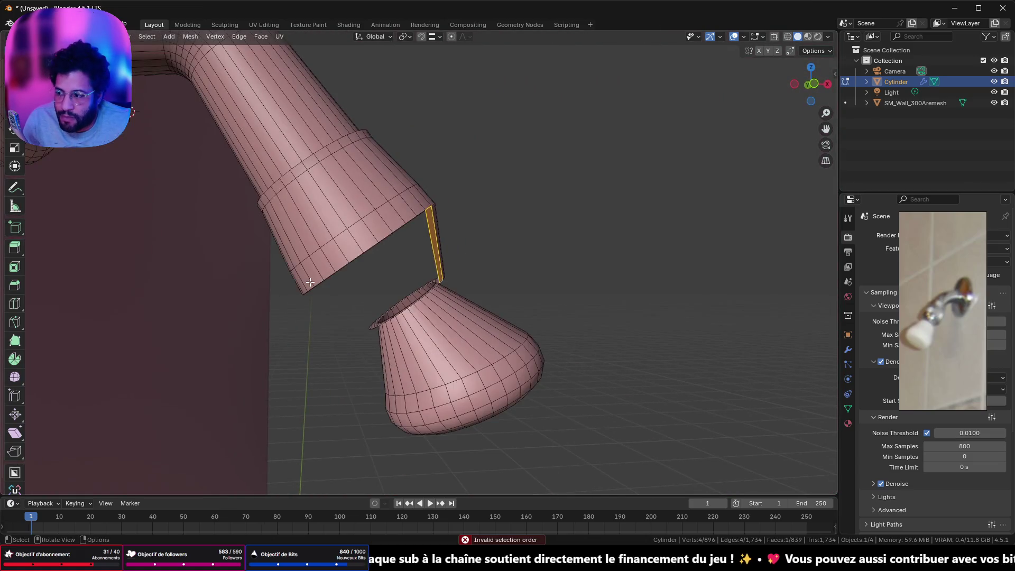
scroll(309, 284, down, 1)
scroll(364, 263, up, 2)
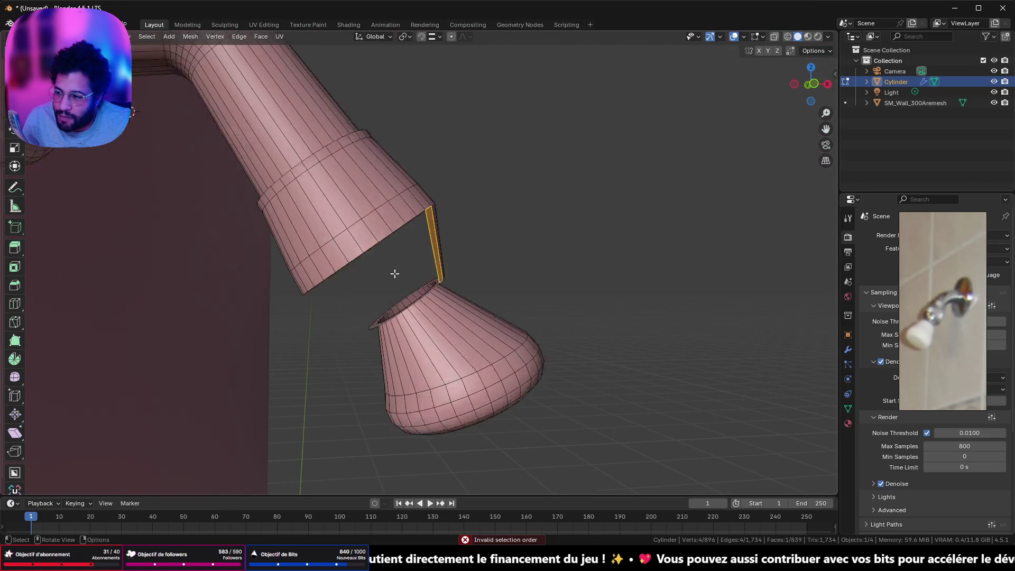
scroll(394, 272, up, 2)
Fill the first two gaps of the pipe opening with faces, redoing the second with the correct edge.
middle_drag(381, 279, 335, 256)
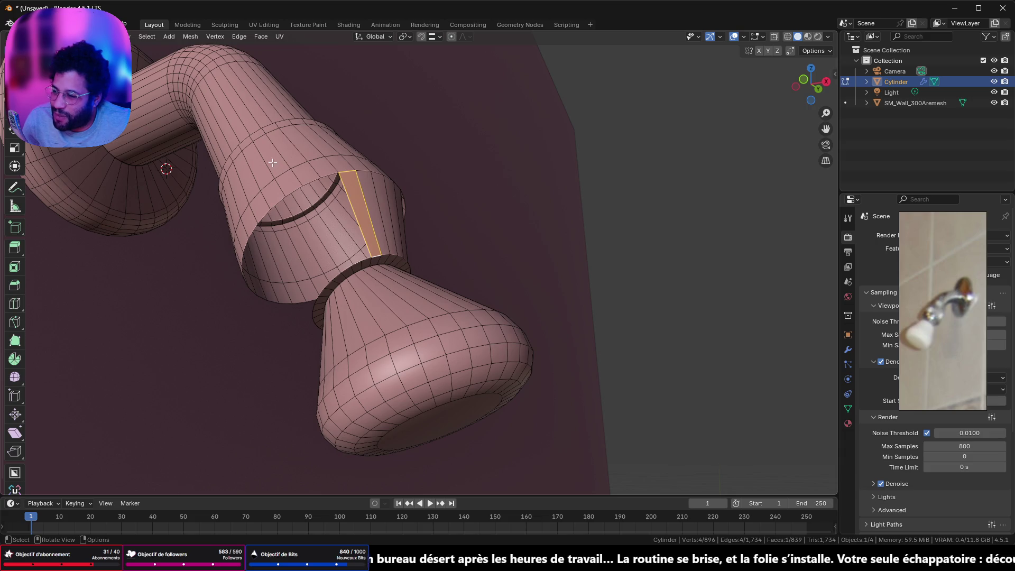
scroll(301, 182, up, 2)
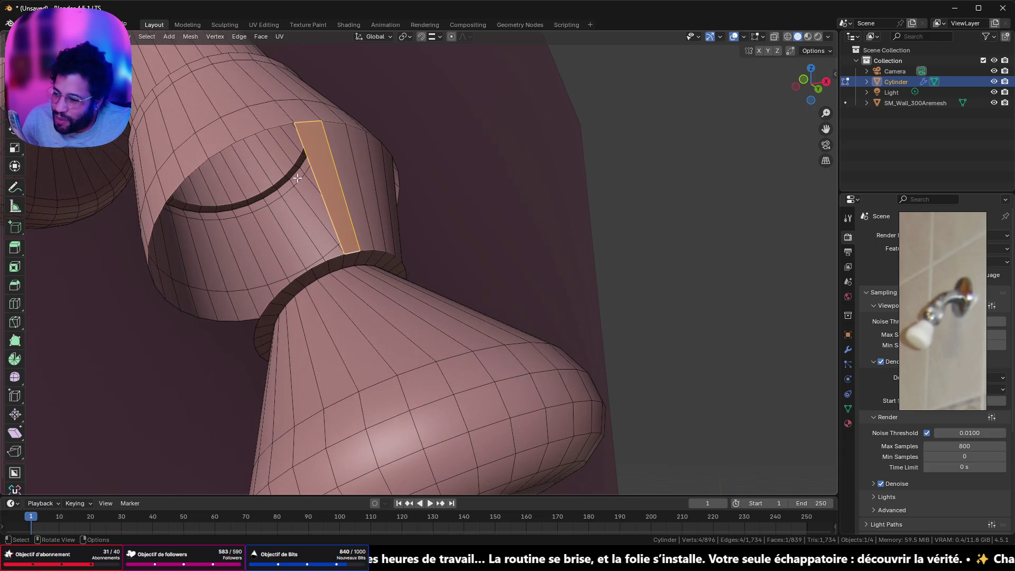
middle_drag(300, 183, 312, 274)
click(312, 274)
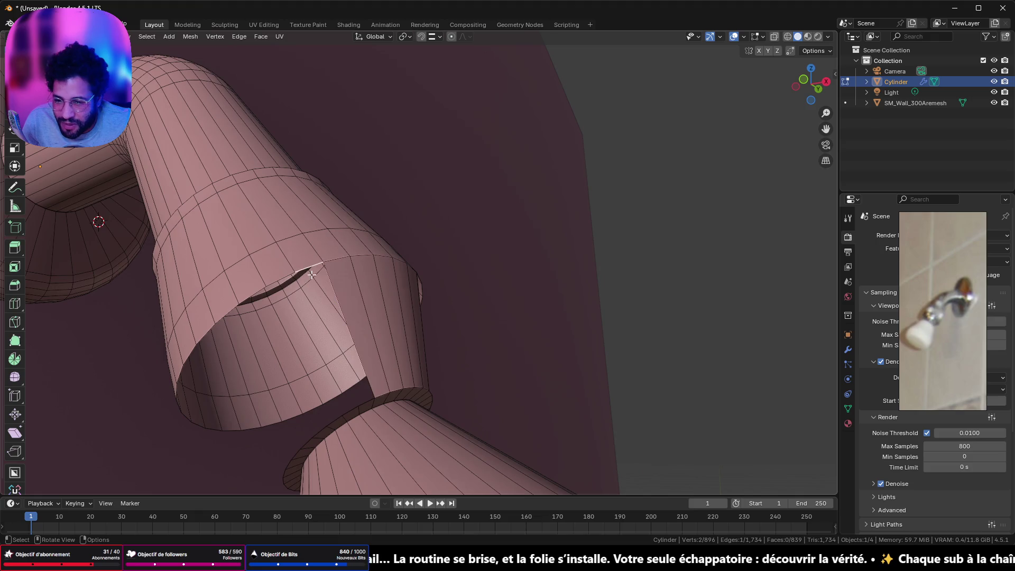
shift+click(366, 401)
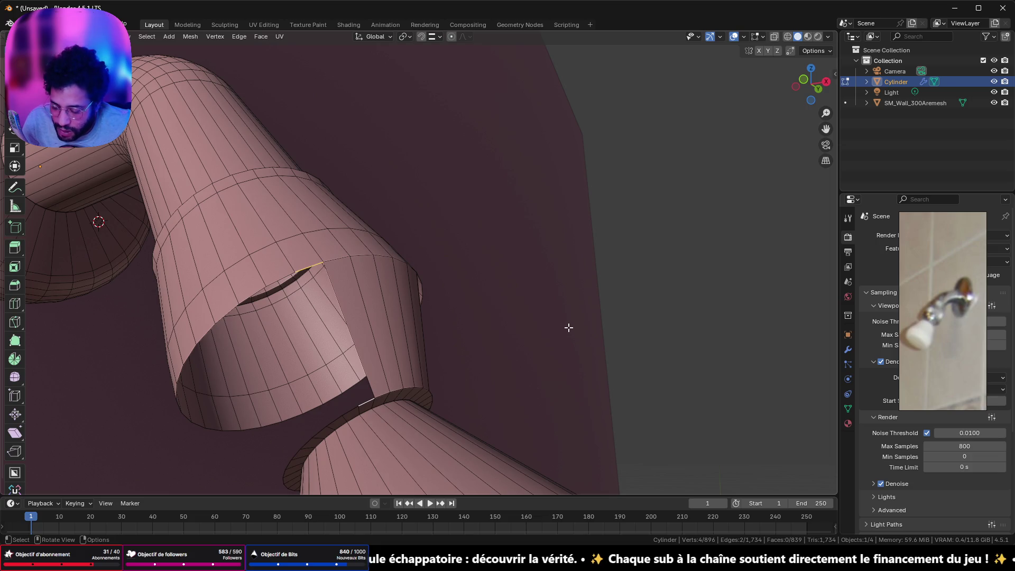
key(f)
click(269, 276)
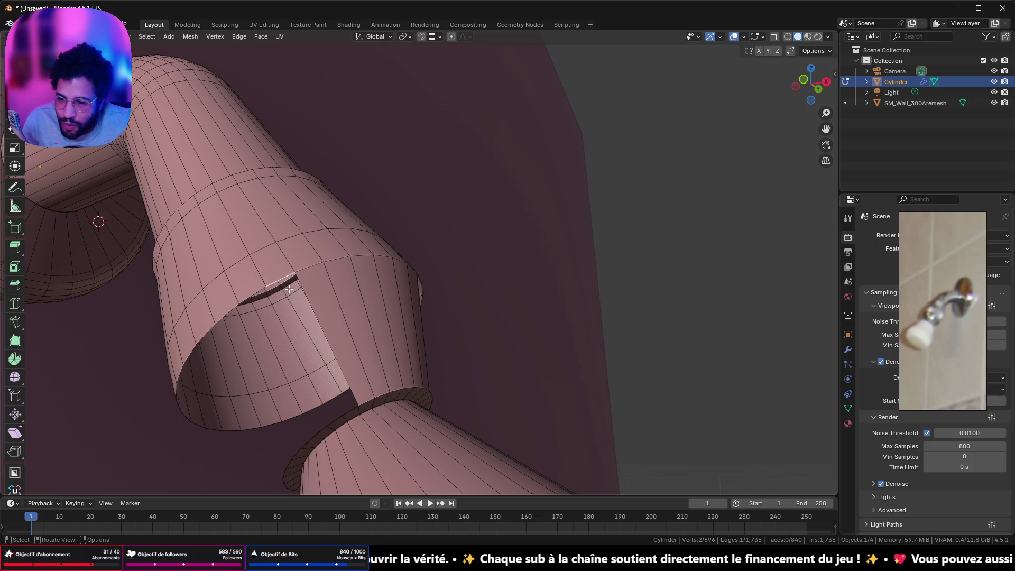
shift+click(352, 413)
key(f)
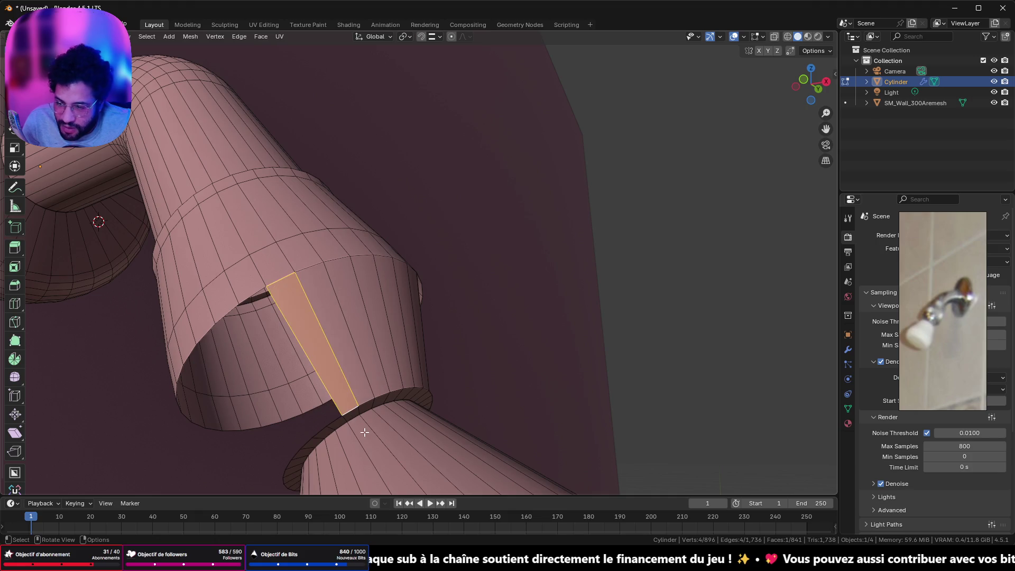
key(ctrl+z)
key(ctrl+z)
shift+click(334, 423)
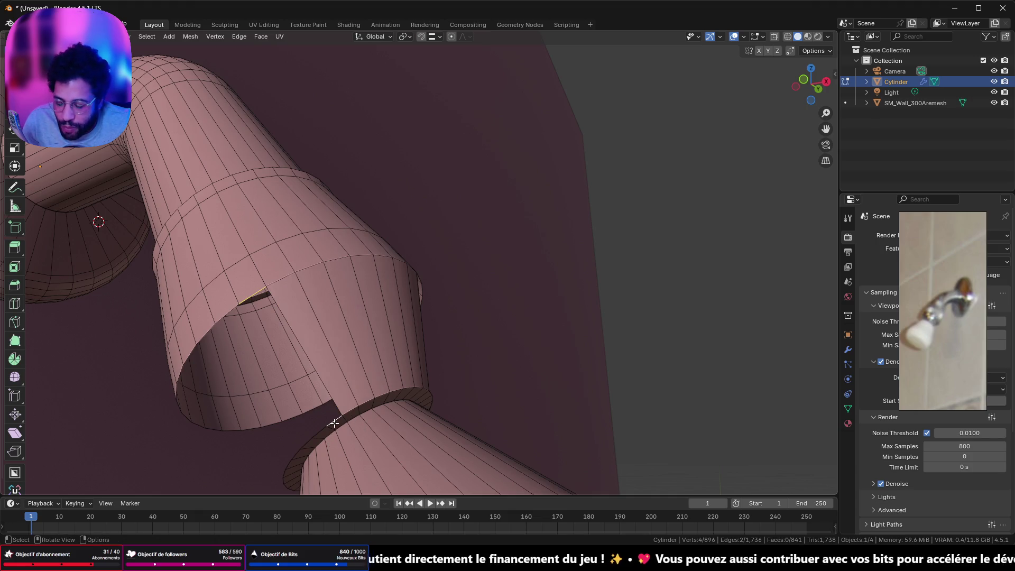
key(f)
Fill the next three gaps around the ring with faces between facing boundary edges.
click(239, 313)
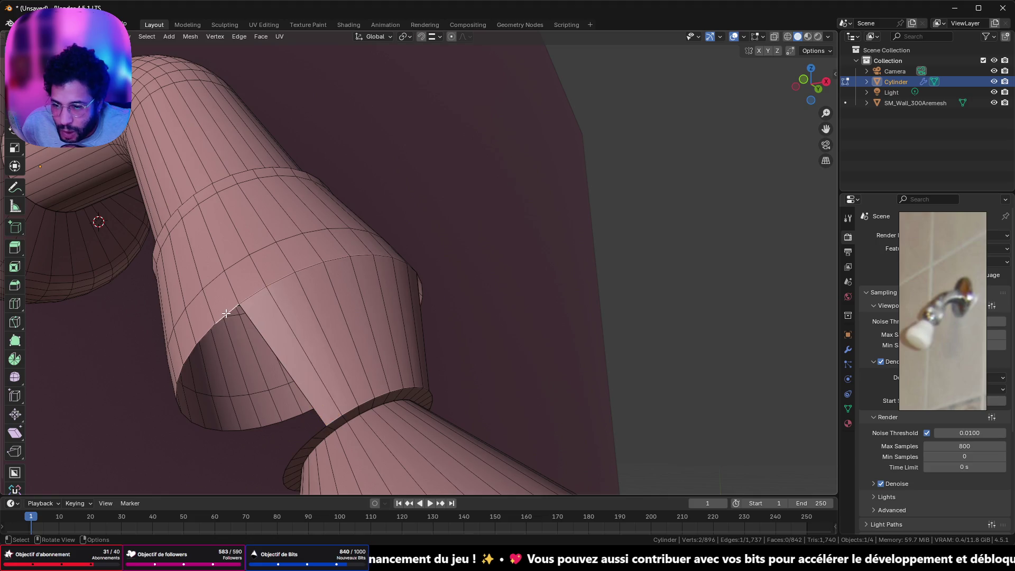
middle_drag(239, 313, 329, 376)
shift+click(327, 368)
key(f)
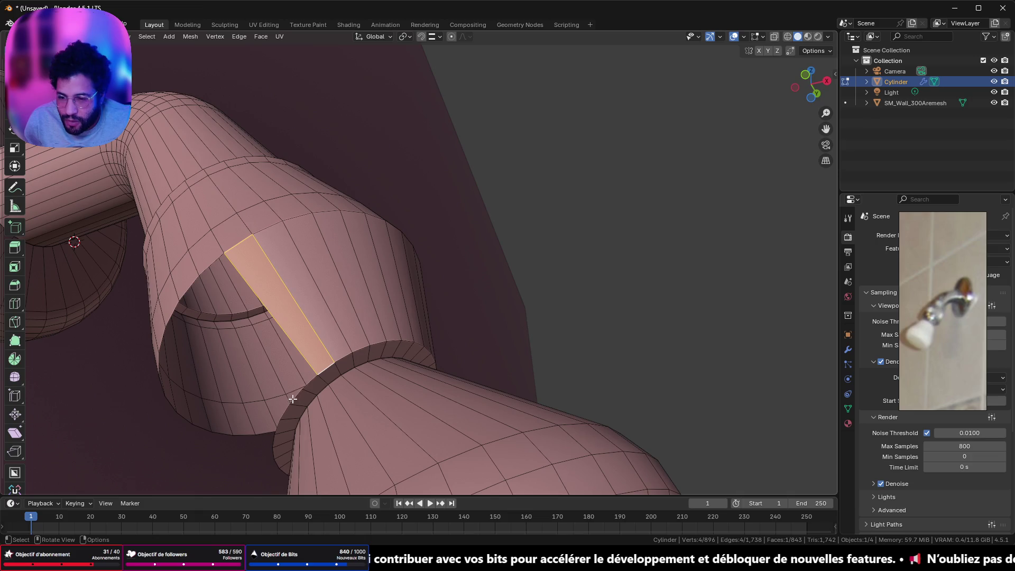
click(314, 382)
shift+click(209, 262)
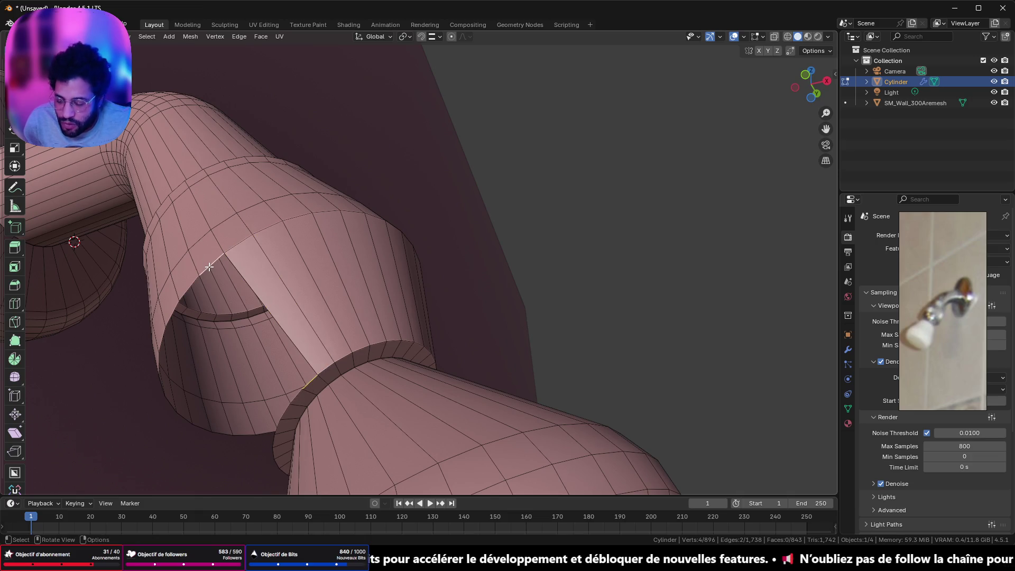
key(f)
click(189, 283)
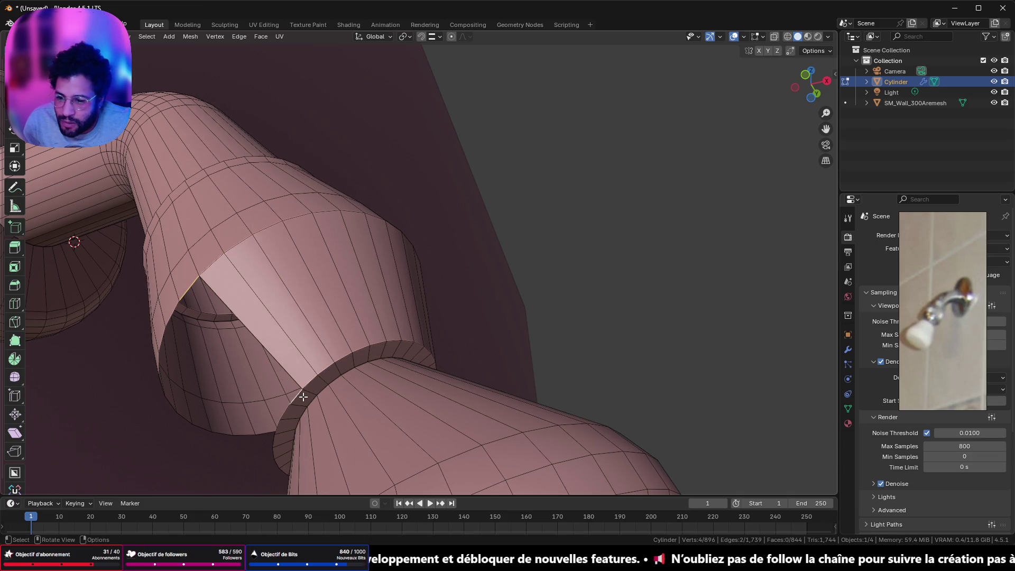
key(f)
Continue around the ring, bridging three further gaps with new faces.
middle_drag(279, 400, 302, 323)
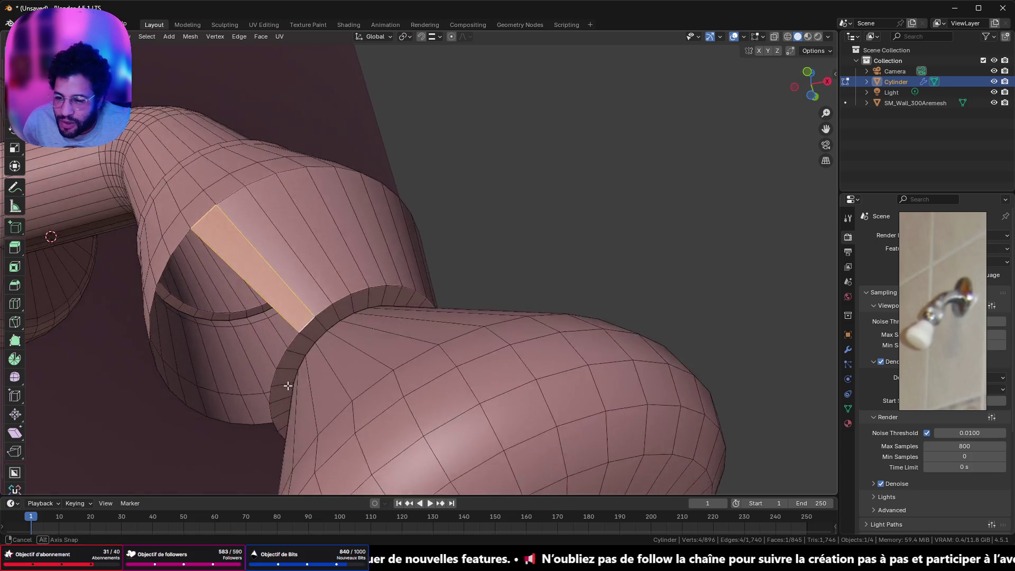
click(303, 333)
shift+click(188, 216)
key(f)
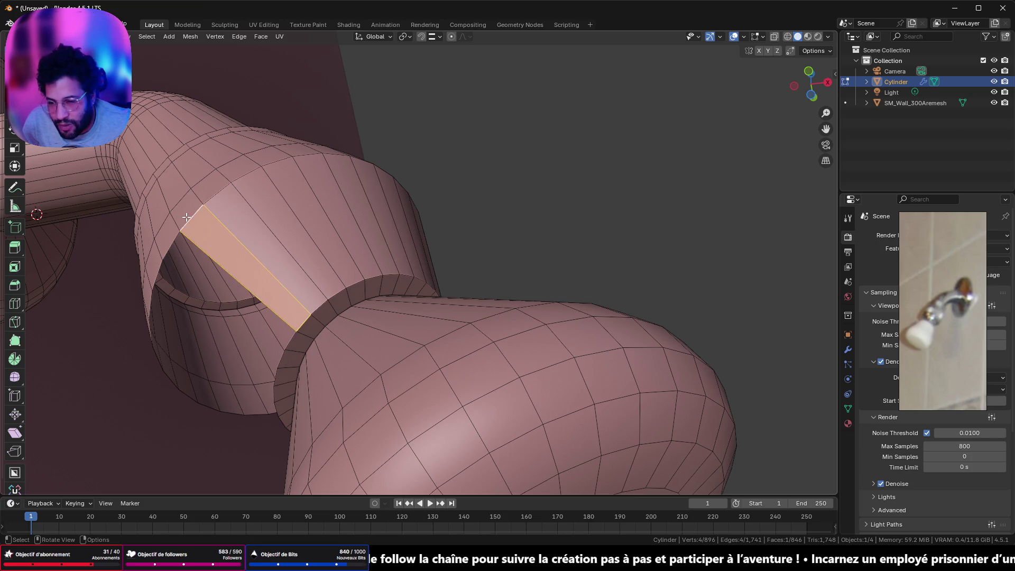
click(172, 246)
shift+click(295, 344)
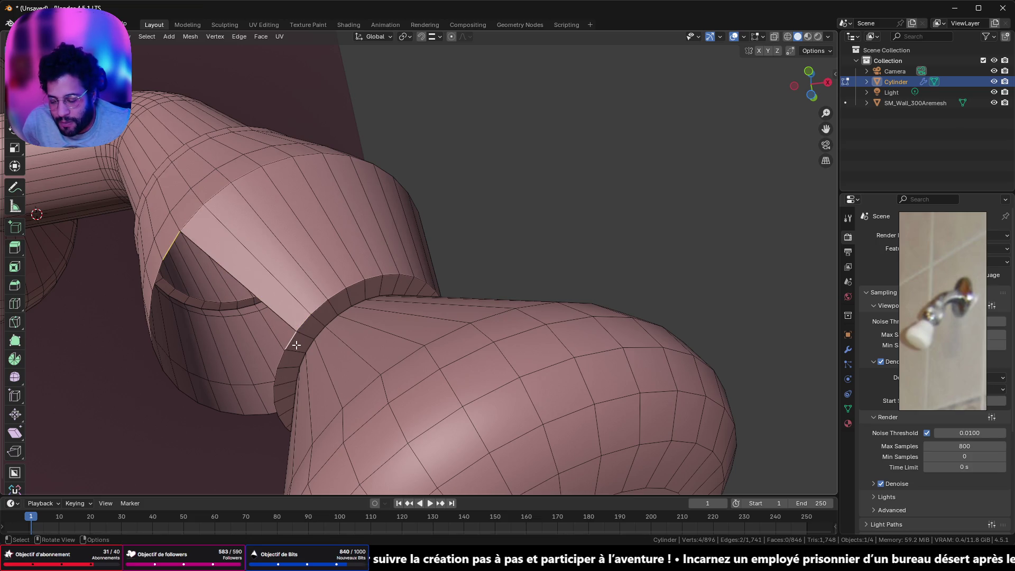
key(f)
click(290, 363)
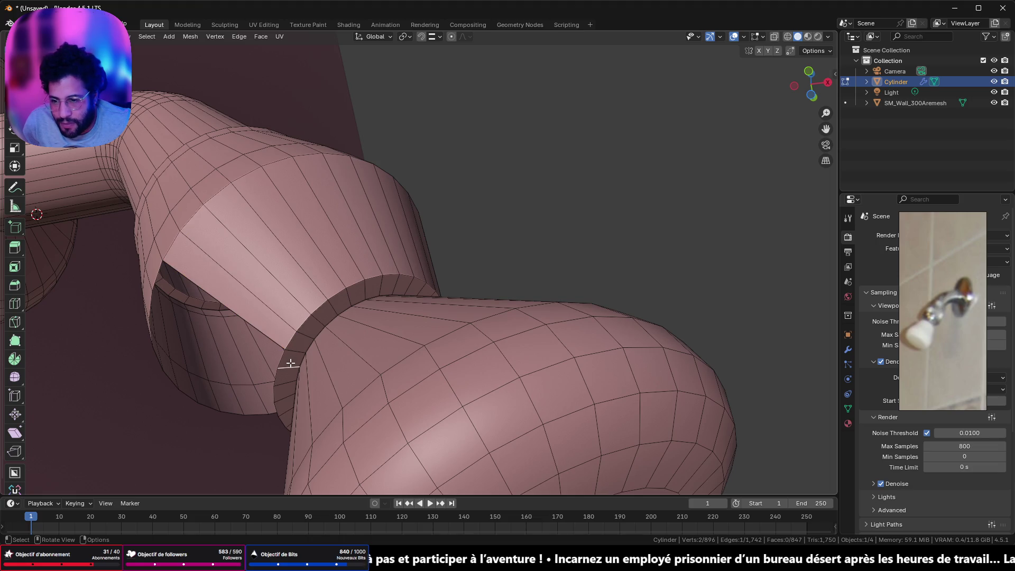
shift+click(151, 271)
shift+click(153, 278)
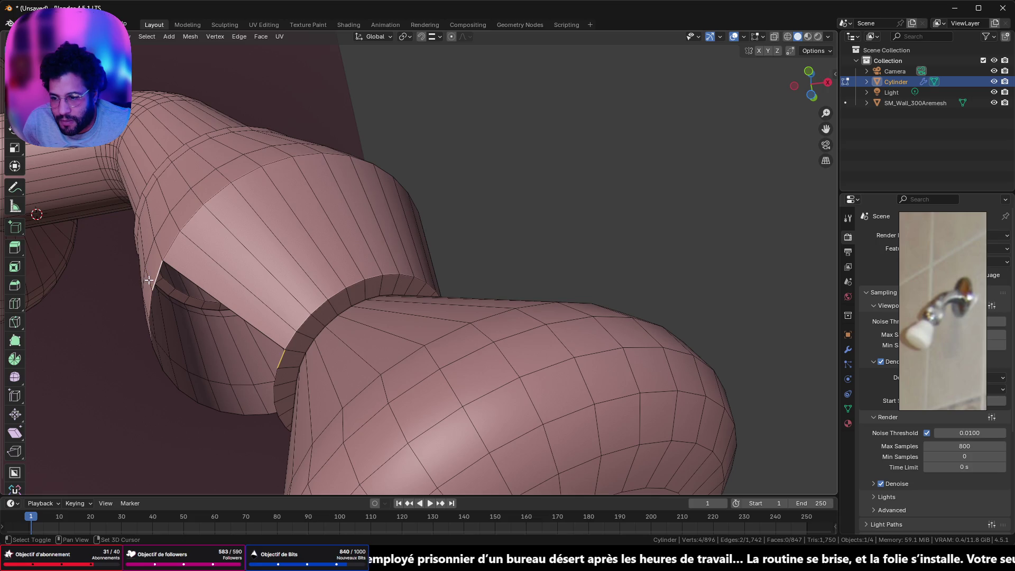
key(f)
From a new angle, fill four more gaps with faces up to the last one on this side.
middle_drag(149, 281, 252, 288)
scroll(253, 289, up, 1)
scroll(337, 262, up, 1)
shift+click(408, 329)
key(f)
click(327, 265)
shift+click(404, 338)
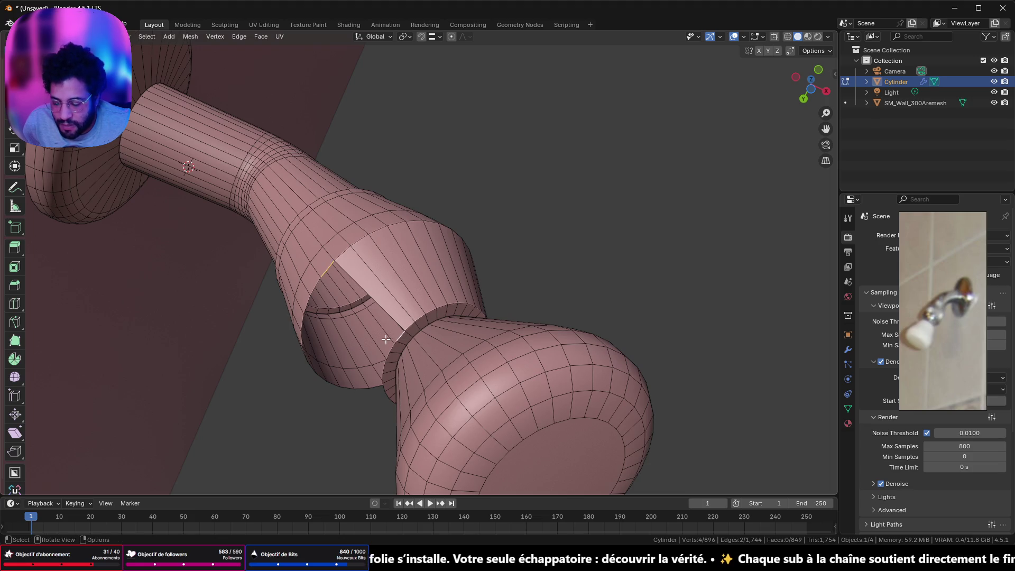
key(f)
click(390, 348)
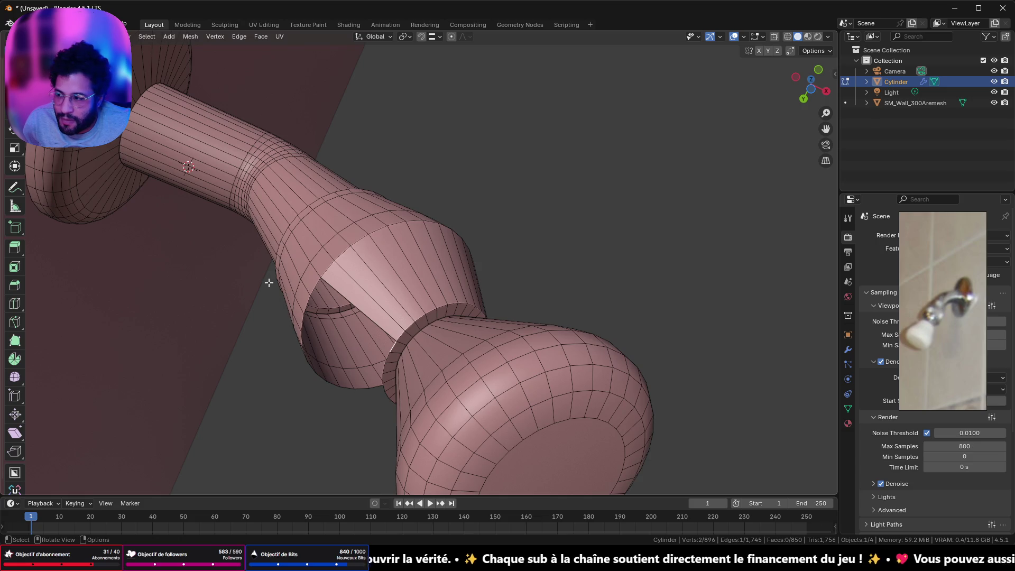
scroll(269, 283, up, 1)
shift+click(287, 295)
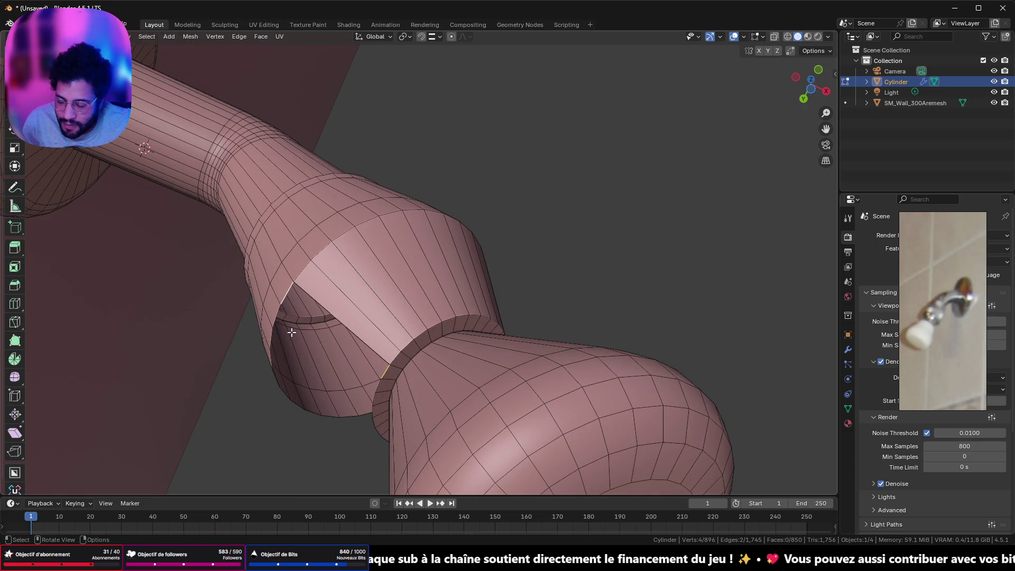
key(f)
click(381, 386)
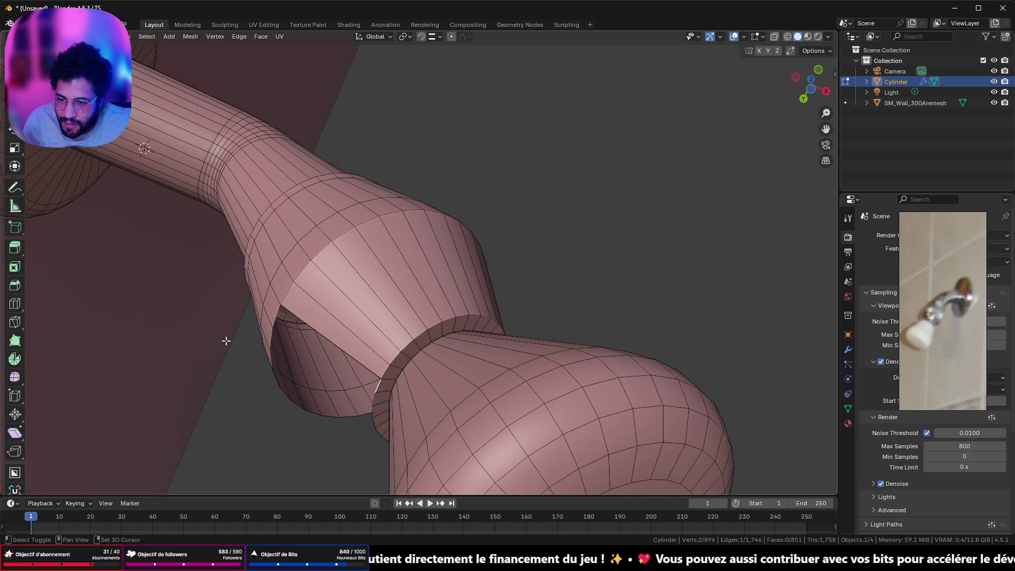
key(f)
Viewing the pipe from below, fill three adjacent gaps with faces between opposite edges.
mouse_move(280, 357)
middle_down()
mouse_move(355, 343)
mouse_move(408, 390)
middle_up()
click(348, 351)
shift+click(394, 217)
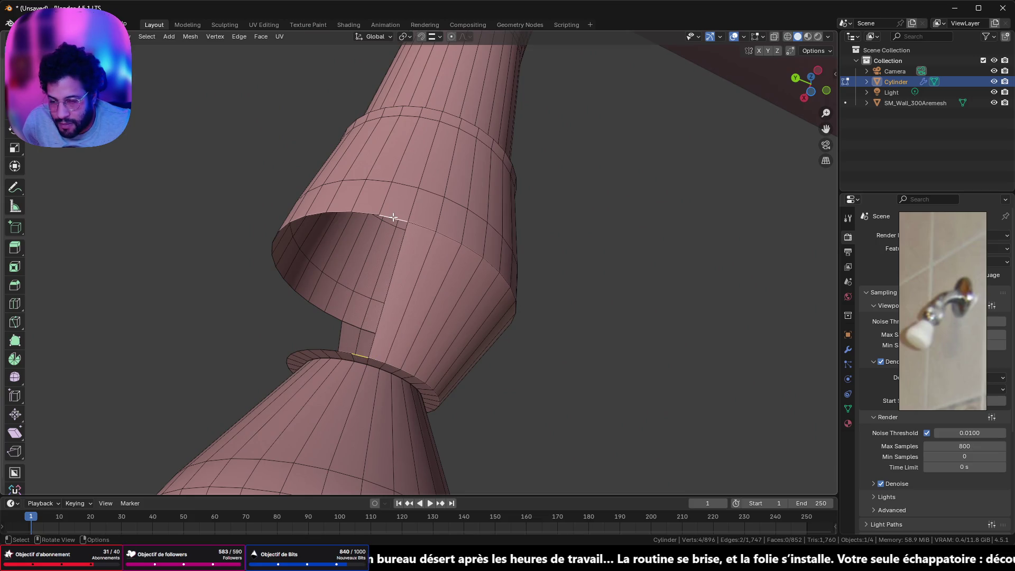
key(f)
shift+click(341, 353)
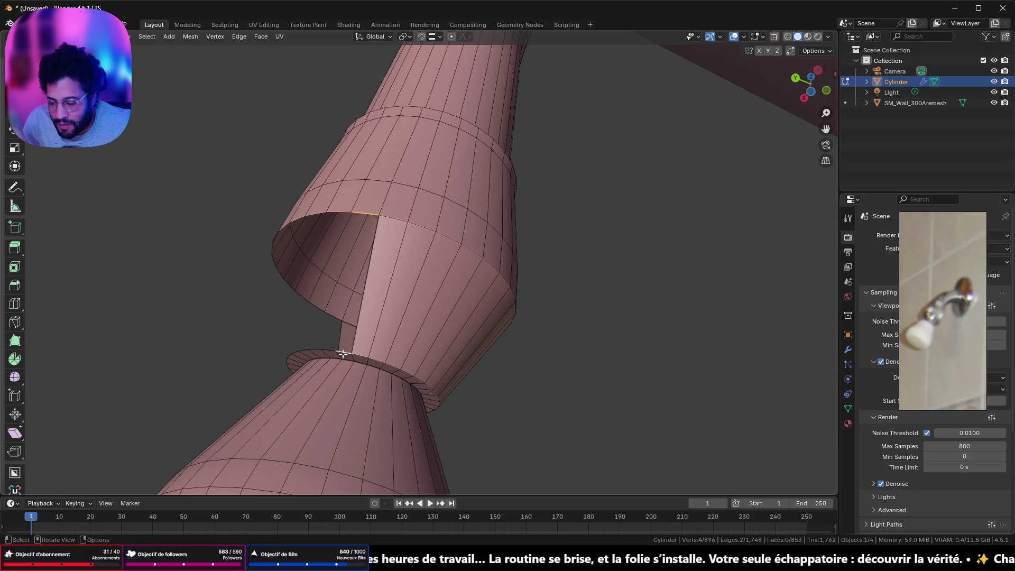
key(f)
click(328, 355)
shift+click(327, 350)
key(f)
middle_drag(317, 239, 403, 302)
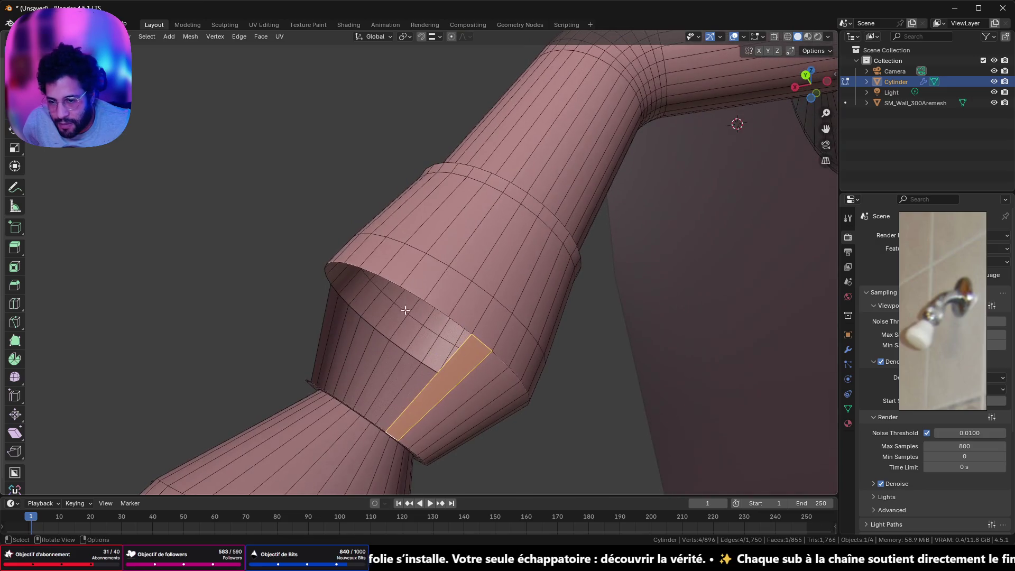
Fill four openings along the tapered section with faces between selected edge pairs.
mouse_move(390, 363)
middle_down()
mouse_move(418, 336)
mouse_move(419, 319)
middle_up()
click(419, 319)
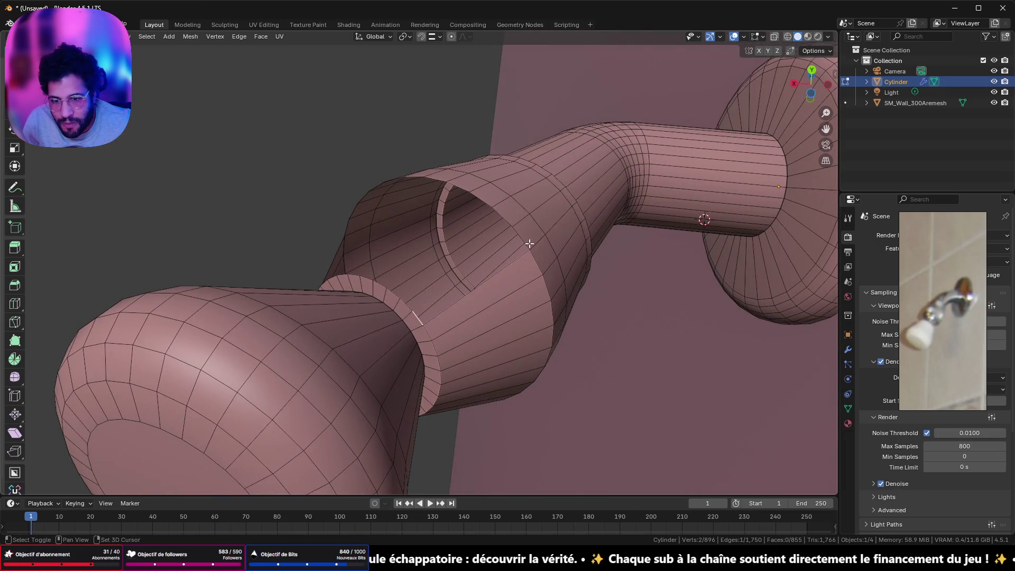
key(f)
click(507, 220)
key(f)
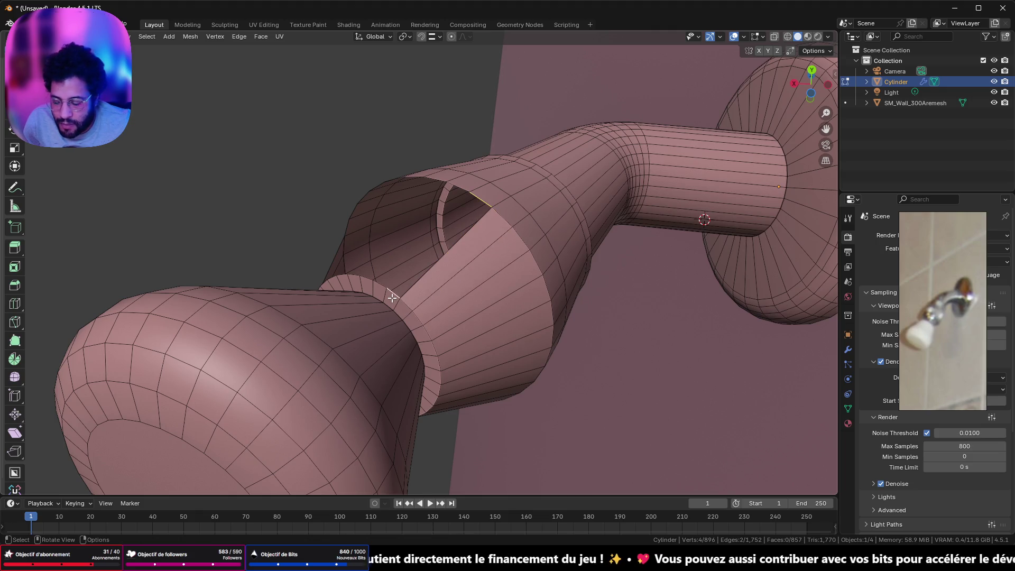
key(f)
click(459, 185)
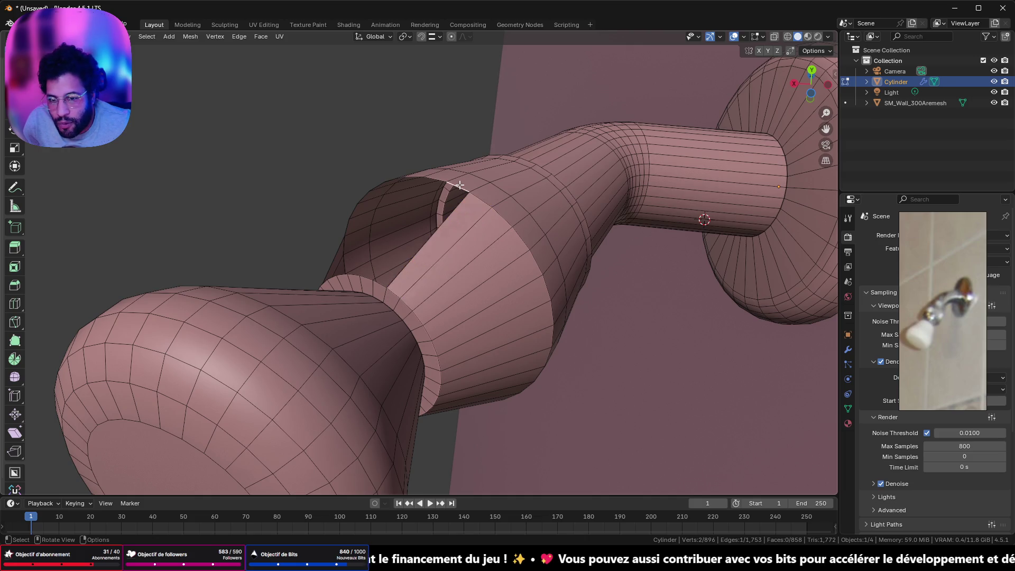
shift+click(379, 284)
key(f)
Undo a misplaced face and refill it correctly, then bridge the next two gaps.
mouse_move(379, 284)
middle_down()
mouse_move(392, 281)
mouse_move(439, 351)
middle_up()
key(ctrl+z)
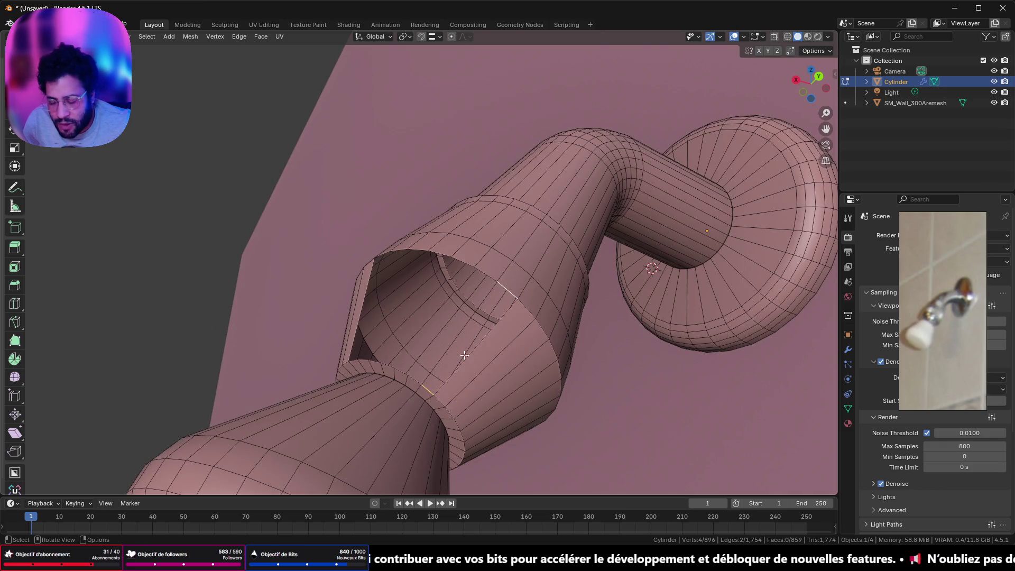
key(f)
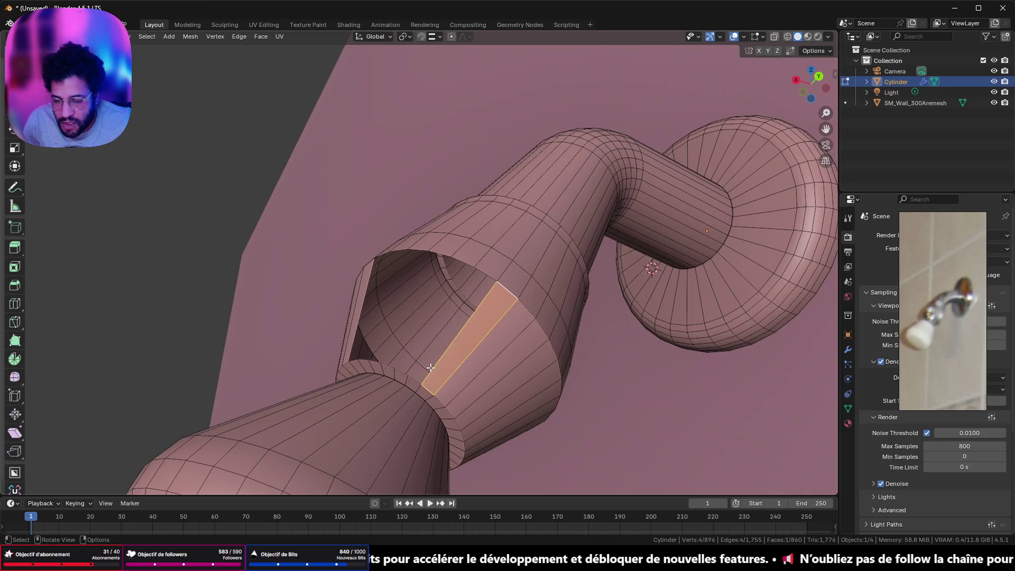
shift+click(413, 380)
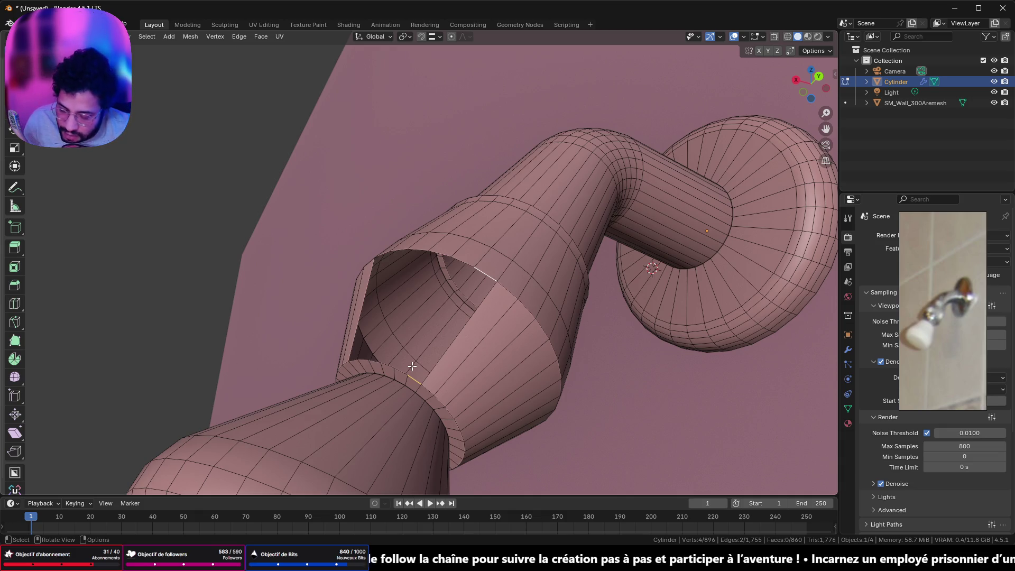
key(f)
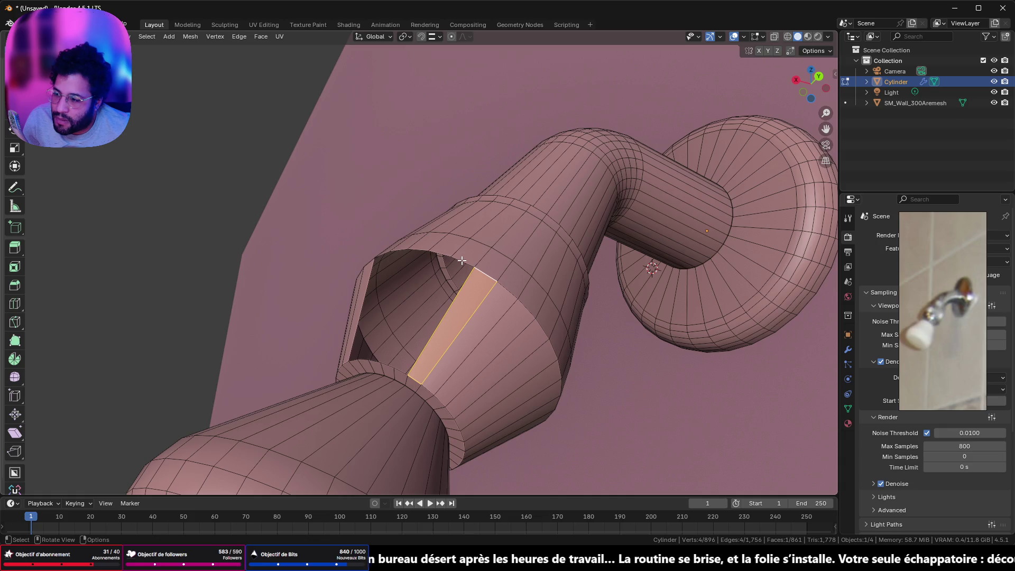
click(461, 262)
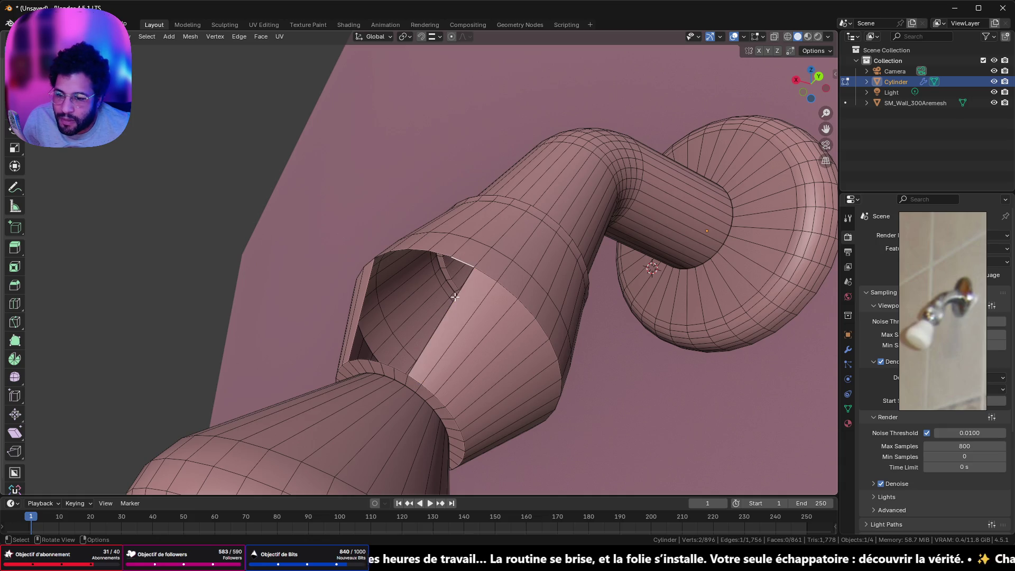
key(ctrl)
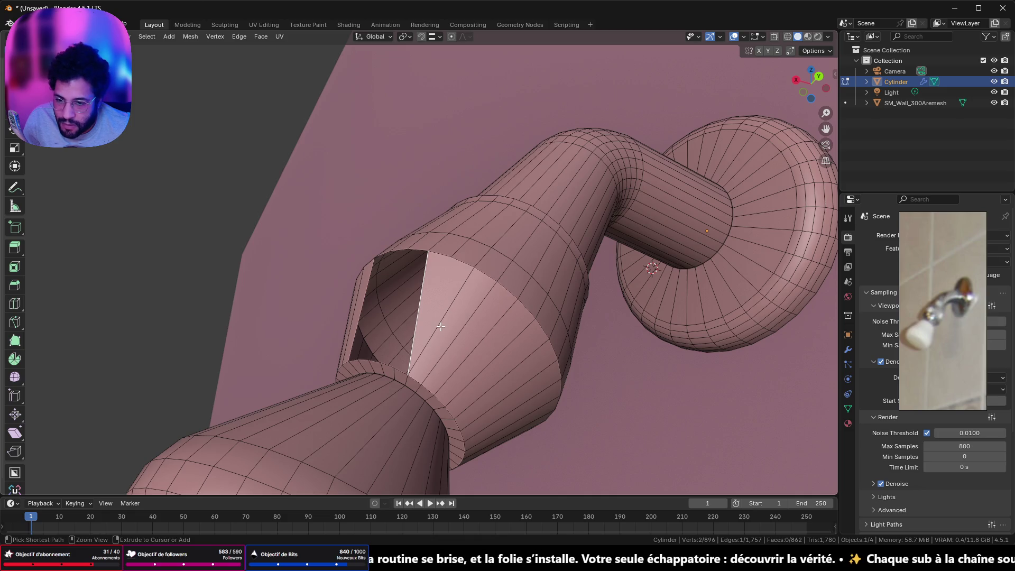
shift+click(399, 367)
key(f)
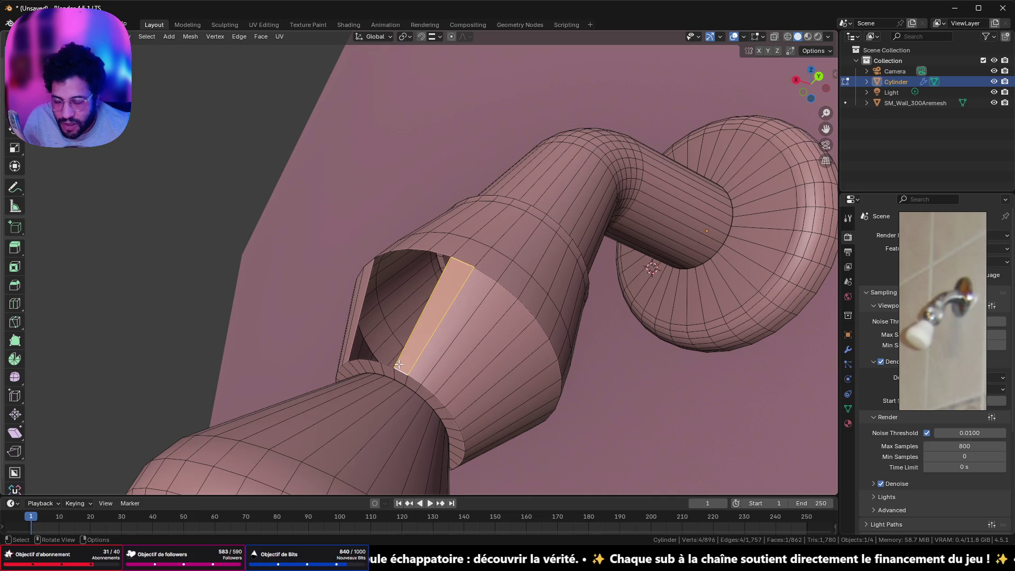
Fill the next gap after dropping wrongly selected lower edges from the selection.
click(439, 256)
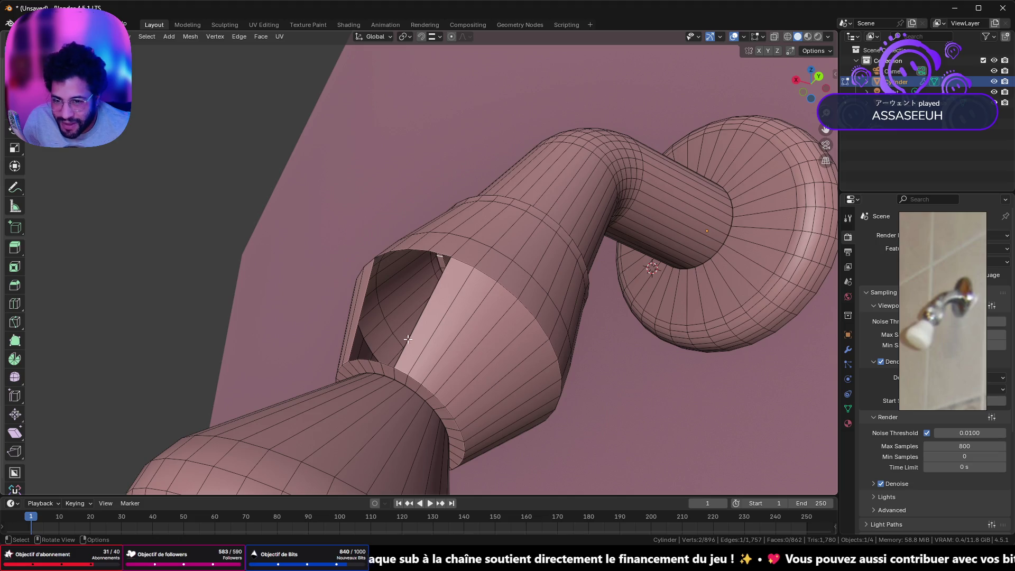
shift+click(393, 374)
middle_drag(393, 375, 414, 388)
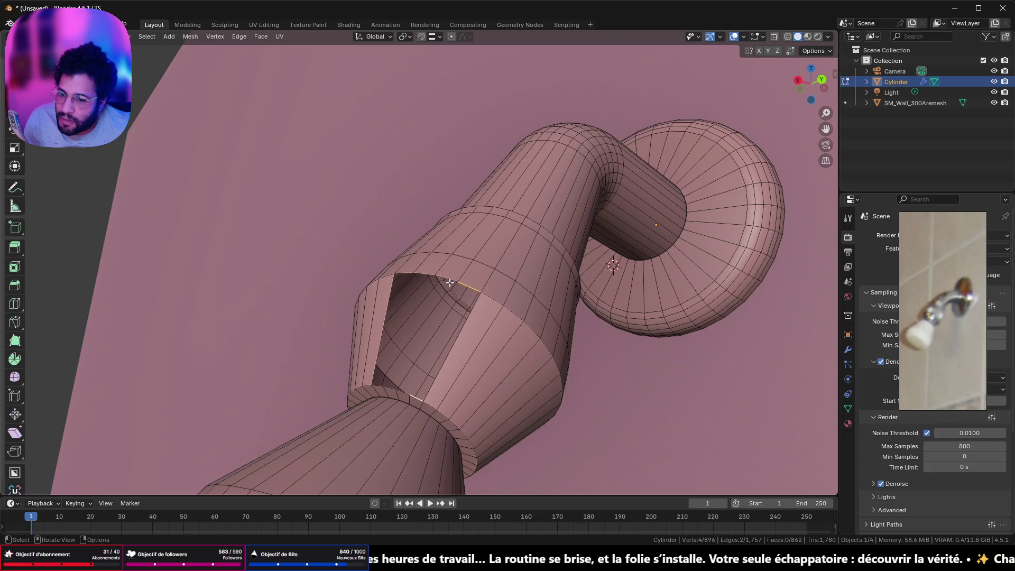
shift+click(463, 283)
shift+click(416, 400)
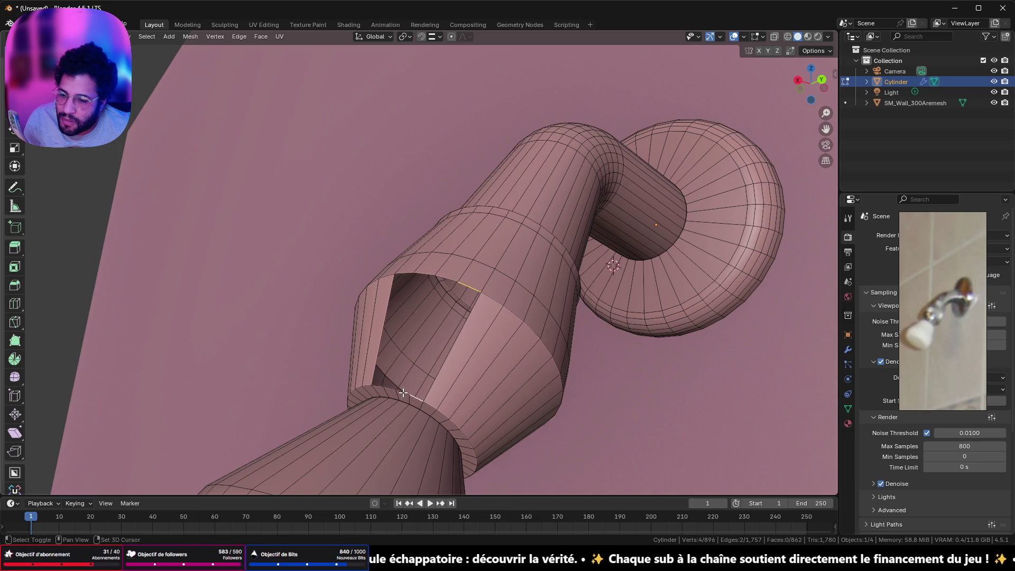
shift+click(410, 390)
key(f)
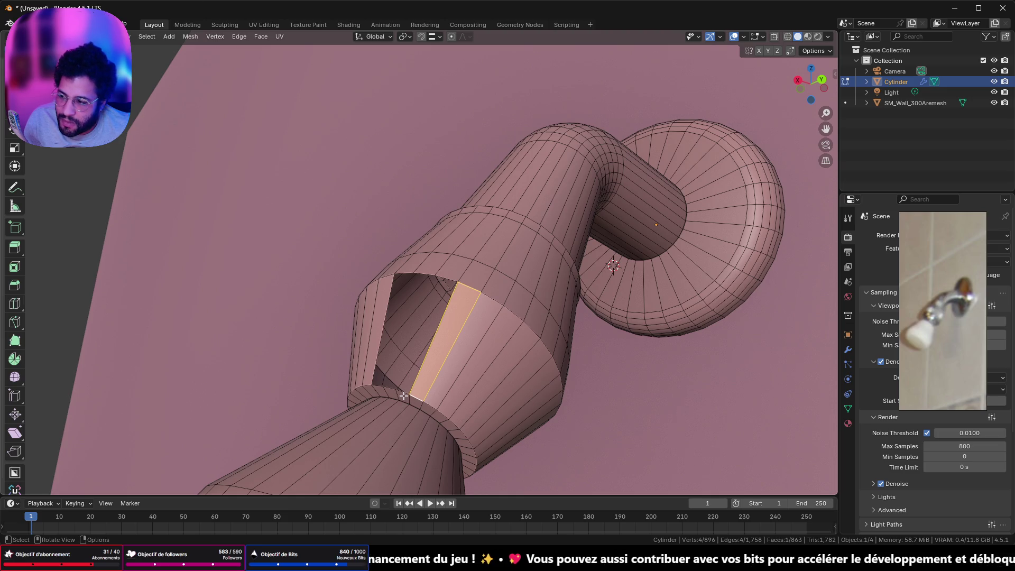
Close the last three gaps of the tapered section with faces and check the result.
mouse_move(440, 301)
middle_down()
mouse_move(458, 314)
mouse_move(500, 275)
middle_up()
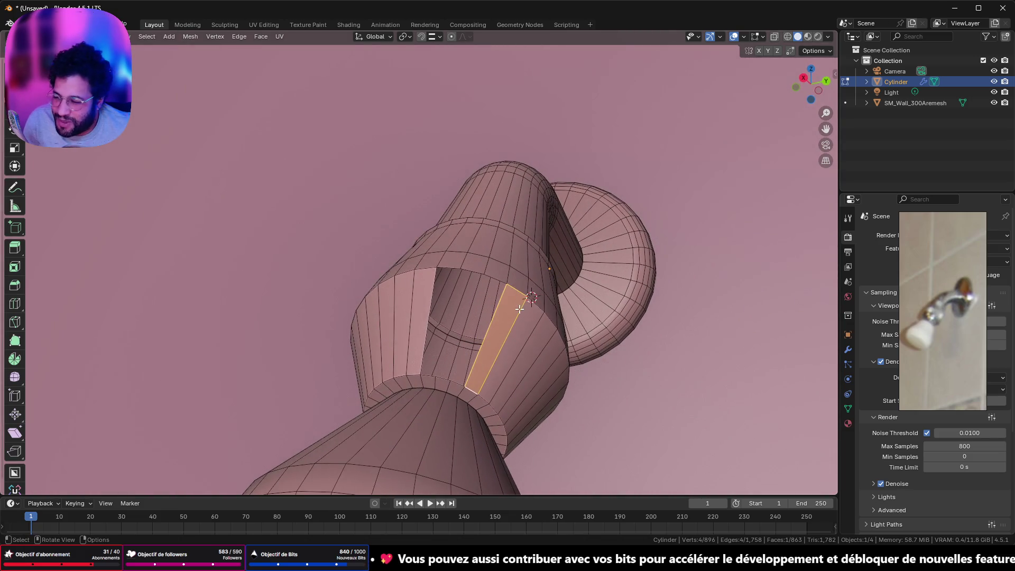
click(499, 275)
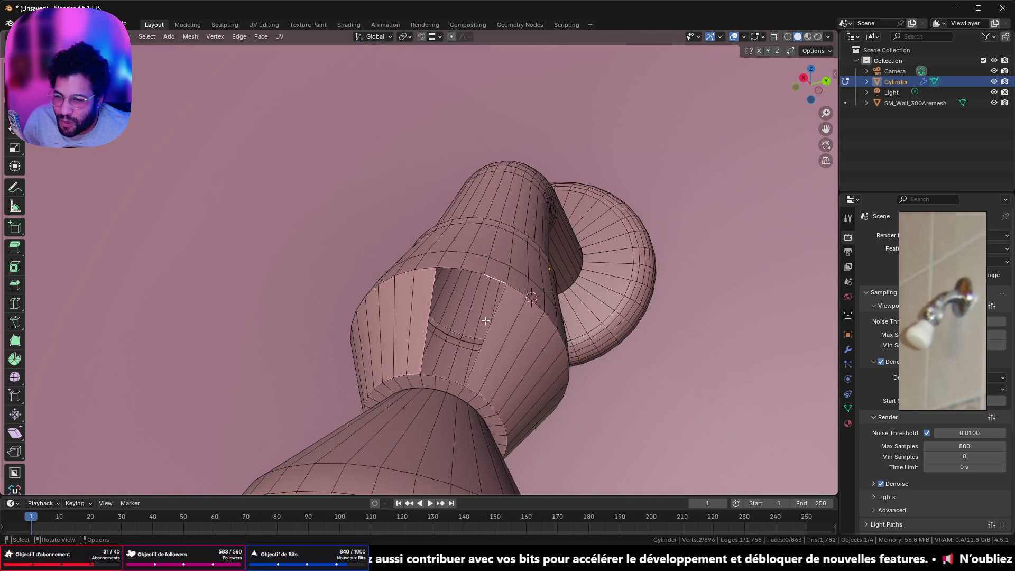
click(455, 401)
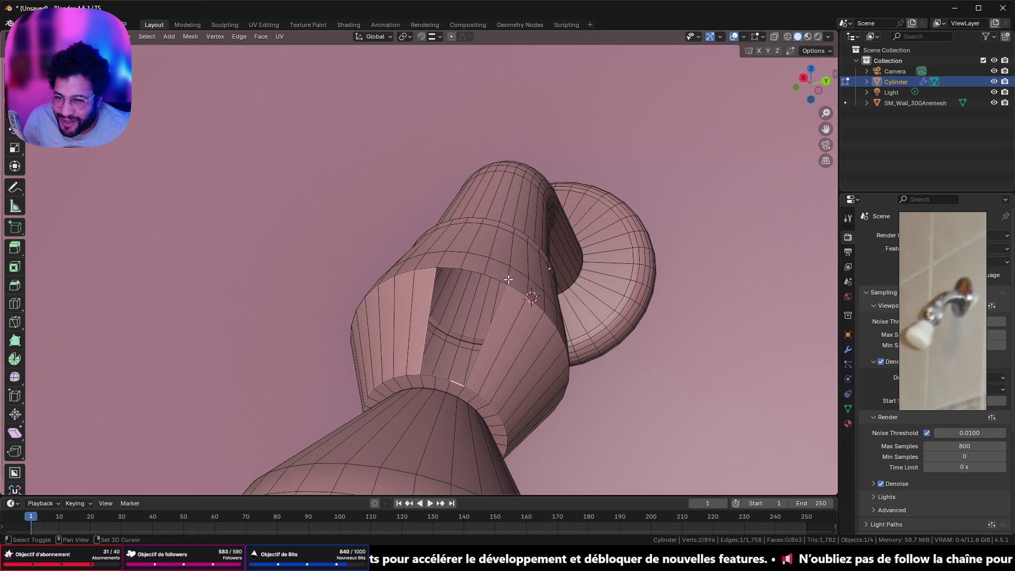
key(f)
click(473, 272)
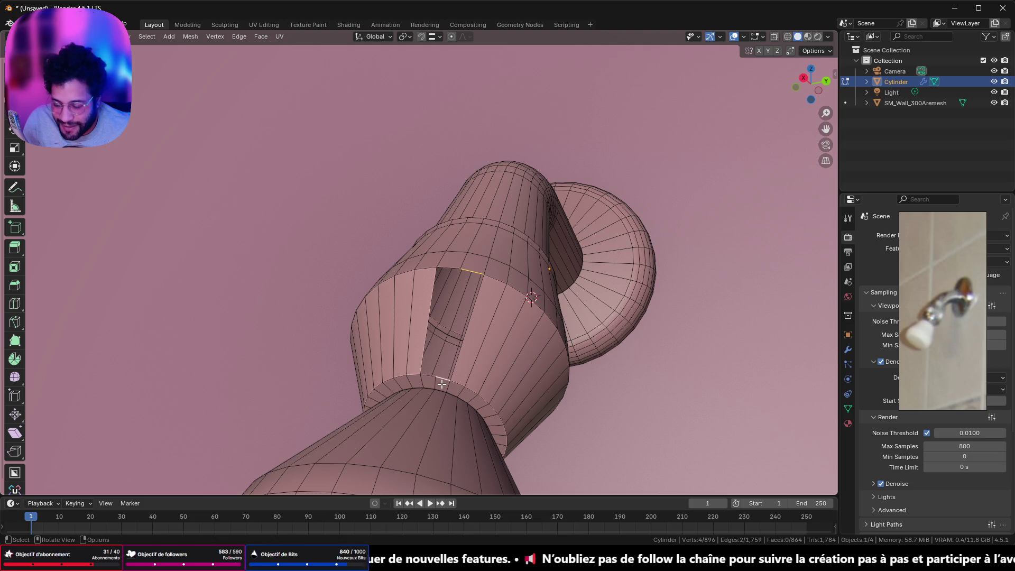
key(f)
click(444, 268)
shift+click(424, 376)
key(f)
mouse_move(417, 381)
middle_down()
mouse_move(636, 340)
mouse_move(578, 334)
mouse_move(577, 309)
middle_up()
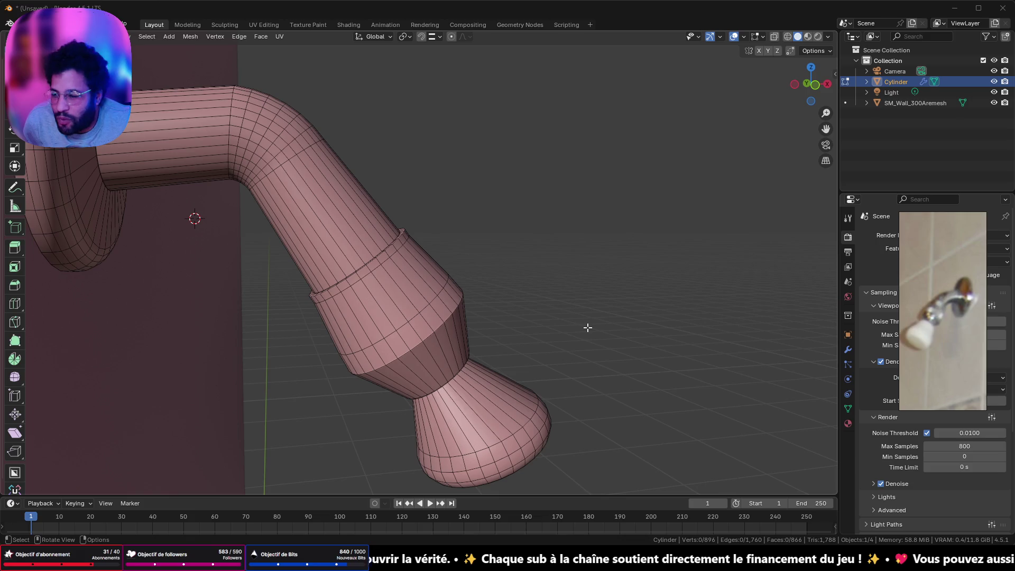
Orbit around the finished shower head, then switch to the Right Orthographic view of the wall.
middle_drag(490, 331, 391, 186)
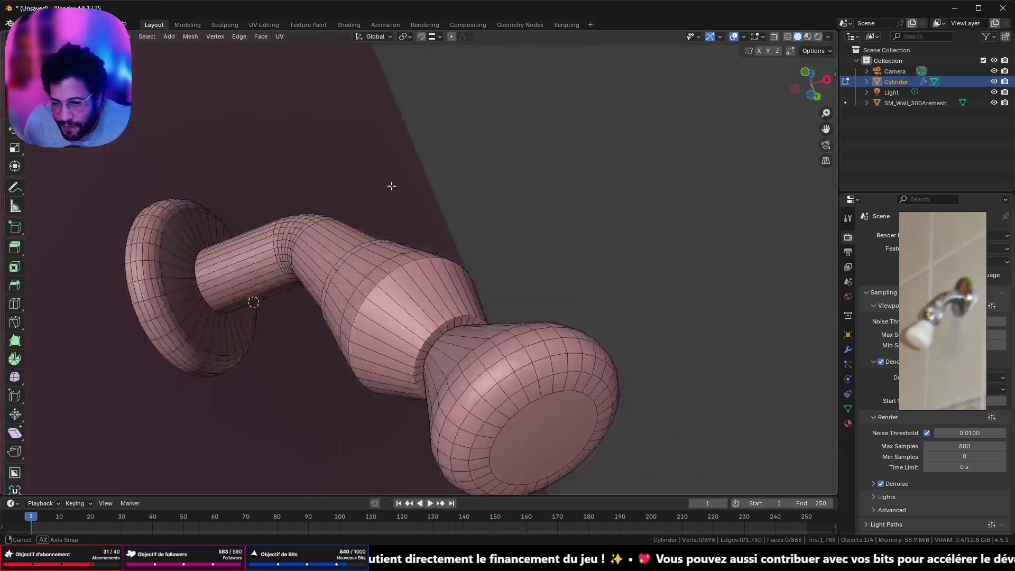
middle_drag(391, 186, 375, 281)
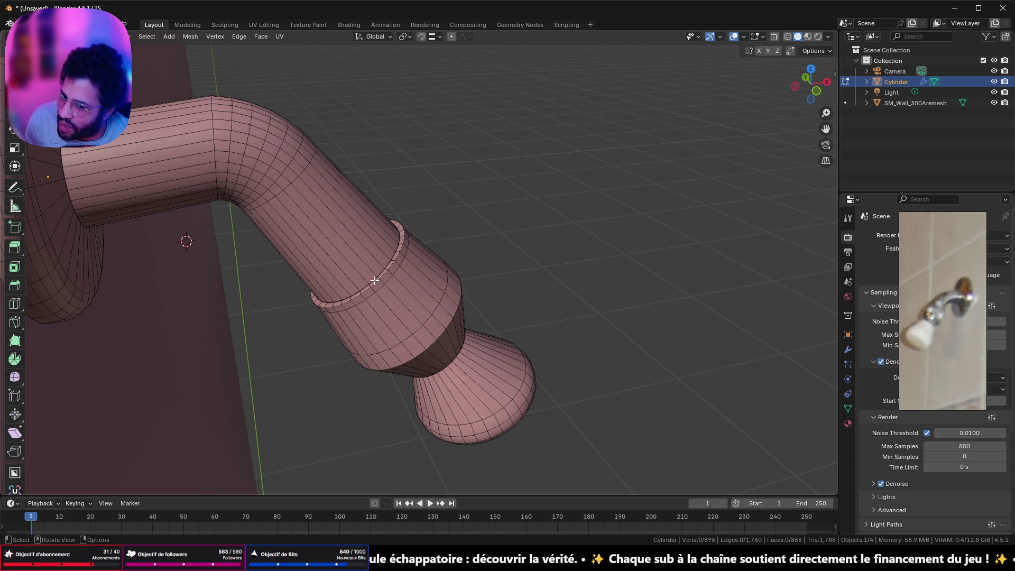
mouse_move(425, 287)
middle_down()
mouse_move(435, 198)
mouse_move(453, 254)
mouse_move(374, 404)
mouse_move(439, 279)
mouse_move(460, 267)
middle_up()
mouse_move(462, 317)
middle_down()
mouse_move(469, 259)
mouse_move(455, 366)
mouse_move(386, 336)
mouse_move(393, 381)
mouse_move(701, 175)
middle_up()
scroll(455, 366, down, 5)
click(808, 82)
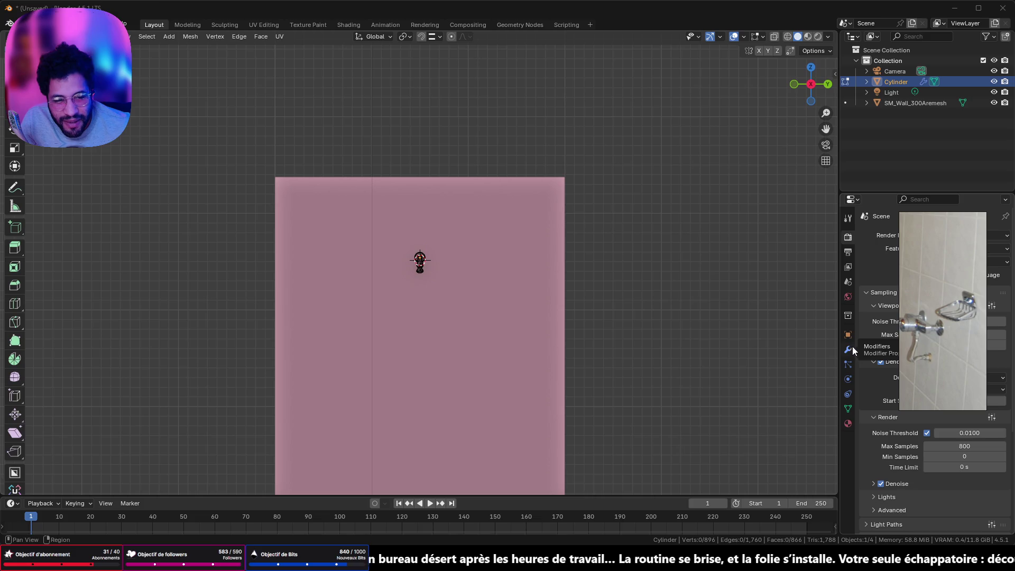
scroll(410, 419, down, 2)
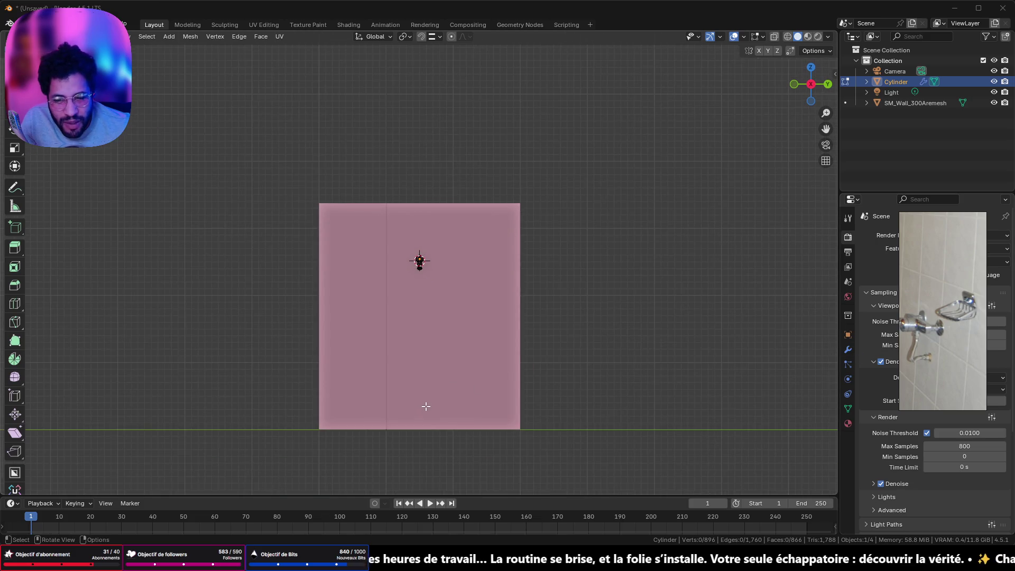
scroll(446, 366, up, 1)
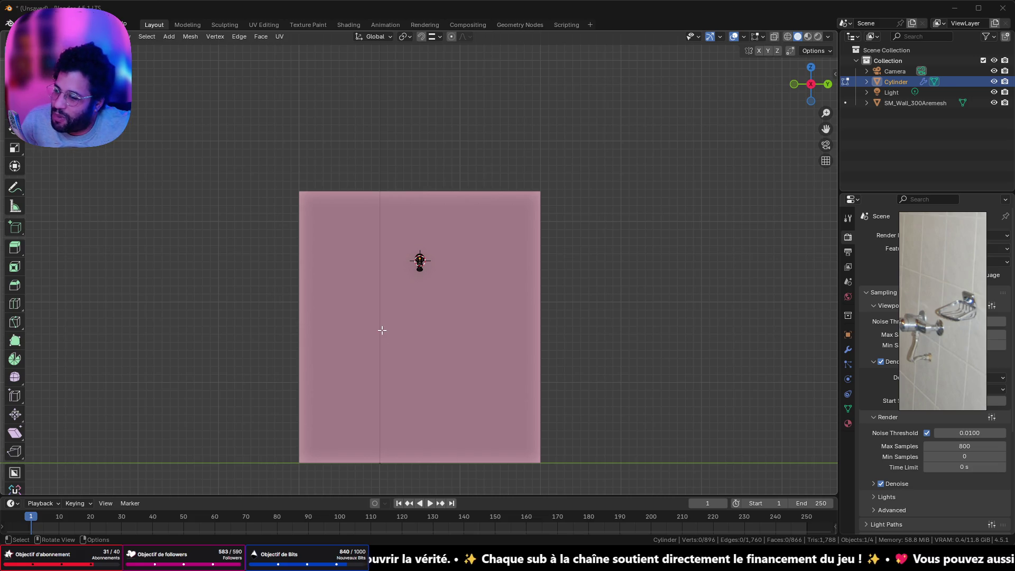
scroll(436, 272, up, 7)
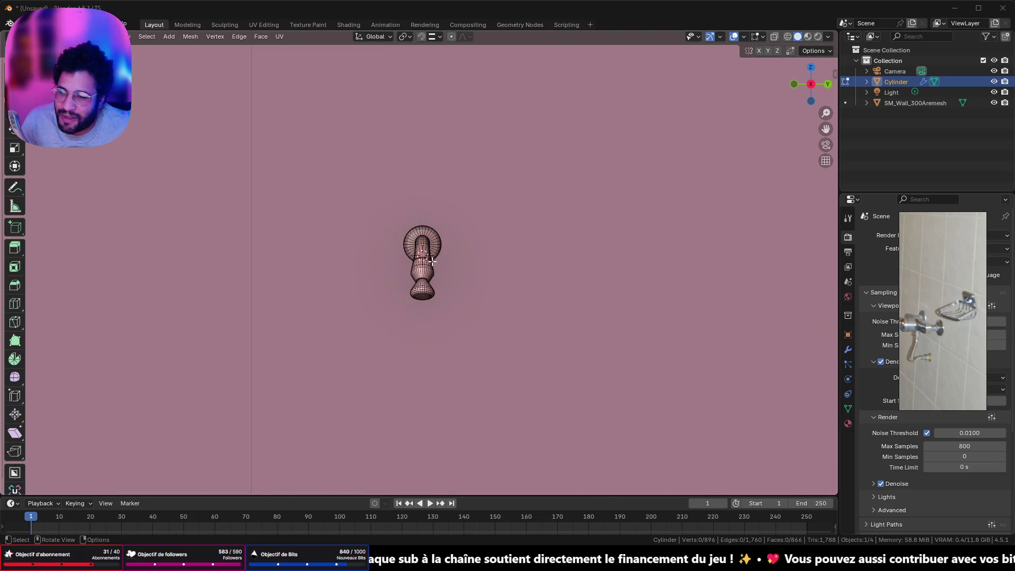
Exit Edit Mode on the shower head and bring up the Add menu for a new mesh.
key(Tab)
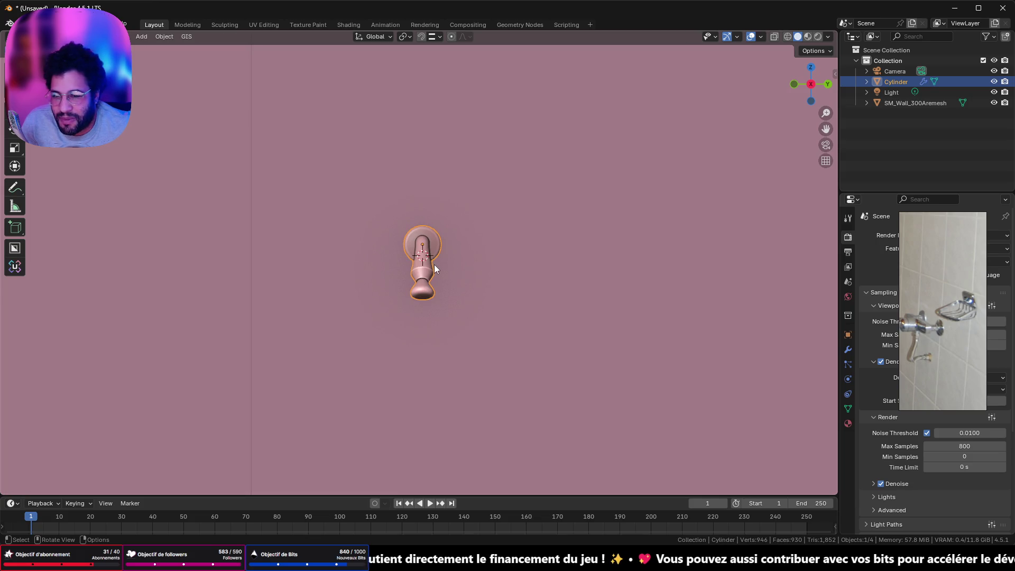
scroll(434, 265, up, 5)
scroll(433, 265, up, 4)
scroll(434, 265, down, 5)
scroll(440, 294, down, 6)
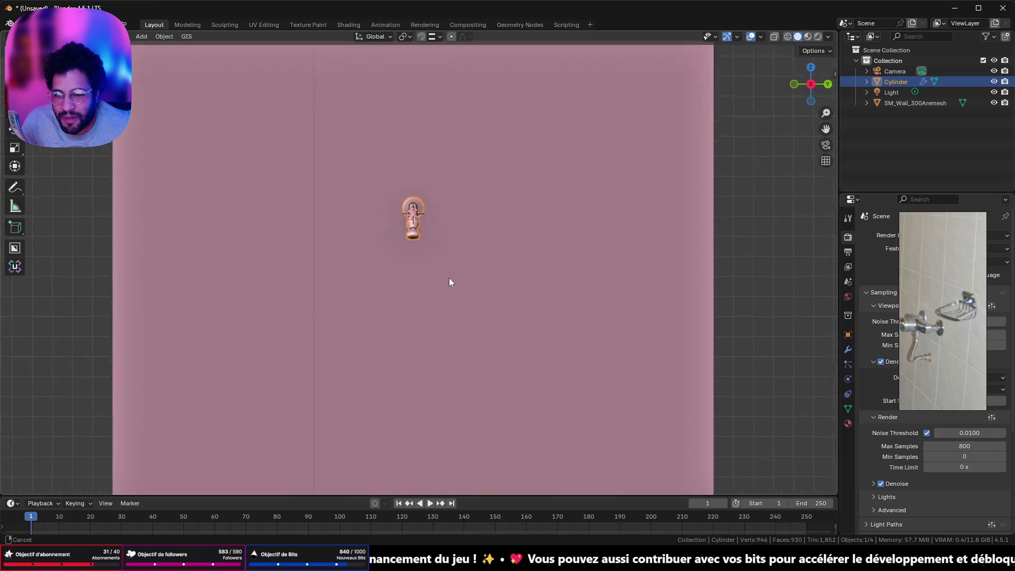
scroll(436, 247, down, 2)
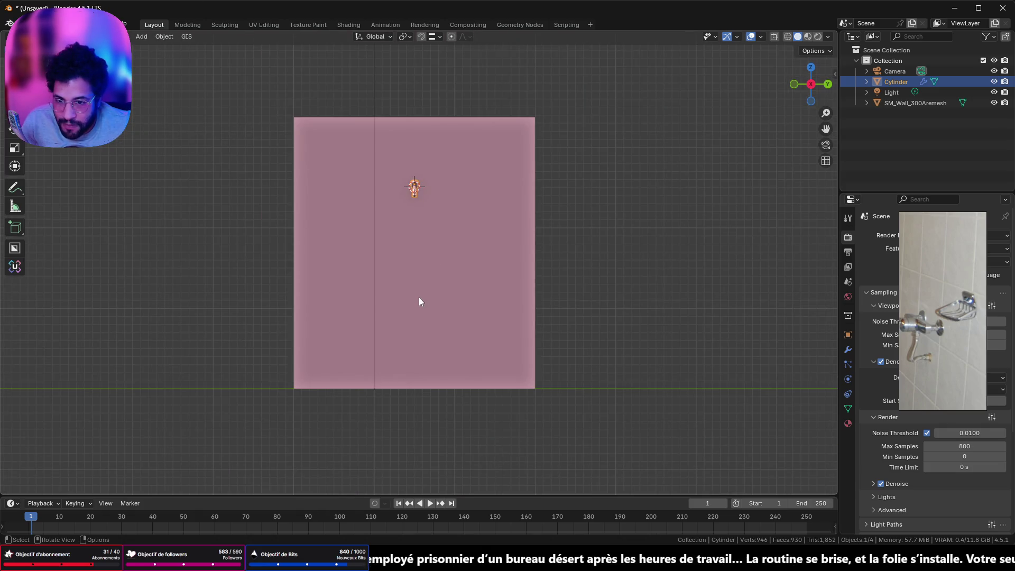
key(shift+a)
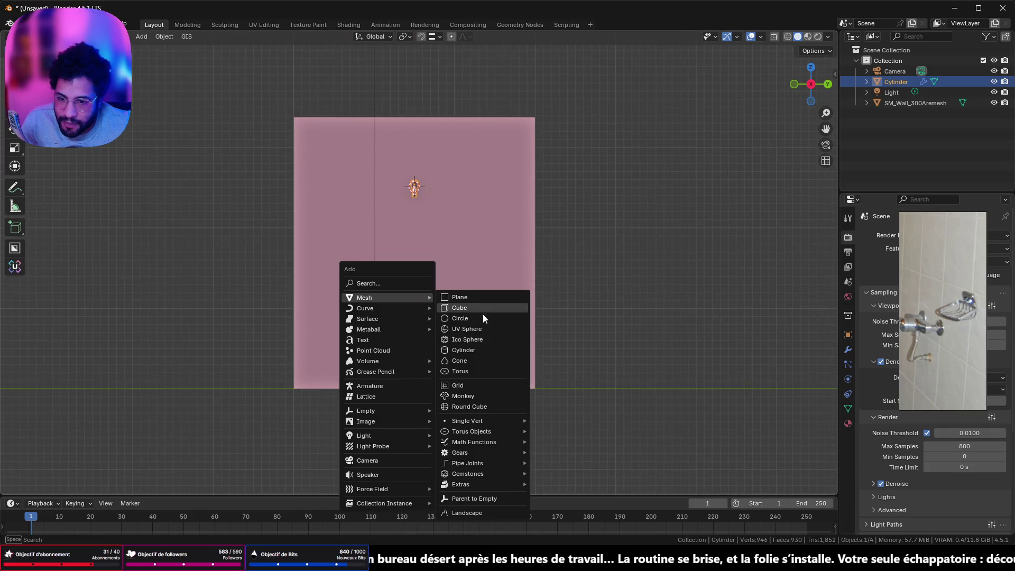
Add a cylinder rotated 90° about Y into a flat disc, shrink it and move it down the wall along Z.
click(488, 350)
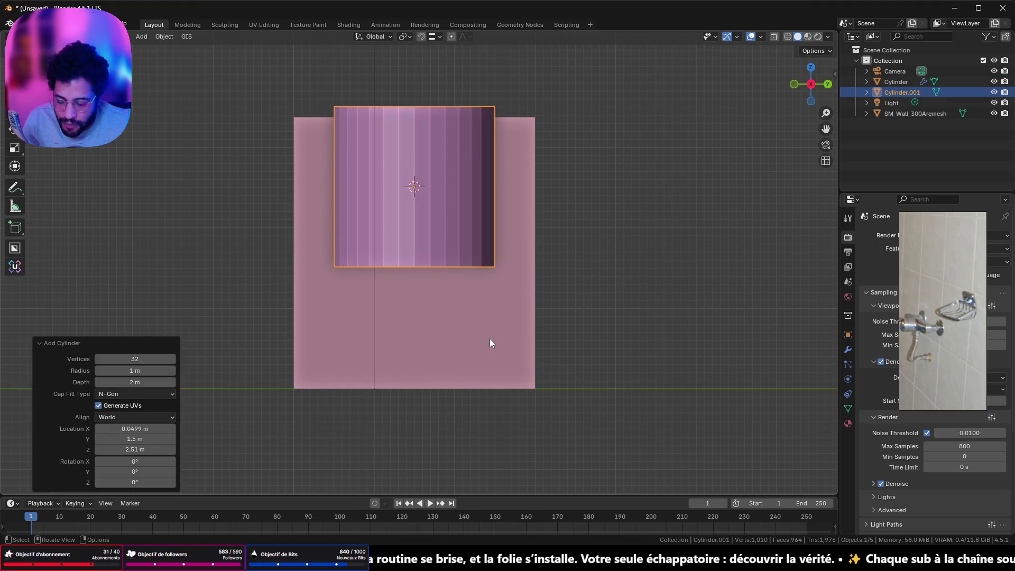
text(sry90)
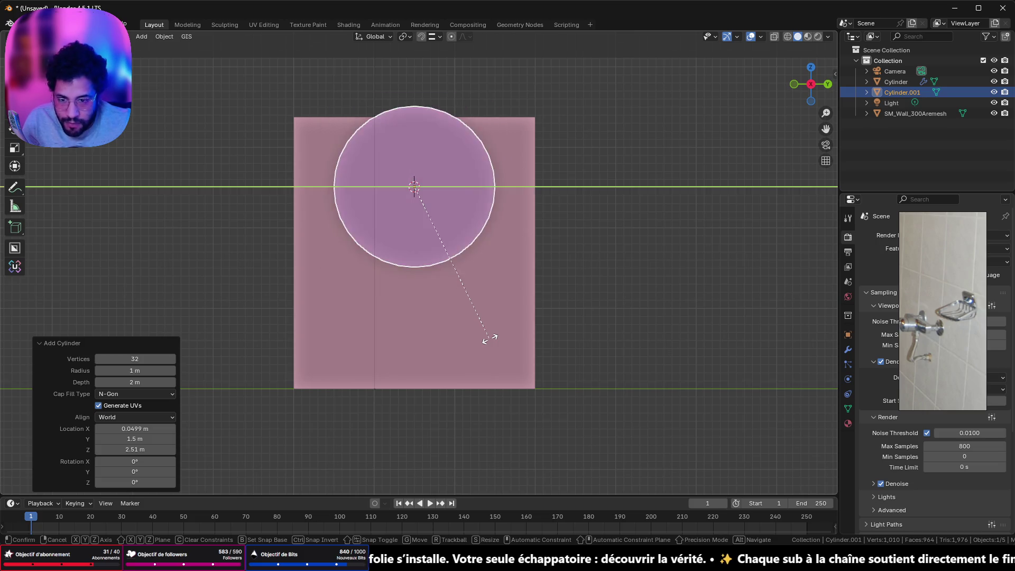
key(Return)
key(s)
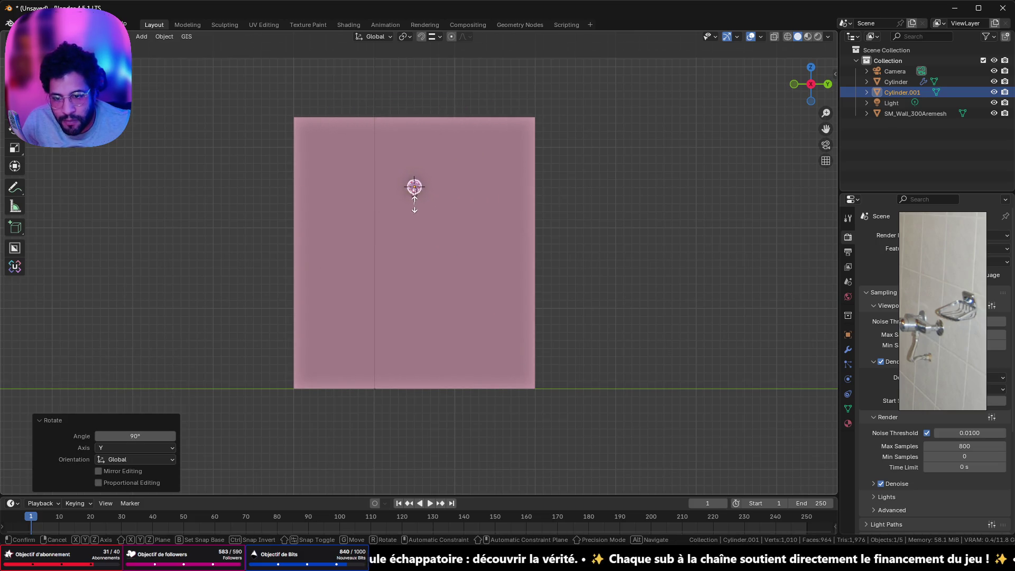
click(414, 206)
key(g)
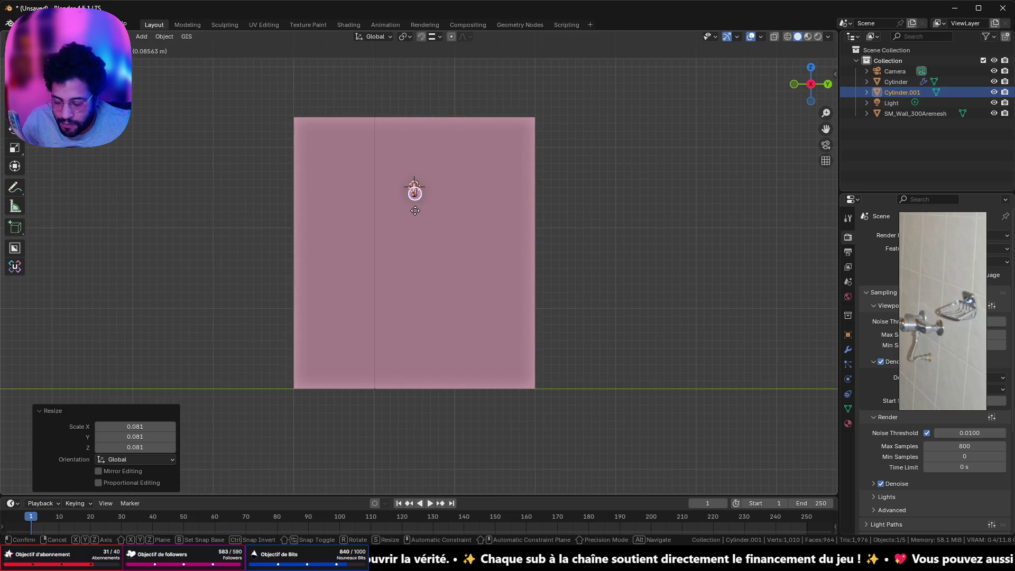
key(z)
click(408, 318)
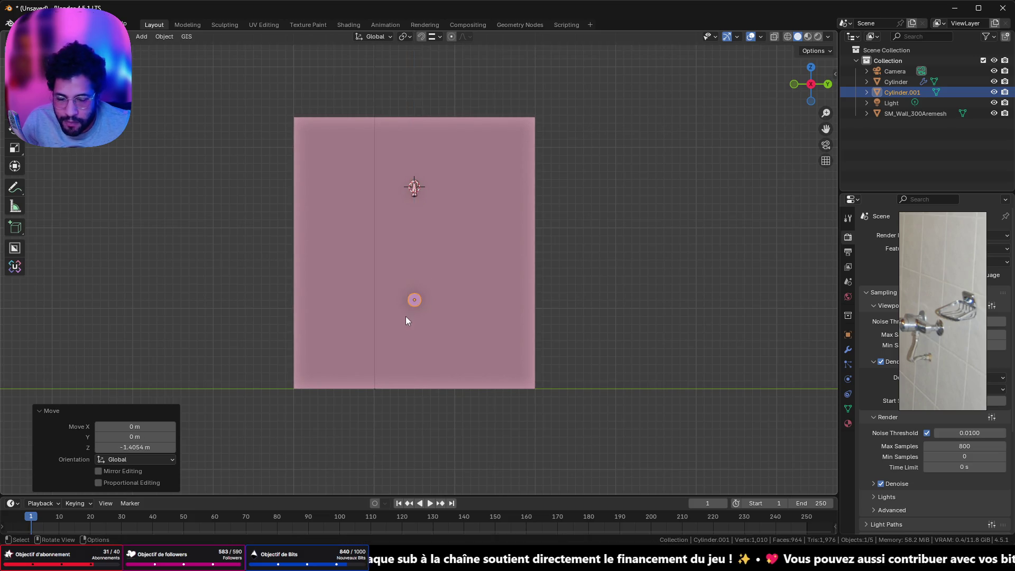
scroll(411, 320, up, 6)
scroll(412, 320, down, 6)
Rescale the disc to about 0.823 and view it face-on from the front.
key(s)
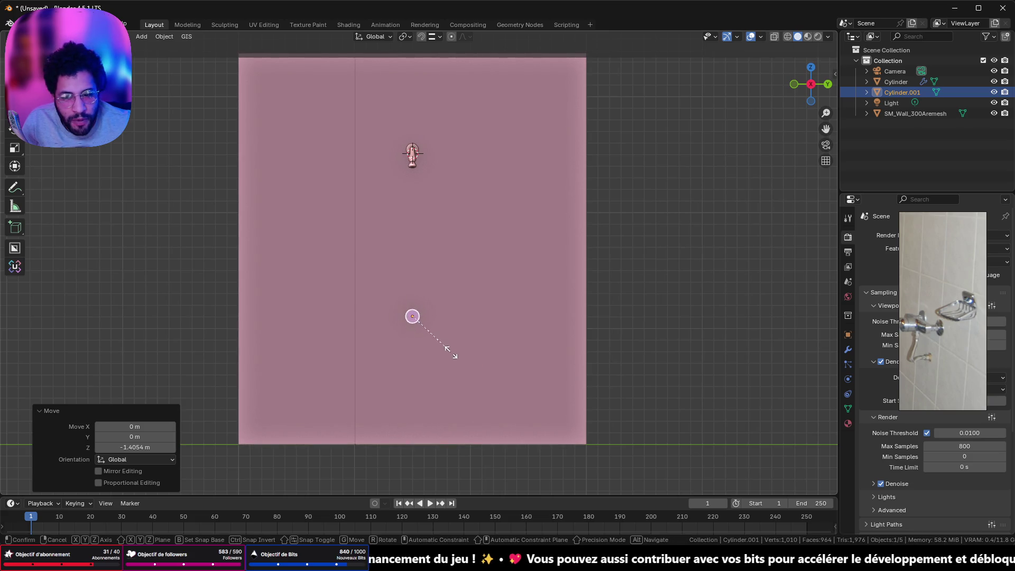
click(451, 351)
key(s)
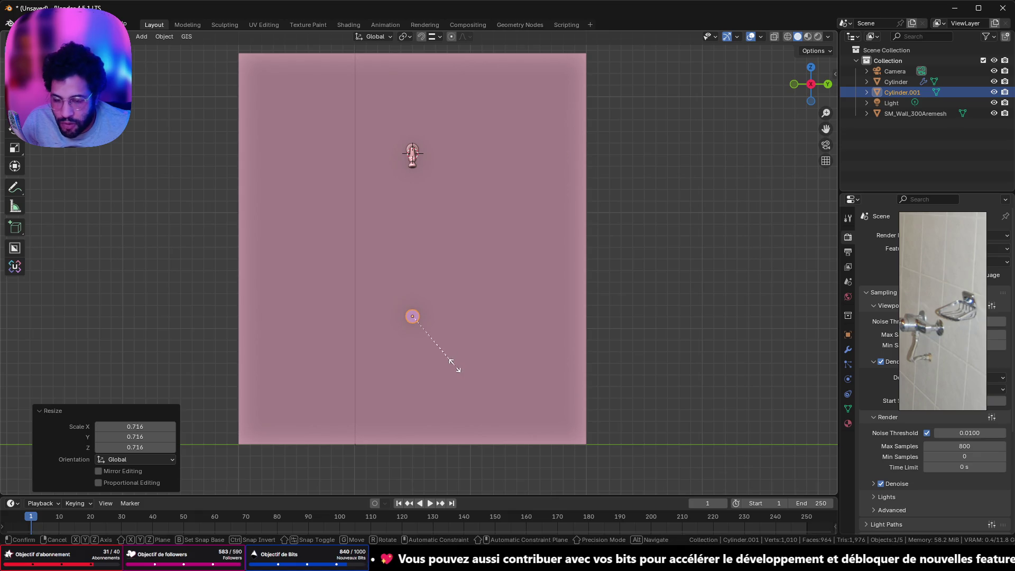
click(447, 359)
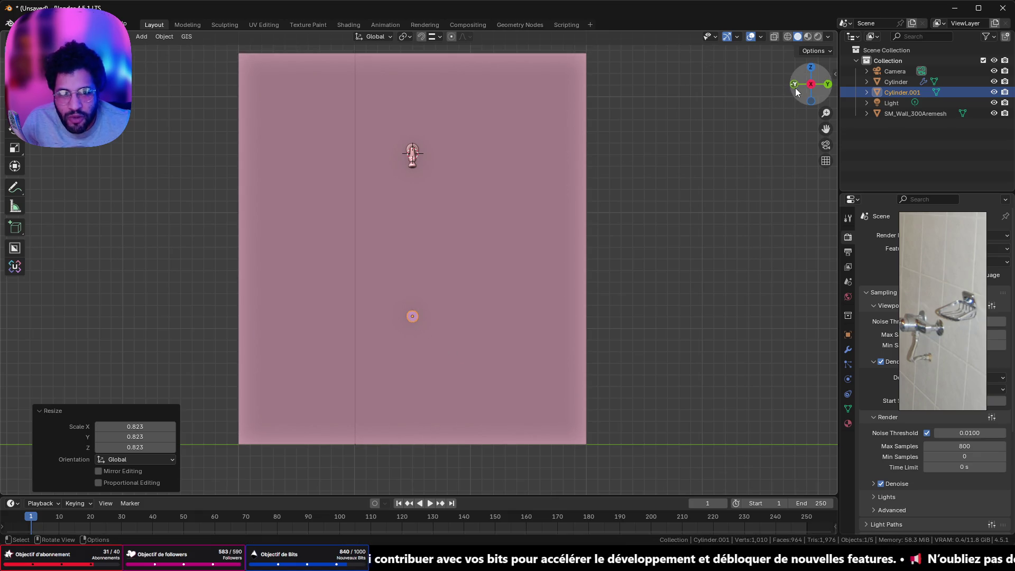
click(795, 83)
key(g)
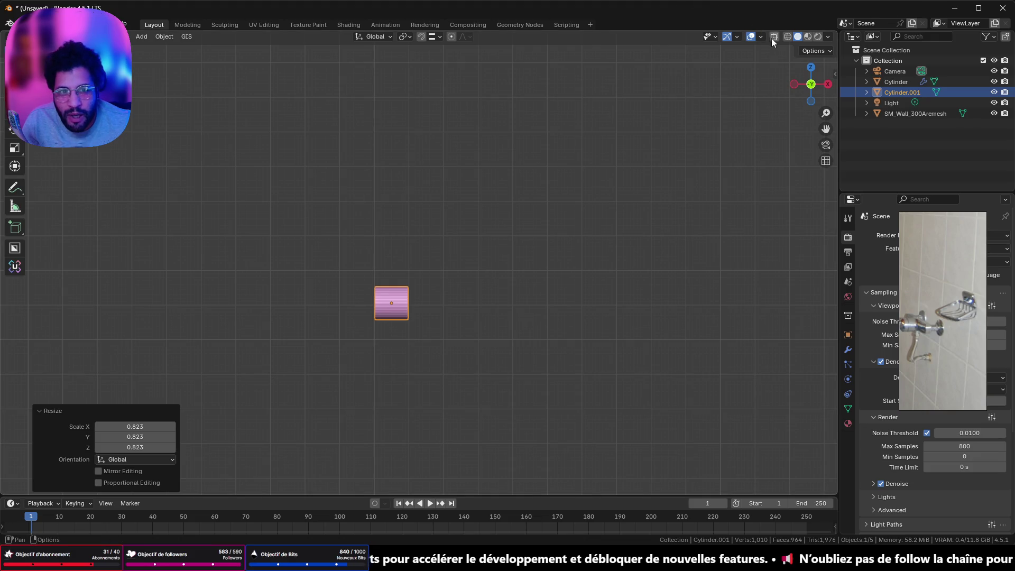
In wireframe view, scale the new disc along X to 0.121 so it becomes a thin plate.
click(787, 37)
scroll(442, 330, up, 3)
scroll(454, 380, up, 3)
shift+middle_drag(437, 377, 494, 282)
key(s)
key(x)
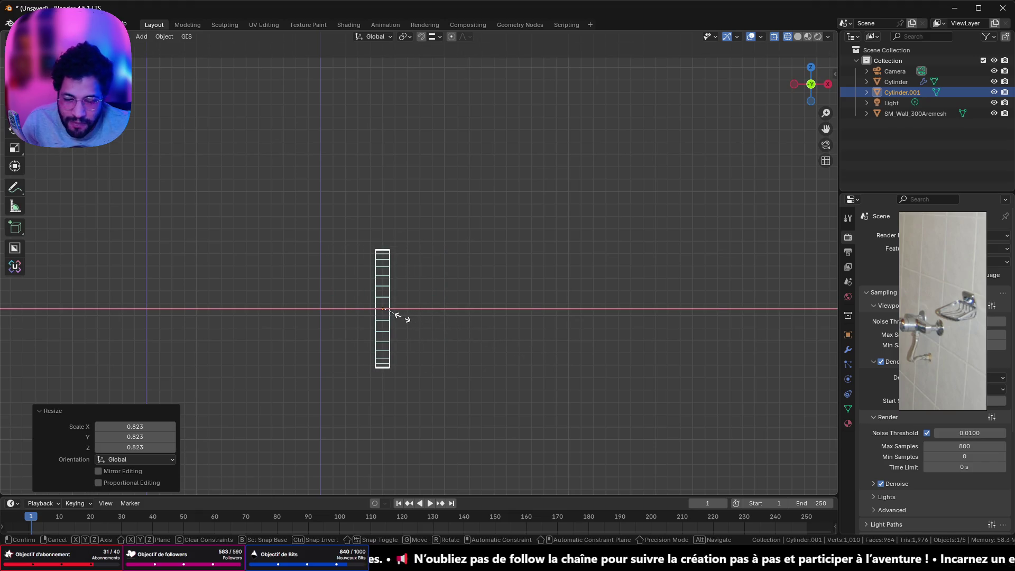
click(401, 317)
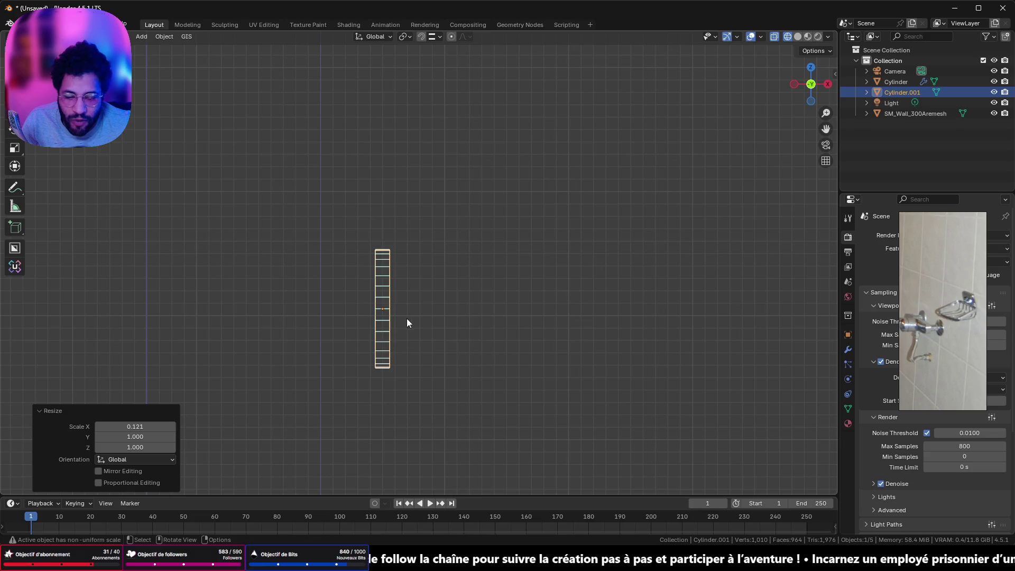
scroll(417, 321, up, 4)
scroll(417, 321, down, 1)
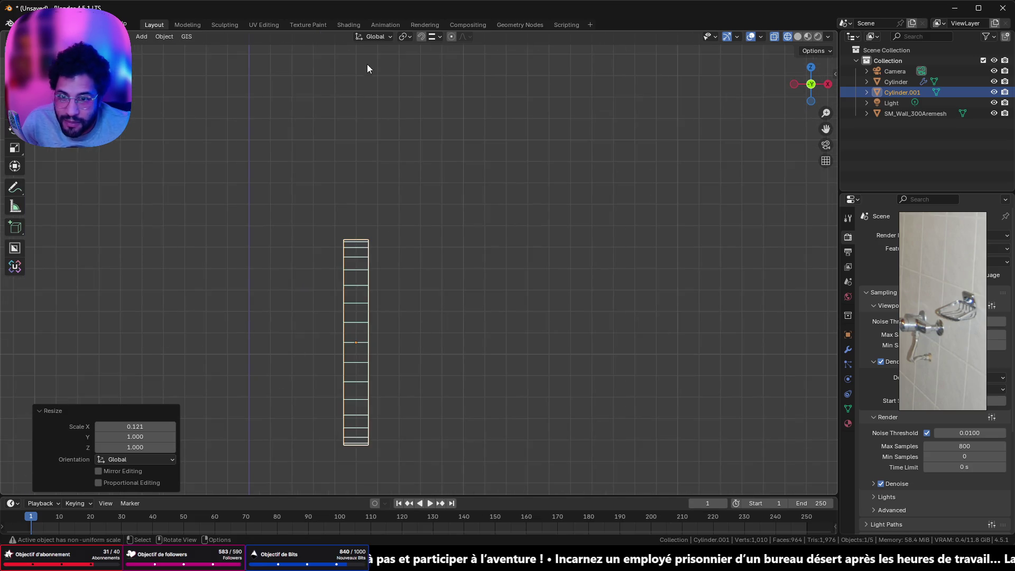
Move the thin plate along X so it sits against the wall.
key(g)
key(x)
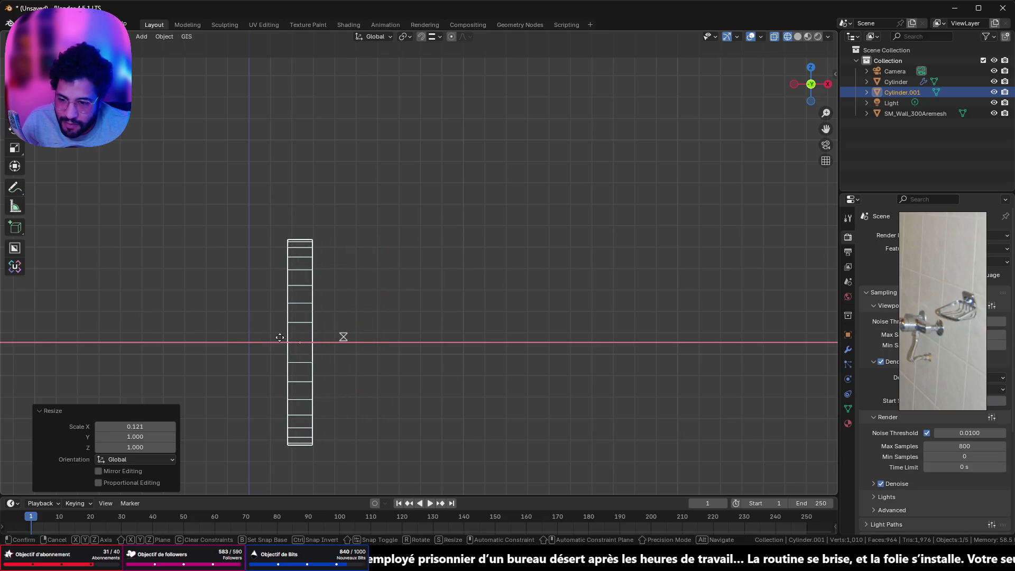
click(262, 342)
scroll(299, 340, down, 4)
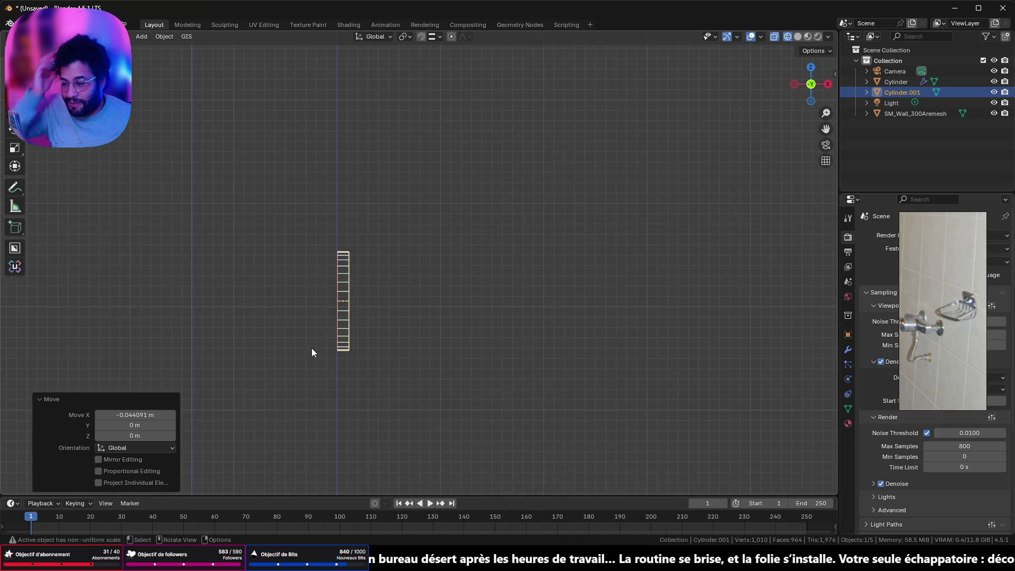
mouse_move(363, 357)
middle_down()
mouse_move(373, 349)
mouse_move(370, 334)
mouse_move(334, 313)
middle_up()
Apply the plate's scale and enter Edit Mode from a front orthographic view.
key(Tab)
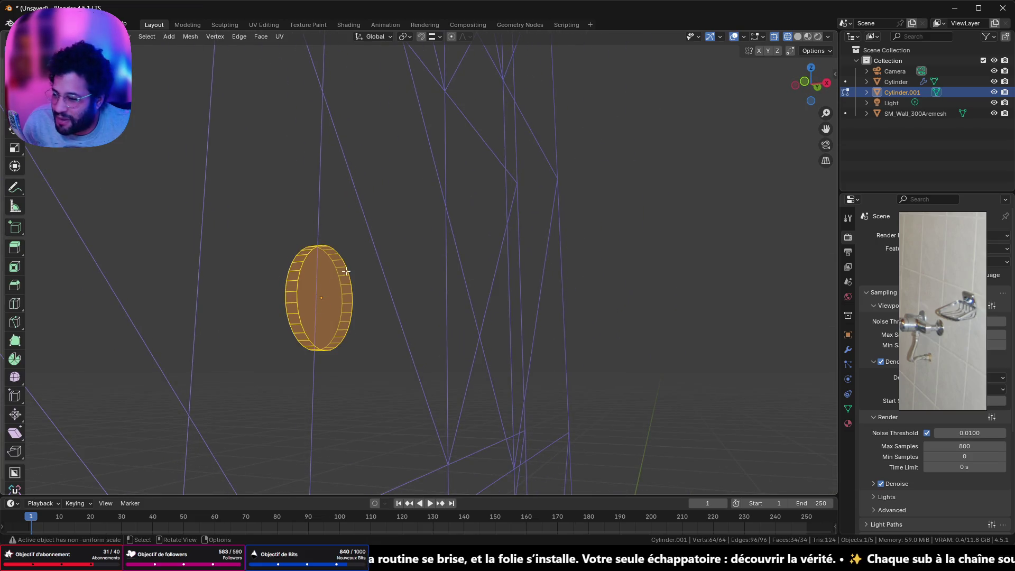
key(Tab)
key(ctrl+a)
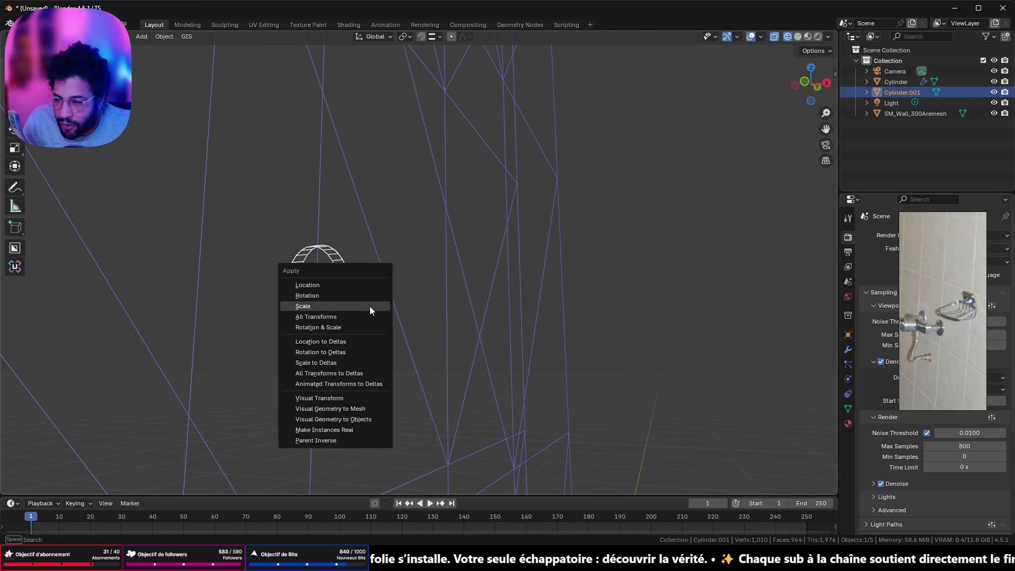
click(370, 306)
click(802, 81)
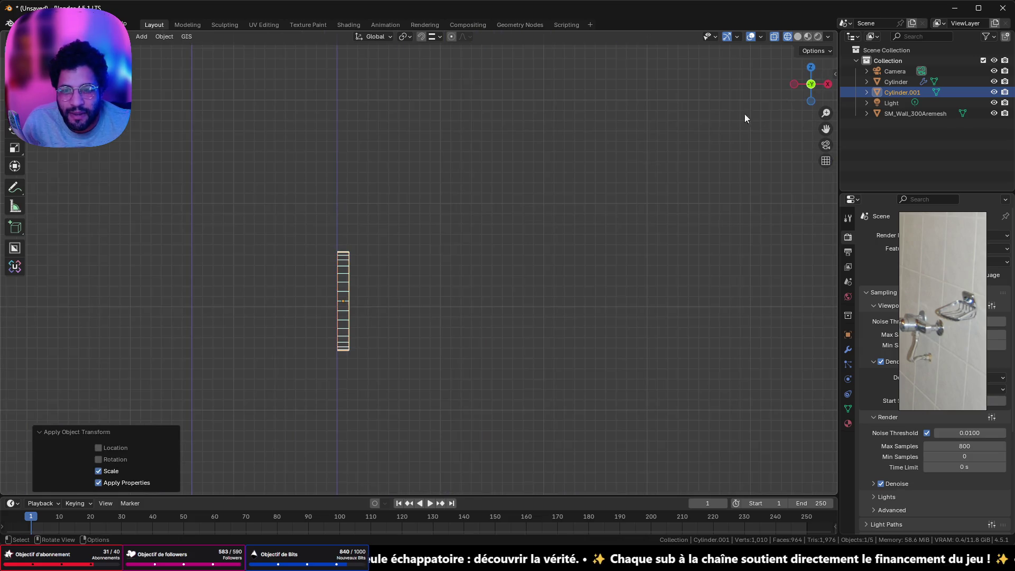
scroll(381, 283, up, 5)
key(Tab)
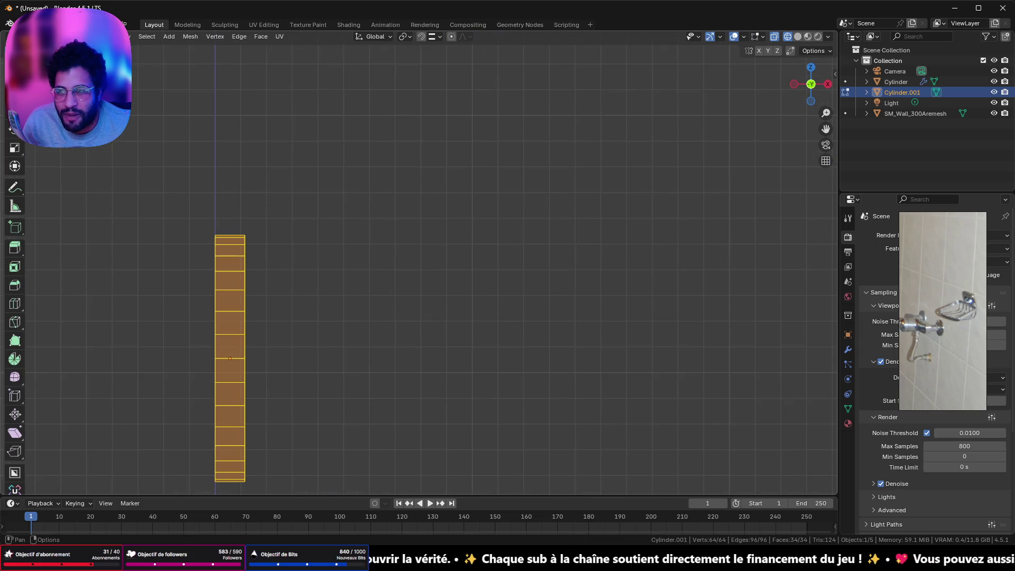
Select the plate's outer edge loop and bevel it with 5 segments.
key(alt+a)
alt+click(245, 325)
mouse_move(442, 225)
middle_down()
mouse_move(370, 234)
mouse_move(389, 246)
middle_up()
key(ctrl+b)
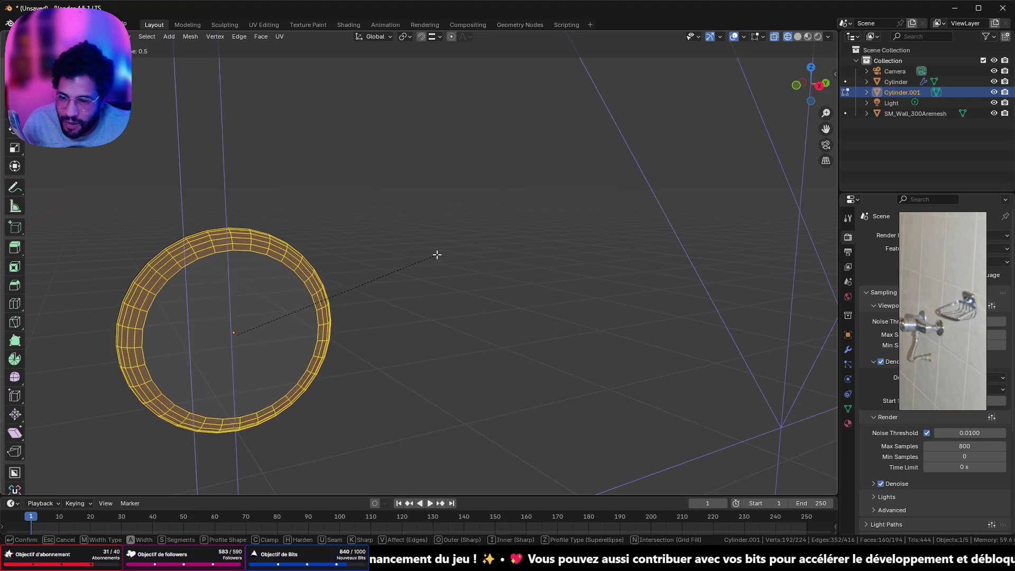
click(436, 254)
Clear the selection and return to Object Mode, viewing the wall face-on.
mouse_move(376, 294)
middle_down()
mouse_move(410, 308)
mouse_move(401, 311)
middle_up()
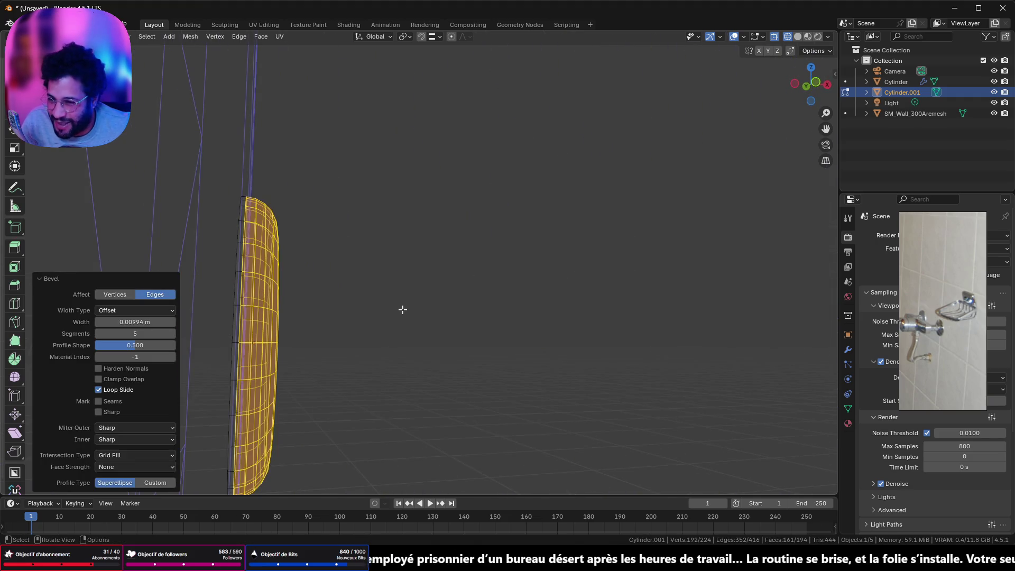
click(387, 301)
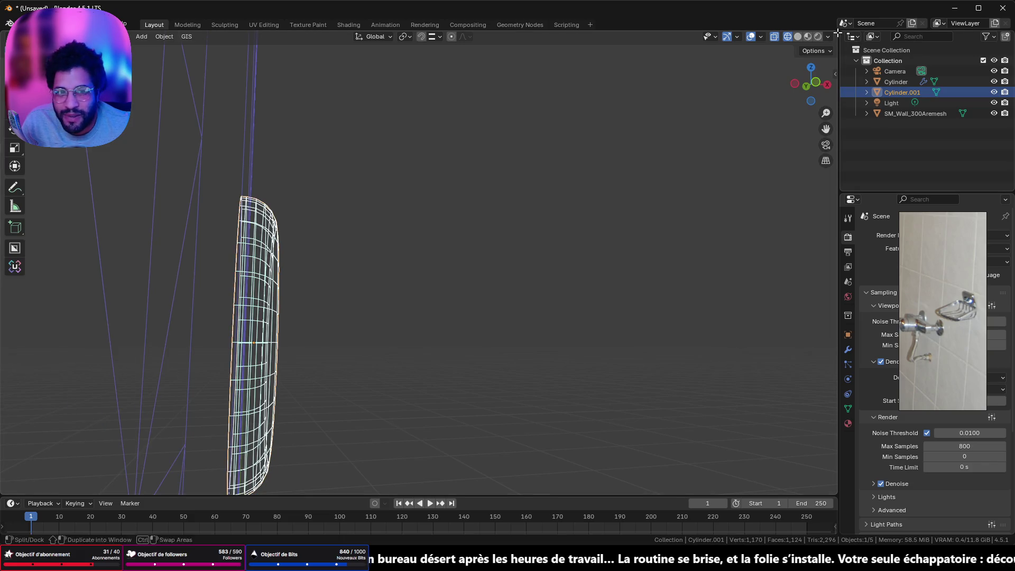
key(Tab)
scroll(515, 312, down, 3)
mouse_move(515, 307)
middle_down()
mouse_move(460, 325)
mouse_move(380, 311)
middle_up()
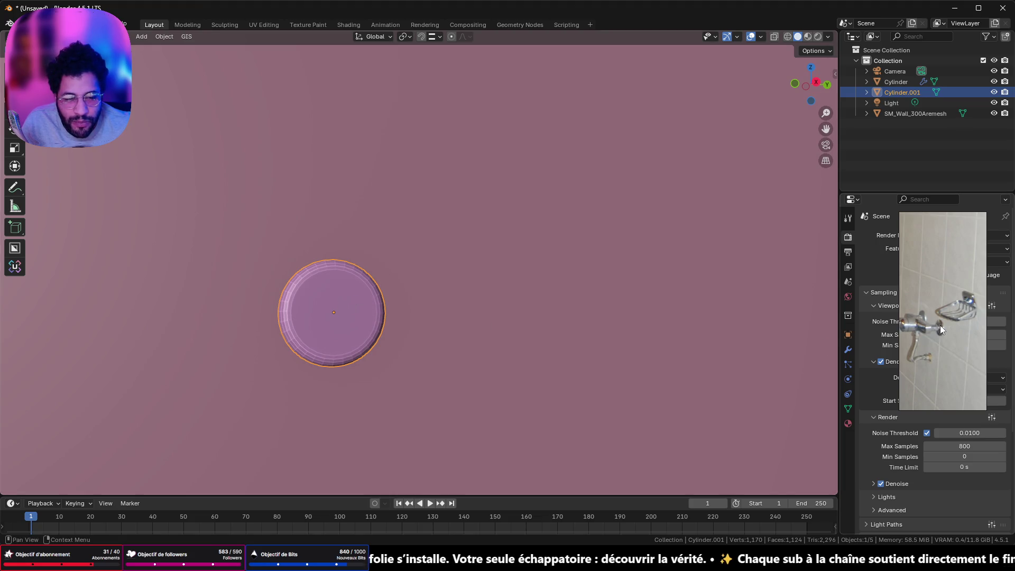
scroll(466, 313, down, 5)
scroll(465, 313, down, 3)
scroll(455, 306, down, 3)
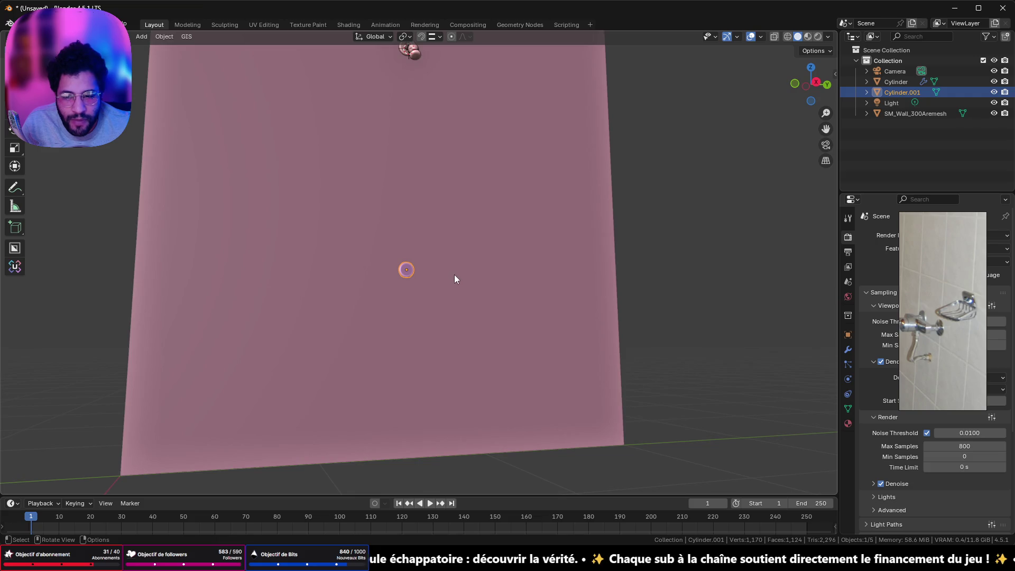
From a right view, set the plate's X location to exactly 0 m in its object properties.
click(816, 81)
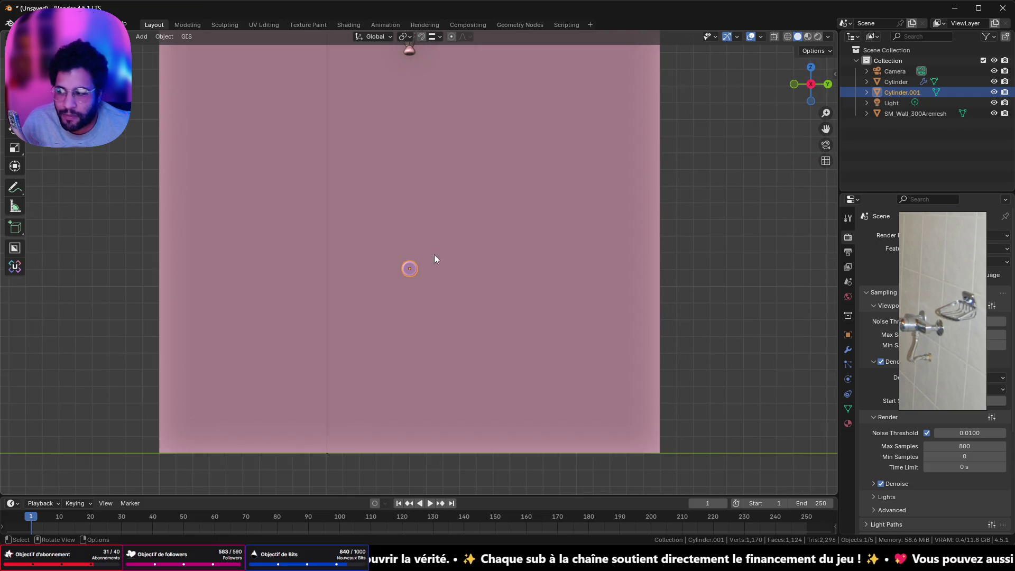
scroll(423, 272, up, 2)
scroll(407, 283, up, 3)
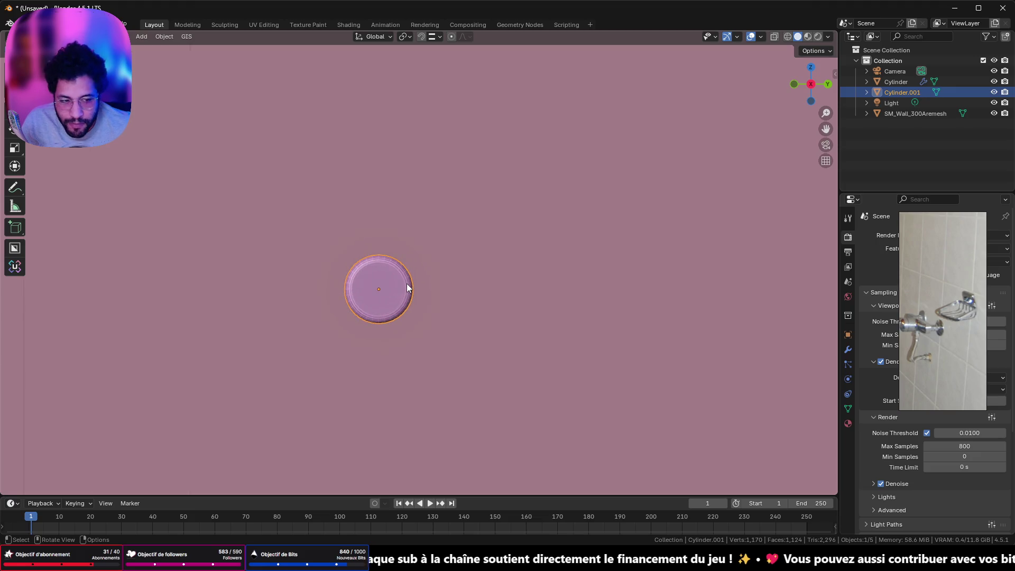
mouse_move(944, 228)
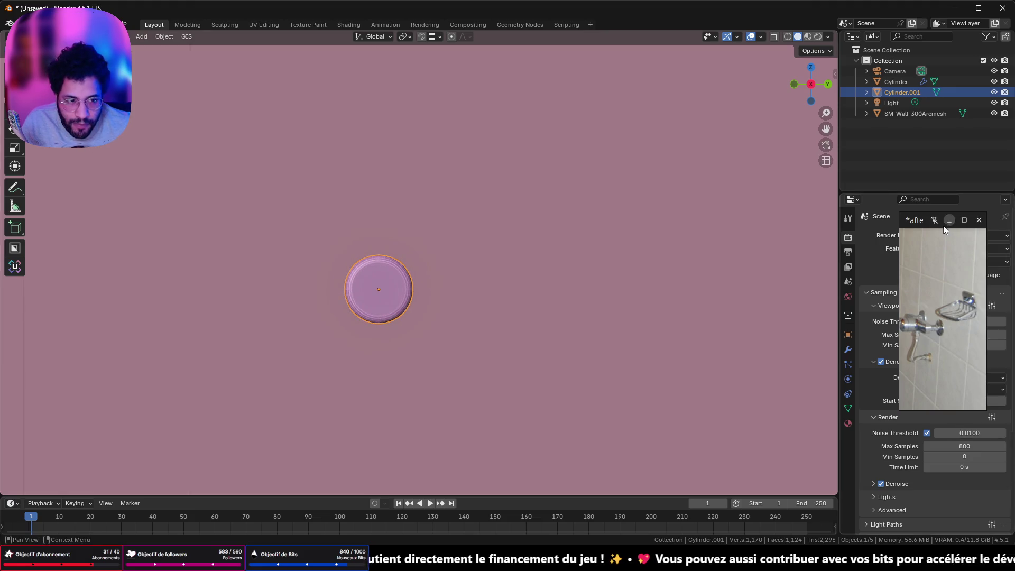
drag(913, 229, 900, 57)
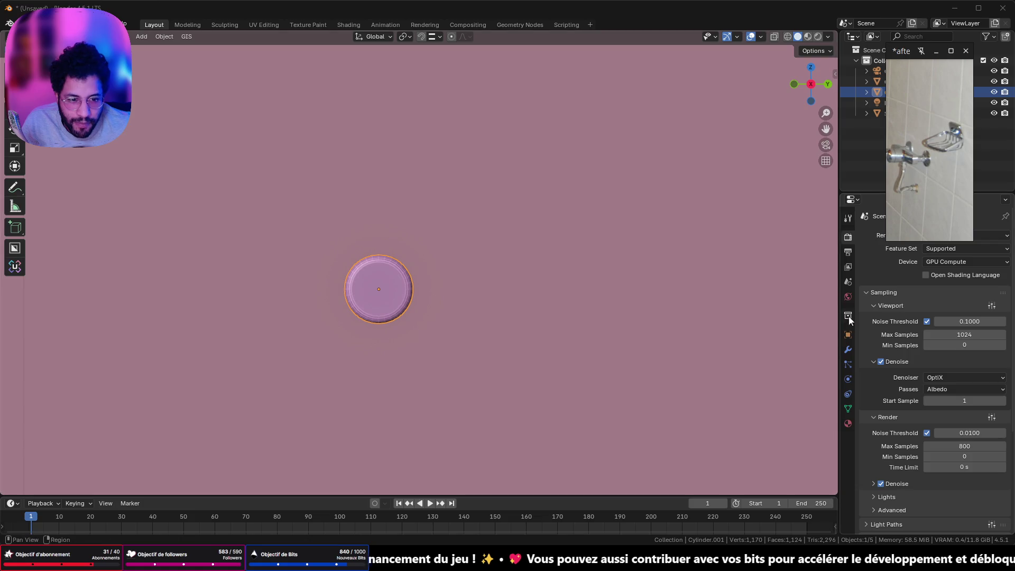
click(847, 336)
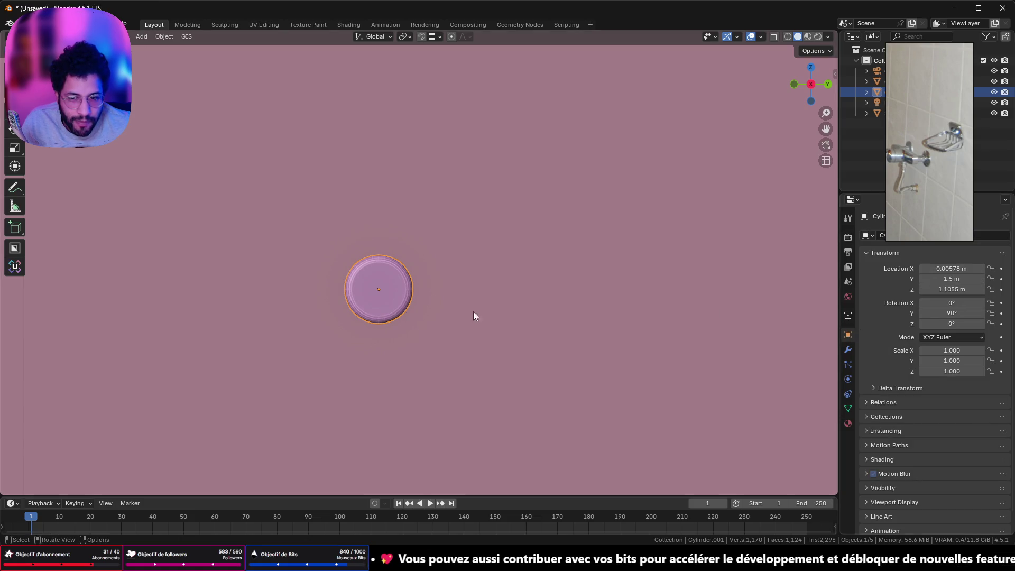
scroll(407, 329, down, 4)
scroll(407, 329, down, 5)
click(964, 269)
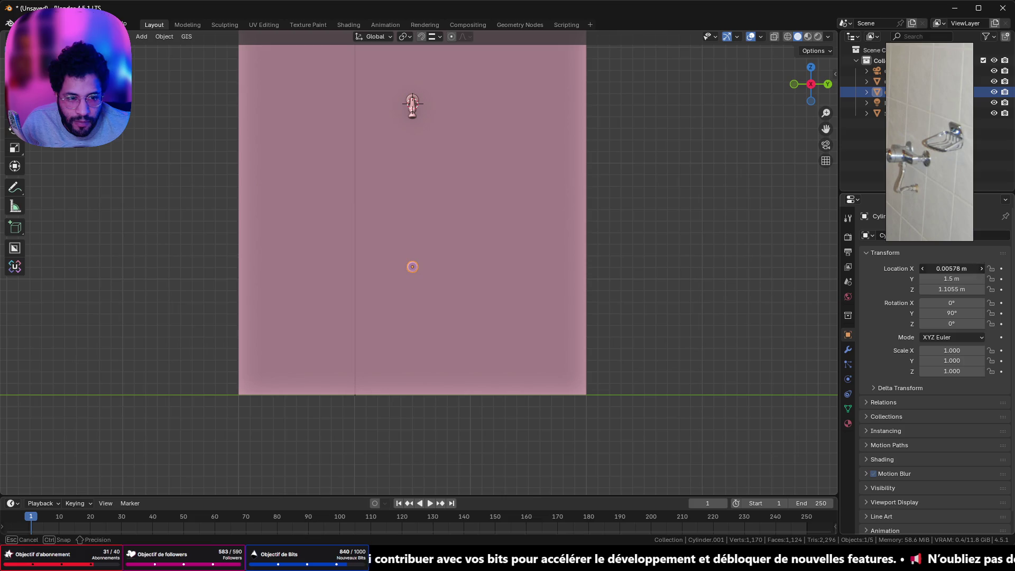
text(0)
key(Return)
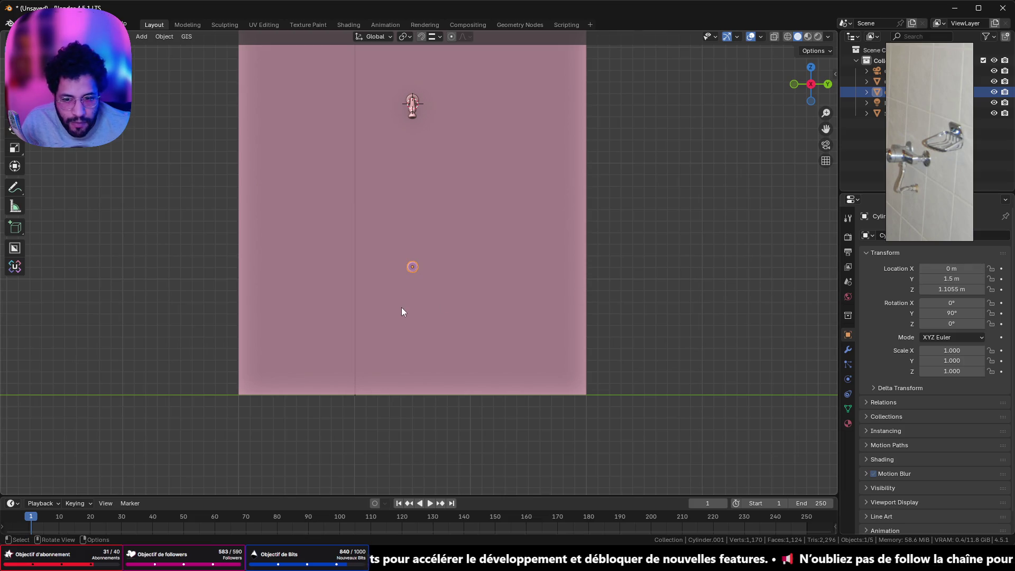
Keep X at 0 m, set the plate's Y rotation to 90° and orbit into a perspective view.
drag(954, 269, 971, 268)
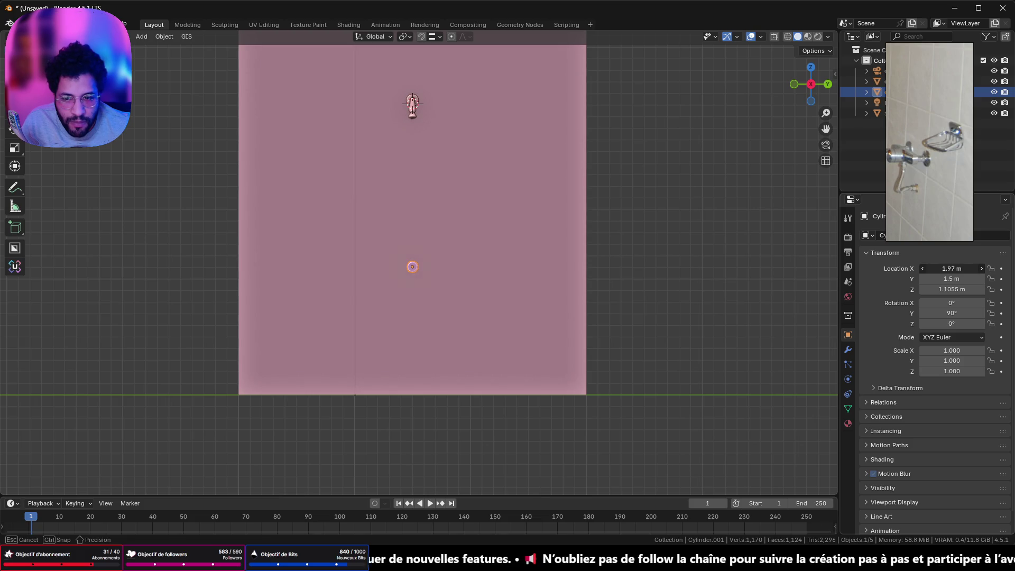
key(Escape)
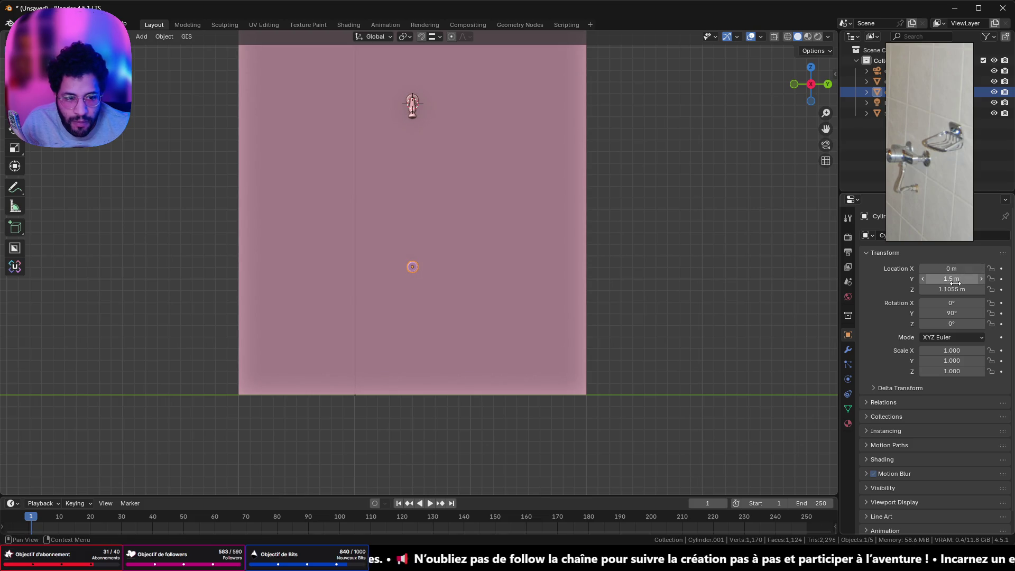
ctrl+drag(949, 312, 983, 312)
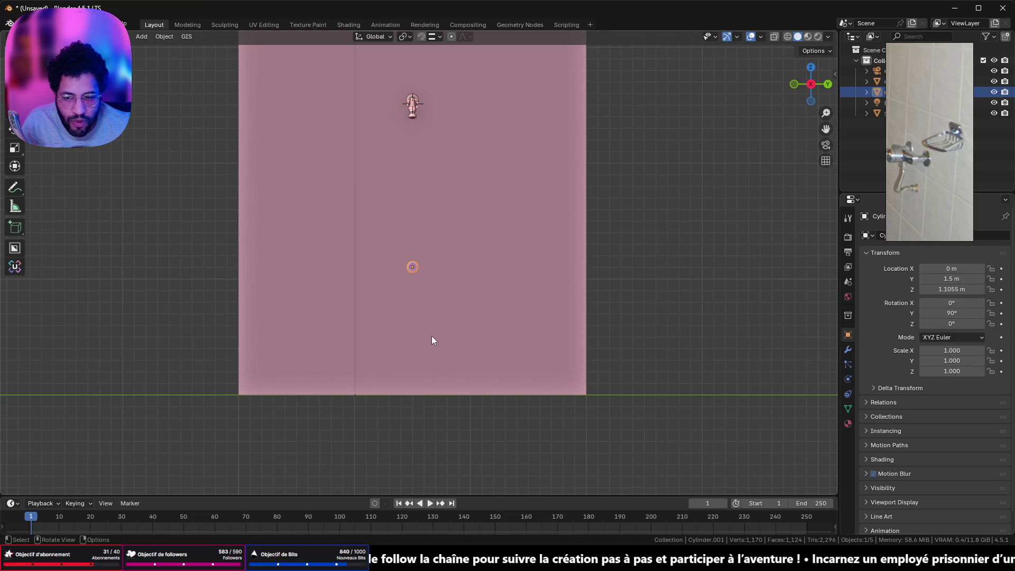
scroll(432, 340, down, 5)
scroll(419, 262, up, 4)
scroll(436, 287, down, 3)
mouse_move(370, 283)
middle_down()
mouse_move(408, 293)
mouse_move(370, 288)
middle_up()
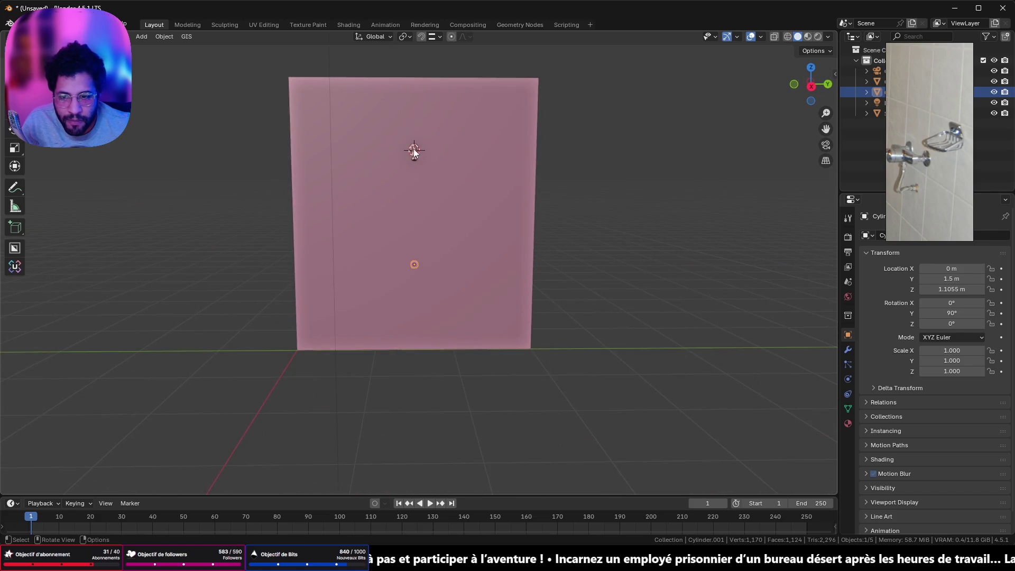
Set the small shower head cylinder's Y location to 0 m.
click(414, 152)
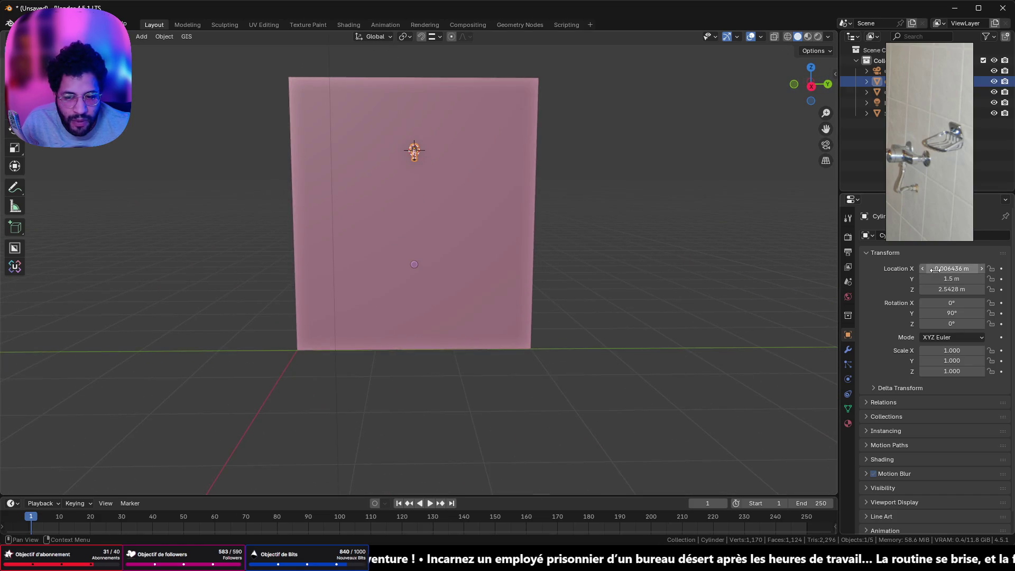
click(952, 269)
key(Return)
click(965, 279)
text(0)
key(Return)
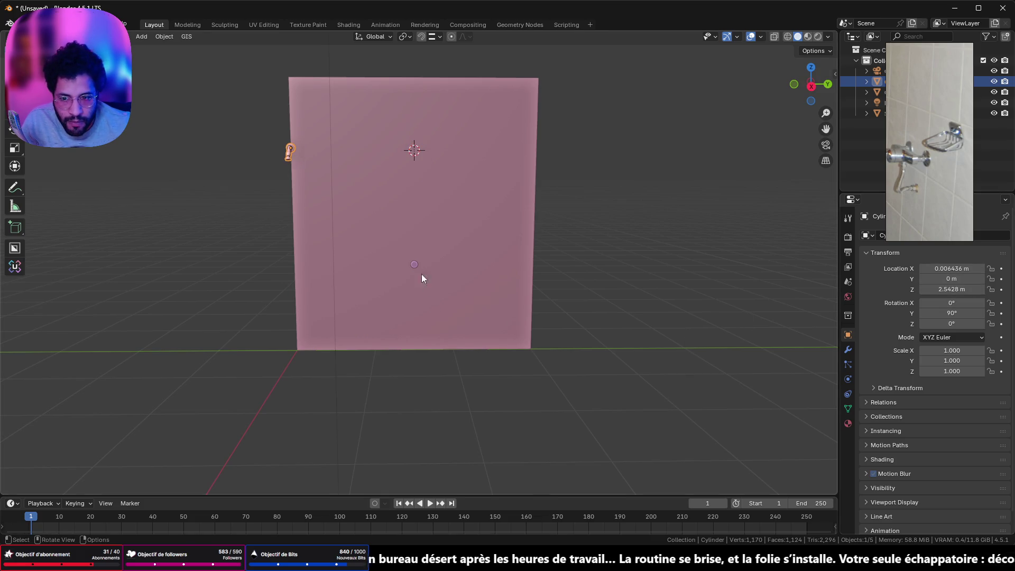
Set Cylinder.001's Y location to 0 m as well.
click(414, 267)
click(969, 290)
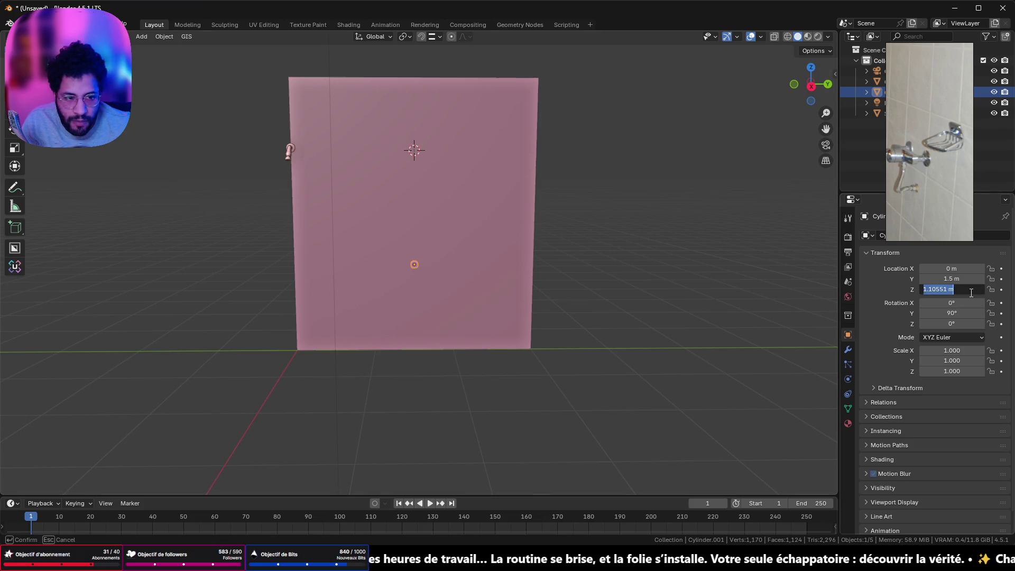
key(Return)
click(953, 279)
text(0)
key(Return)
Set SM_Wall's Y location to -1.5 m and start saving with Ctrl+S.
click(478, 196)
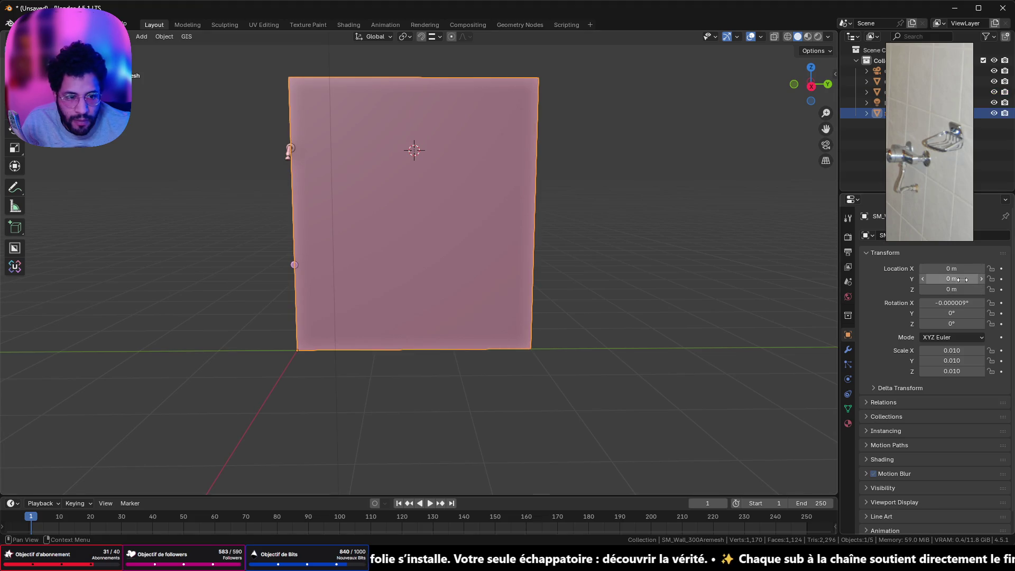
double_click(956, 279)
key(BackSpace)
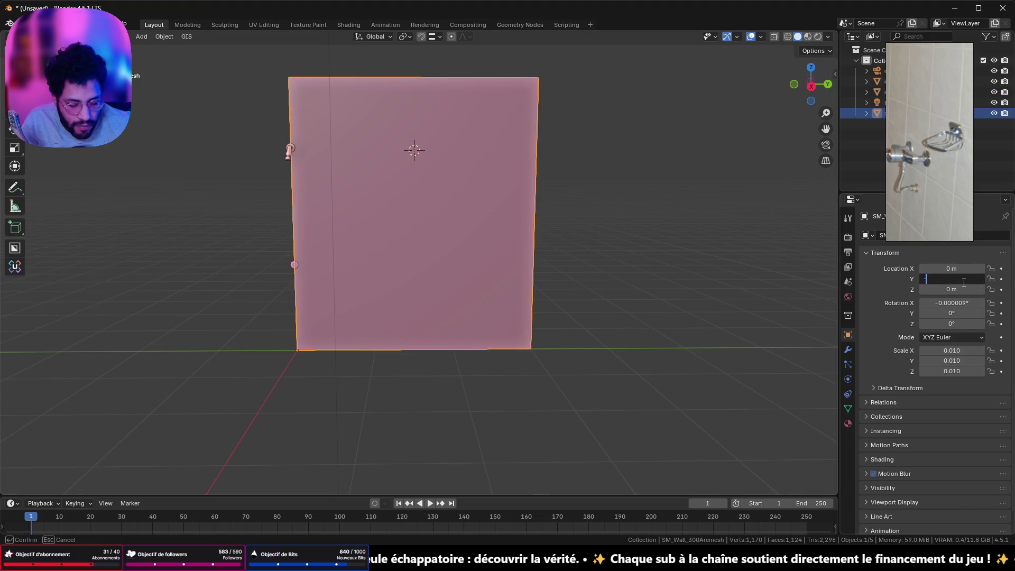
text(-1.5)
key(Return)
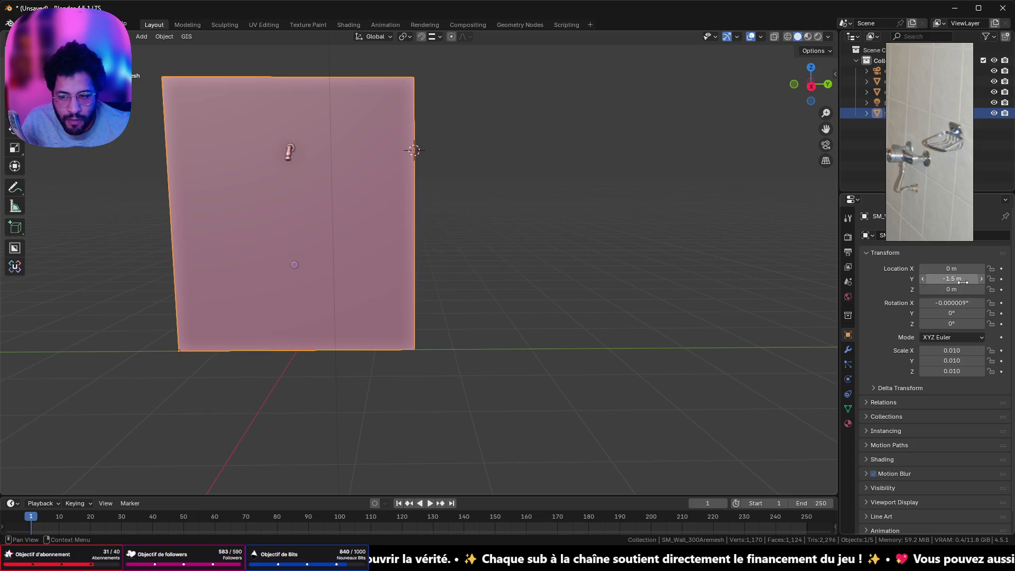
key(ctrl+s)
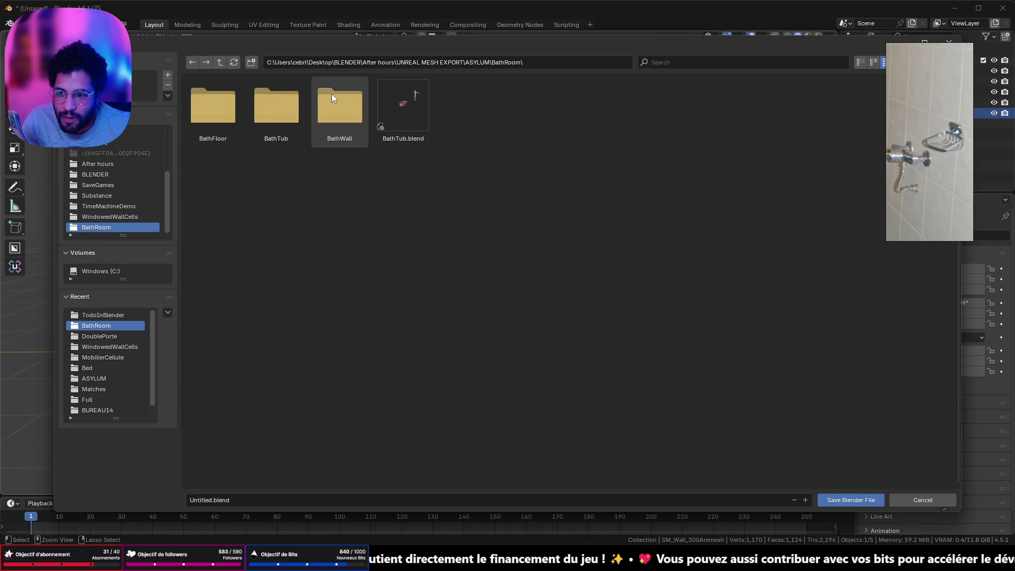
Create a ShowerOpti folder in BathRoom and save the scene there as ShowerOptipascommelesnaze.blend.
click(253, 63)
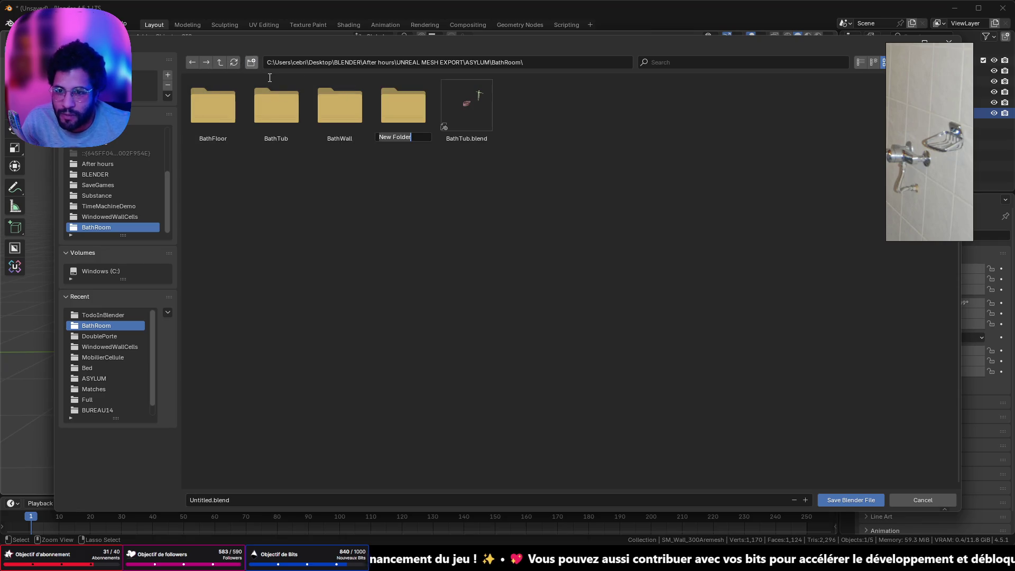
text(Shower)
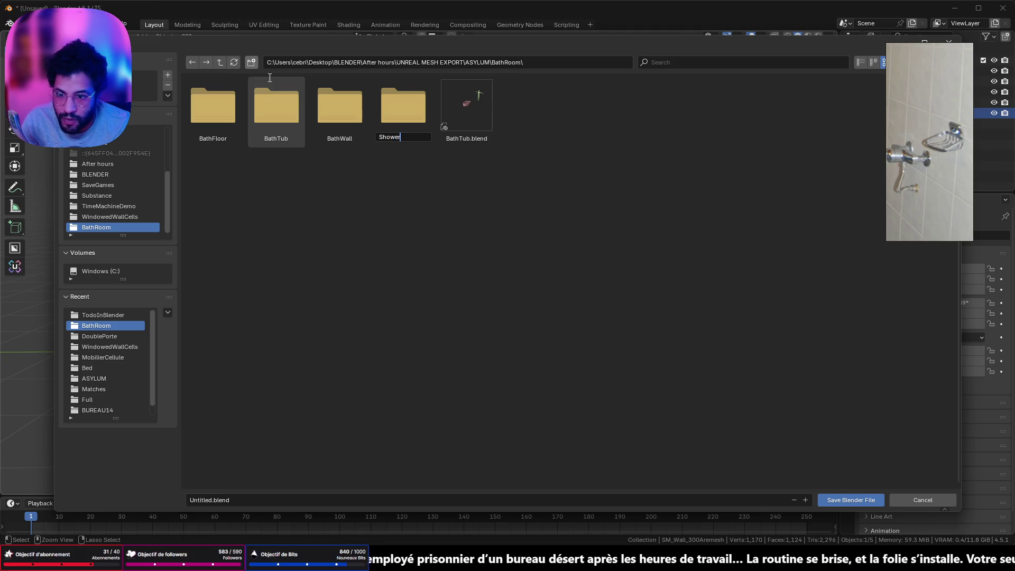
text(Opti)
key(Return)
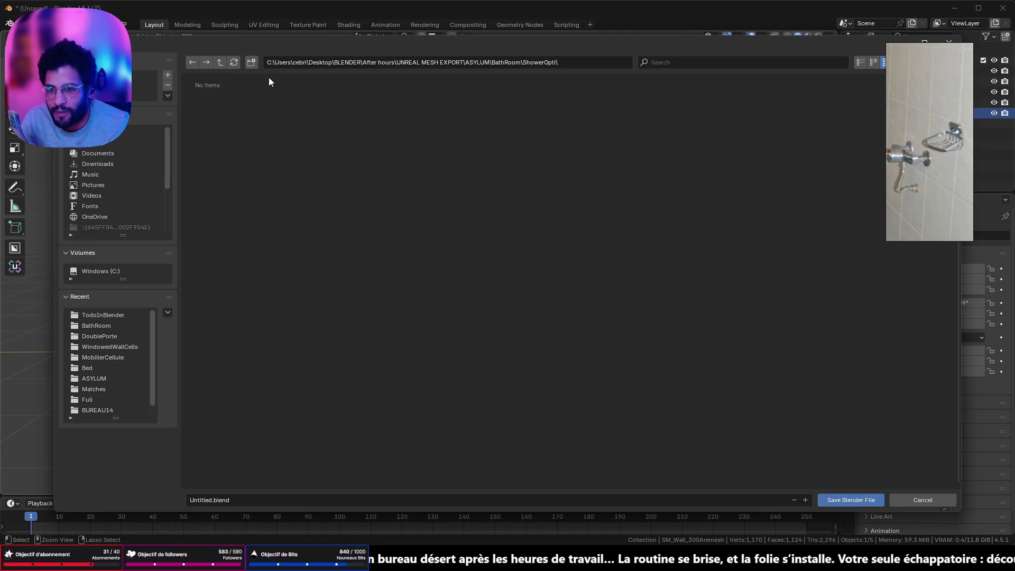
click(279, 498)
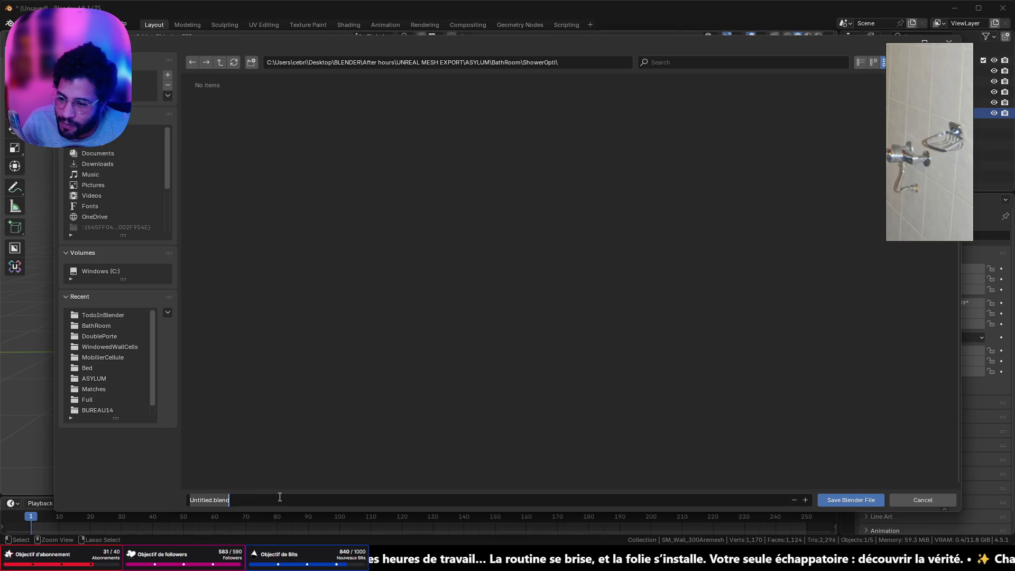
text(Shower)
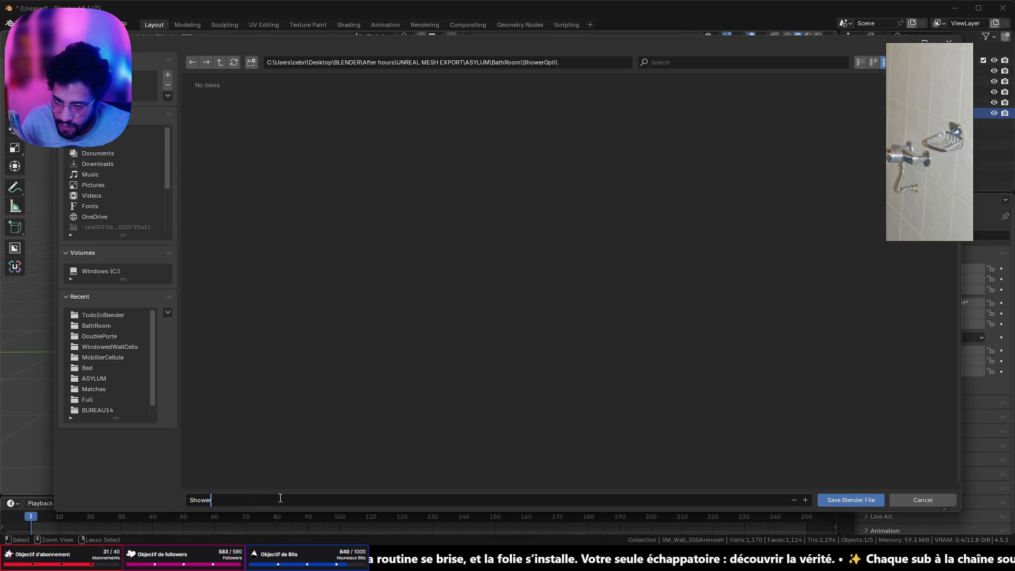
text(Opti)
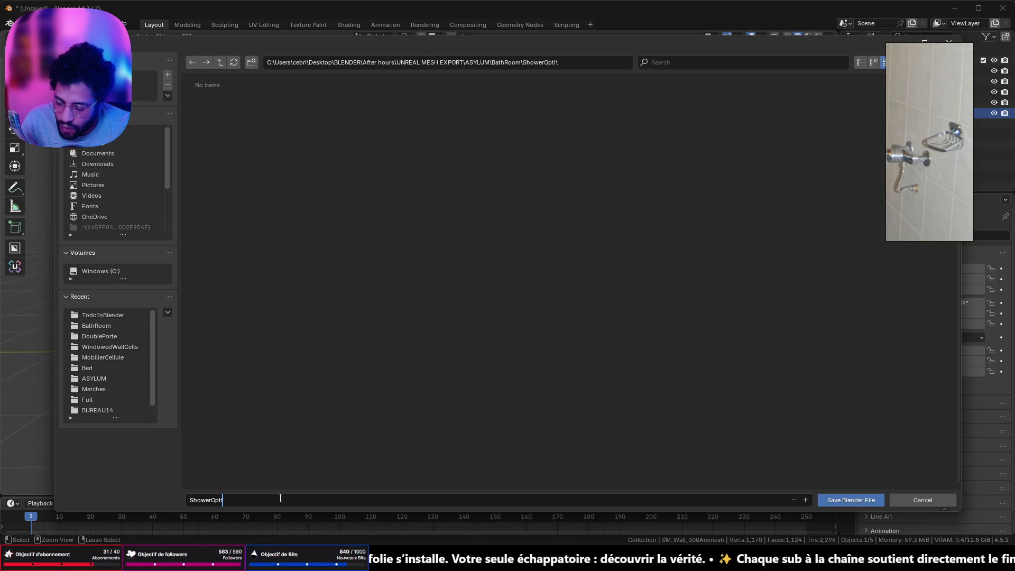
text(pascommelesnaze)
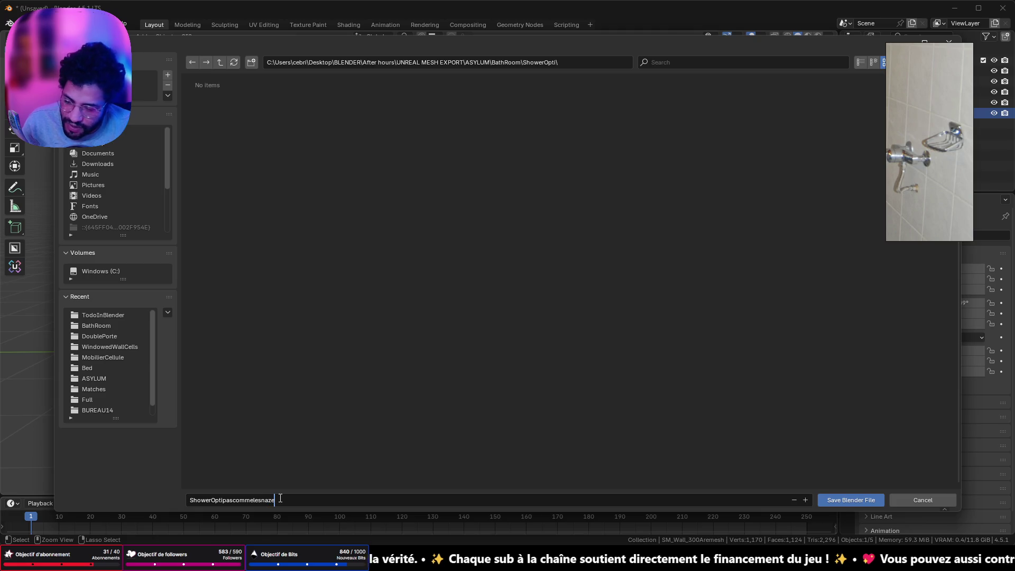
key(Return)
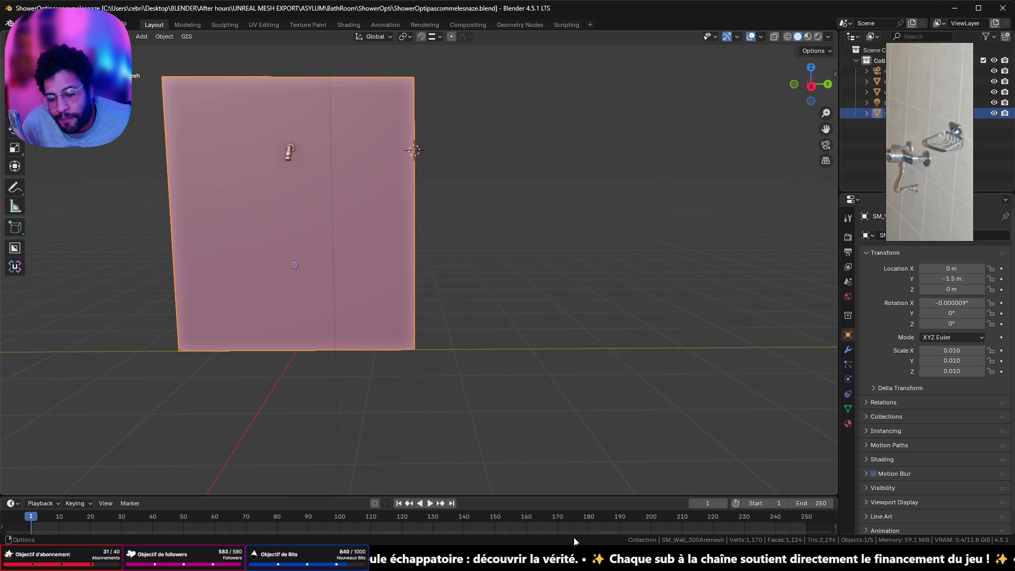
Switch to Unreal and run 'stat scene rendering' in the console over the bathroom level.
key(alt+Tab)
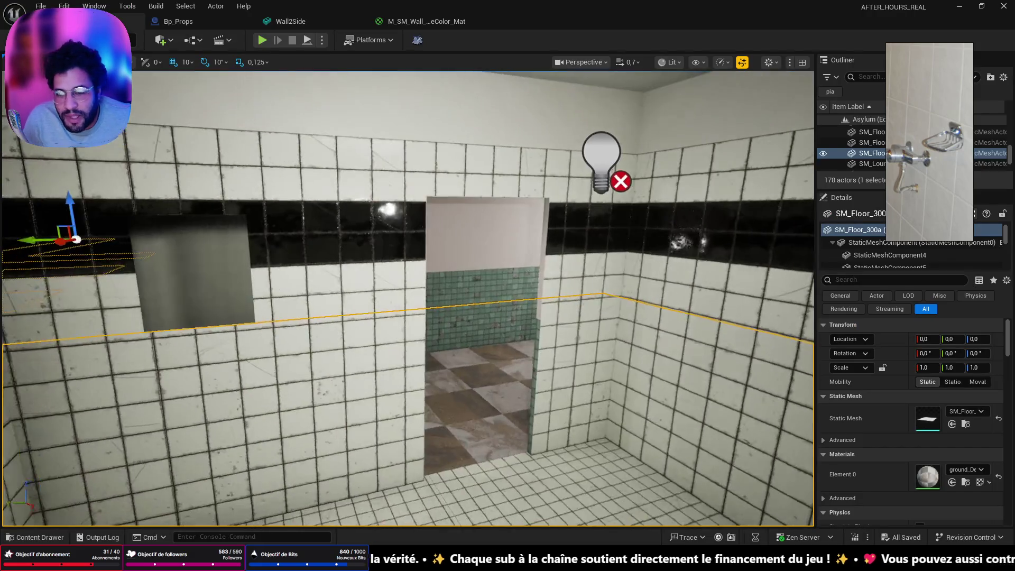
right_drag(409, 298, 409, 292)
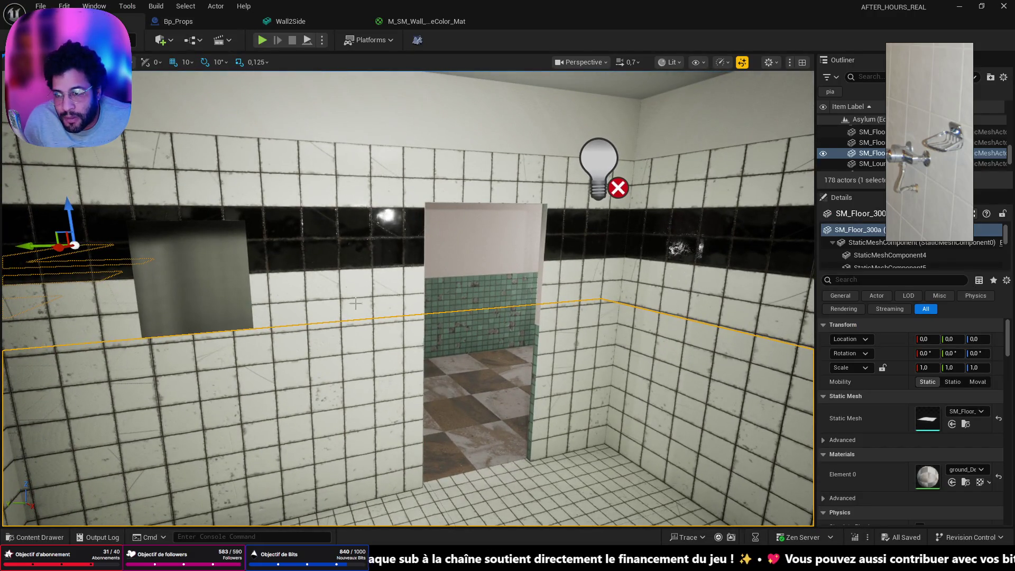
click(305, 538)
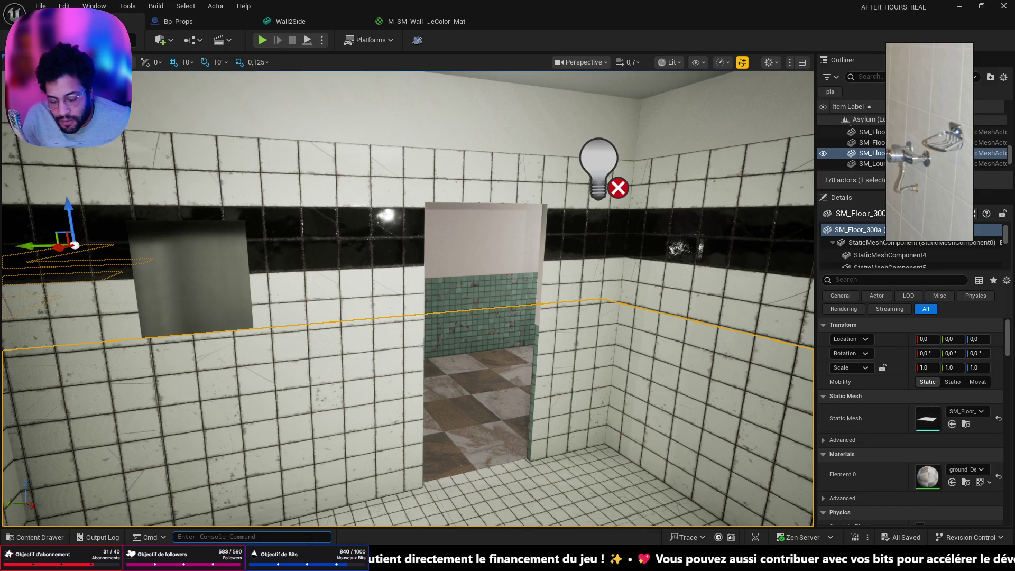
text(sta)
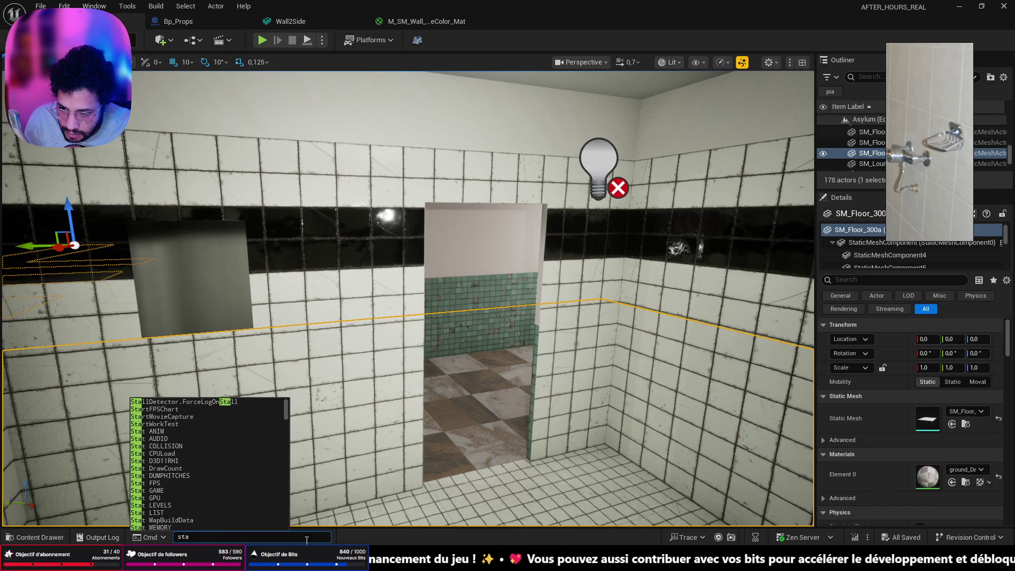
text(t scene)
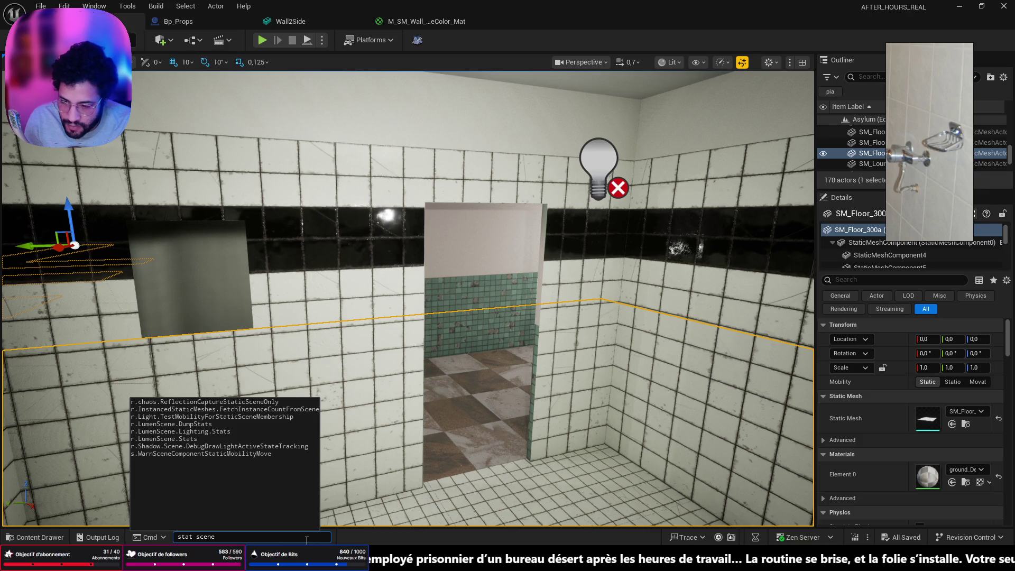
text( rendering)
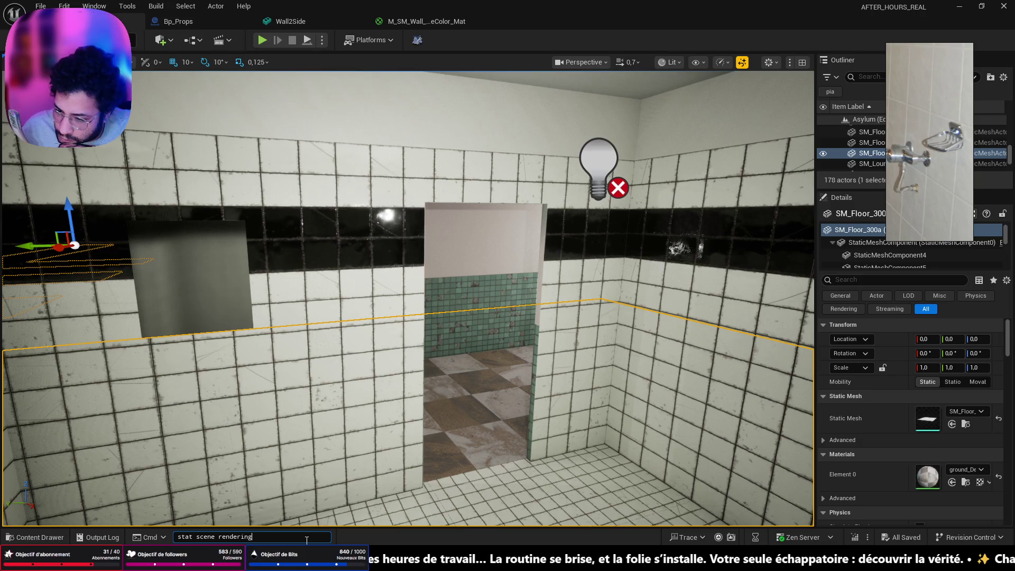
key(ctrl+Left)
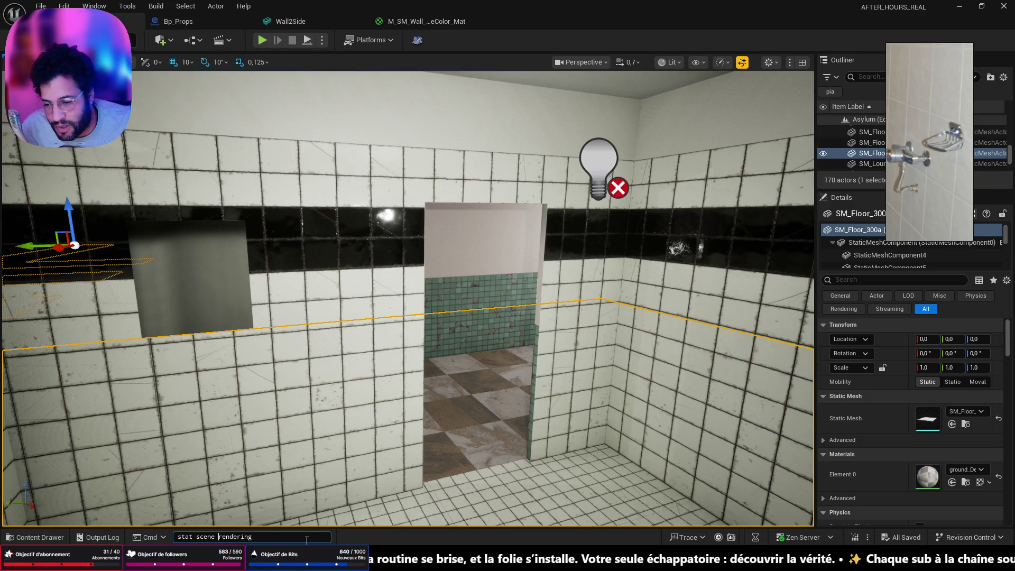
key(Return)
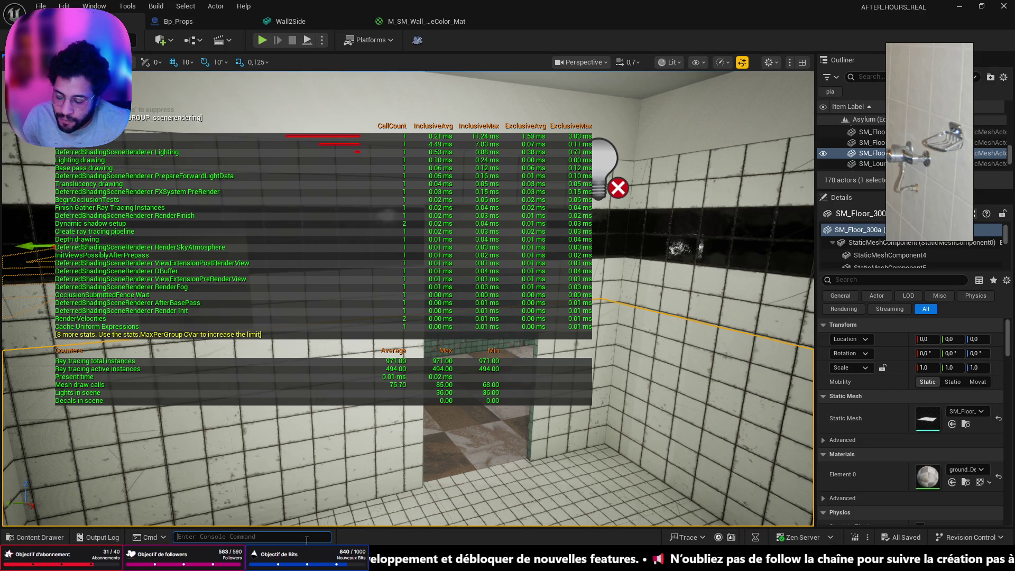
Run the Stat DrawCount command to show mesh draw calls alongside the rendering stats.
click(307, 536)
text(stat )
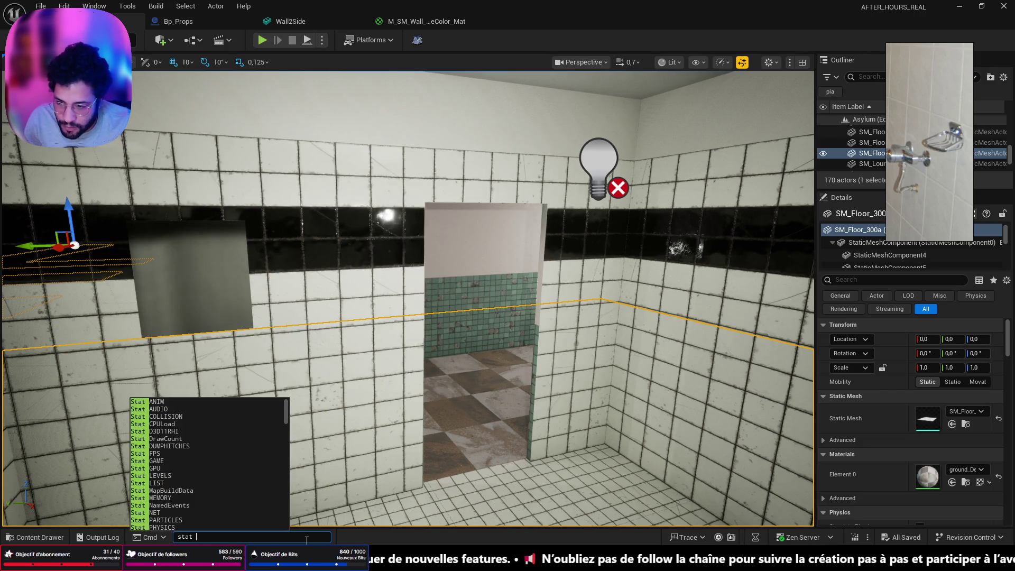
text(pol)
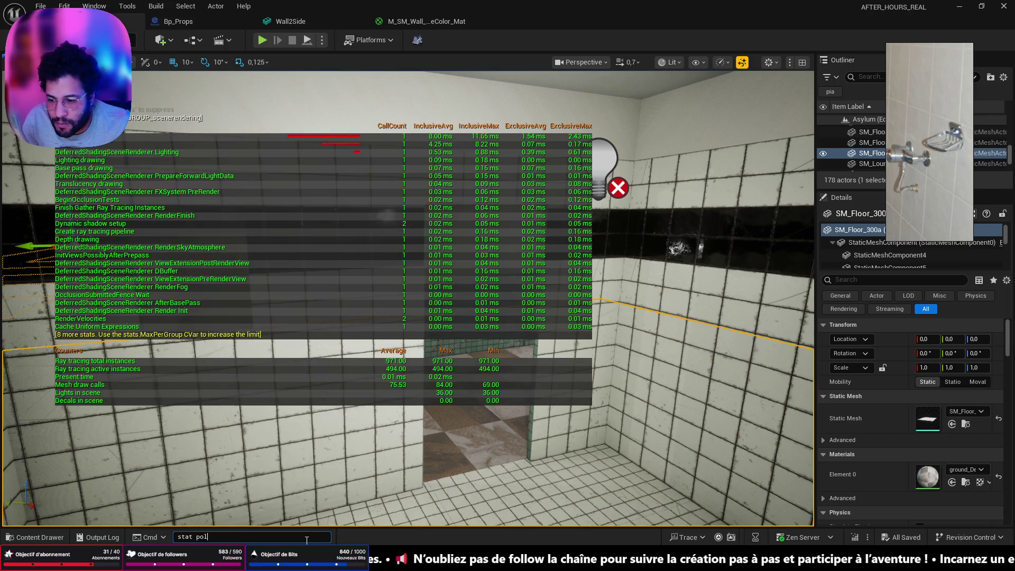
key(BackSpace)
key(BackSpace)
key(BackSpace)
text(count)
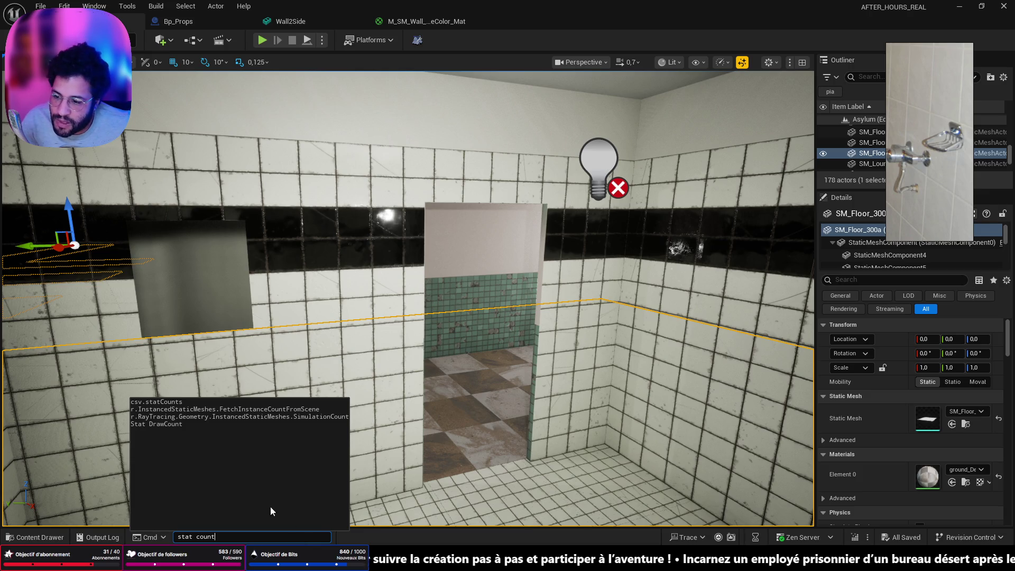
click(159, 424)
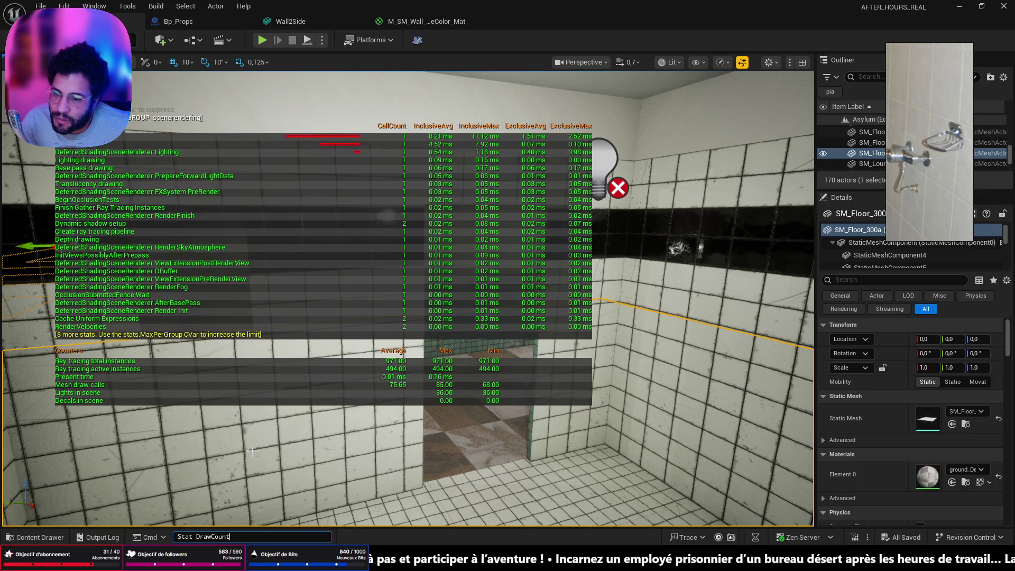
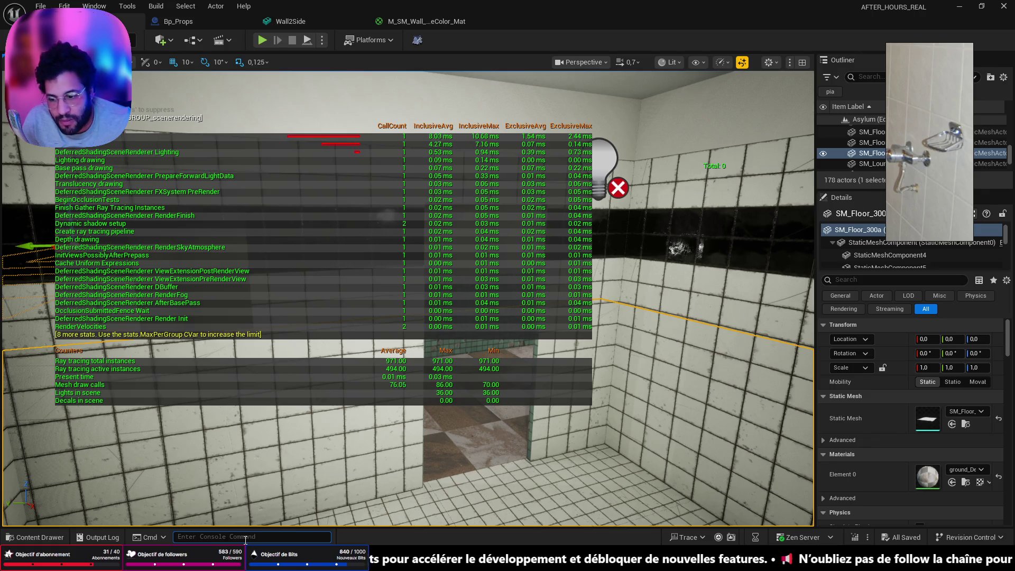
Rerun the 'stat scenerendering' console command and fly the view down toward the tiled floor.
key(Return)
key(Up)
key(Up)
key(Return)
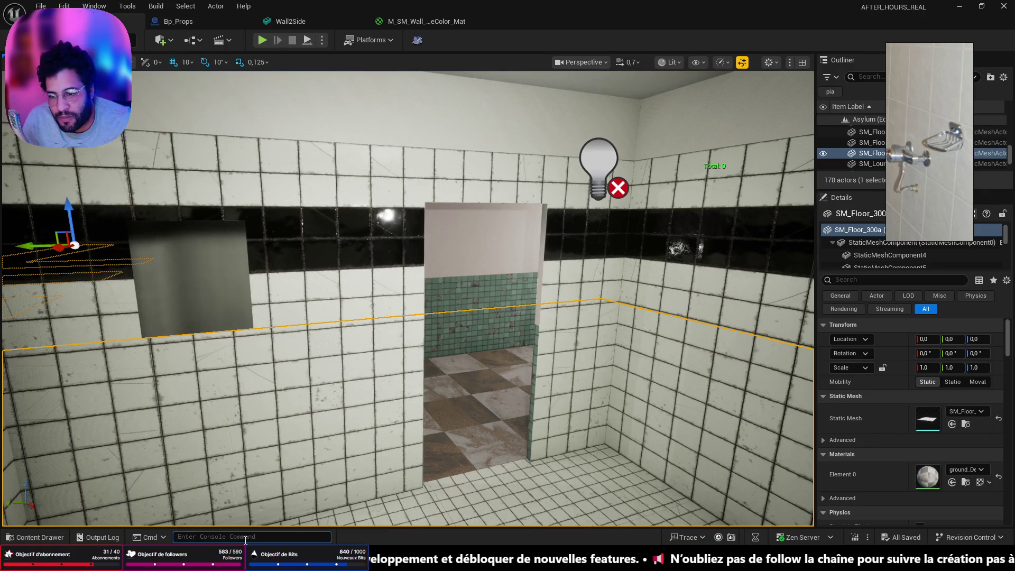
right_drag(265, 497, 557, 458)
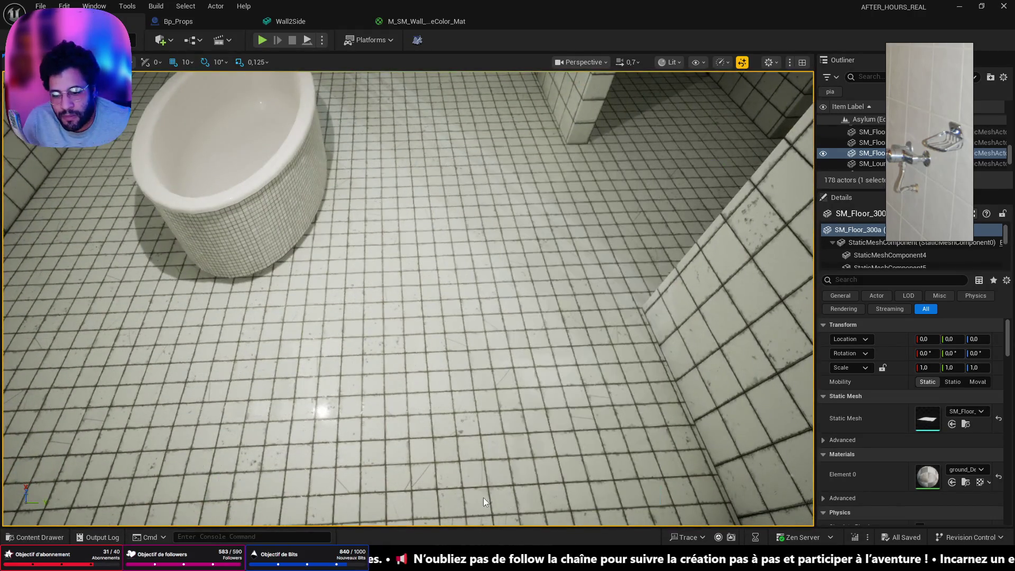
Play-test the level, walking past the bathtub and shower stalls along the tiled walls, then end the session.
key(alt+p)
key(w)
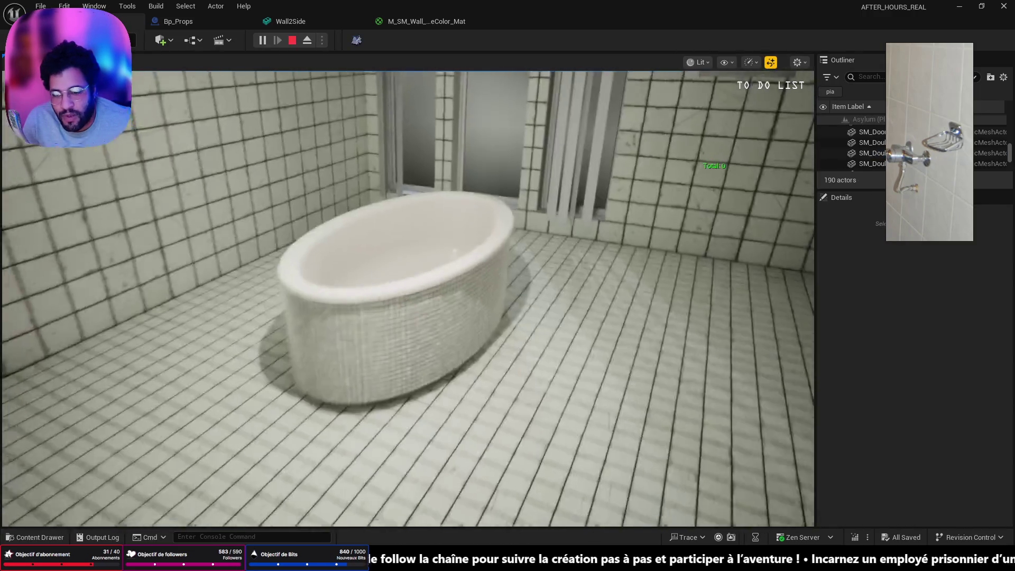
key(w)
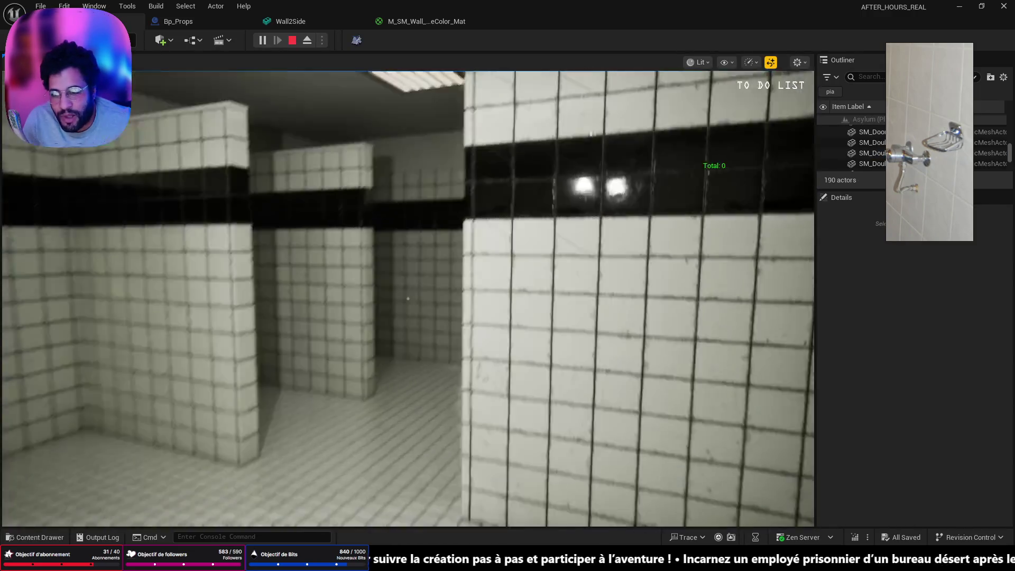
key(w)
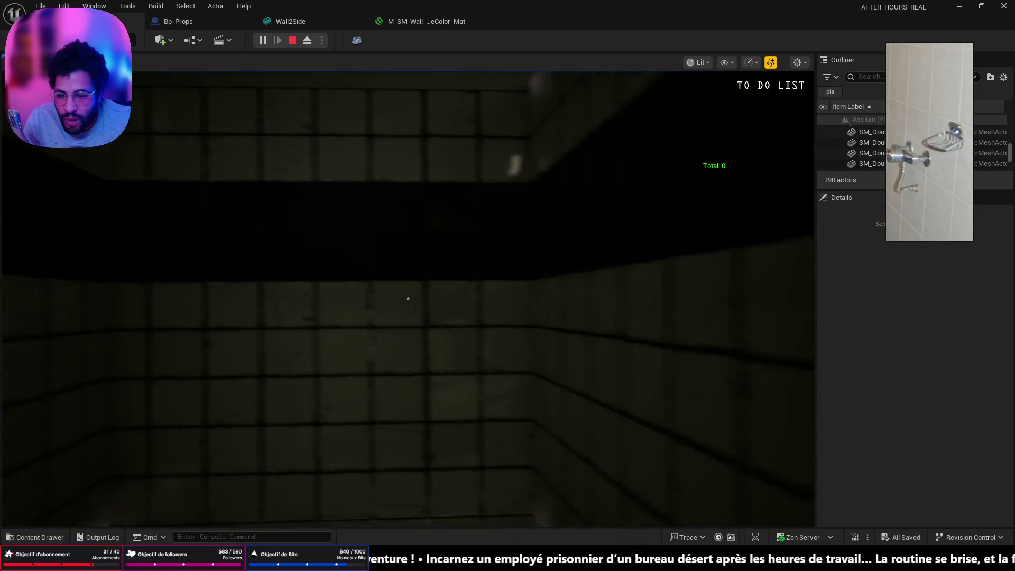
key(w)
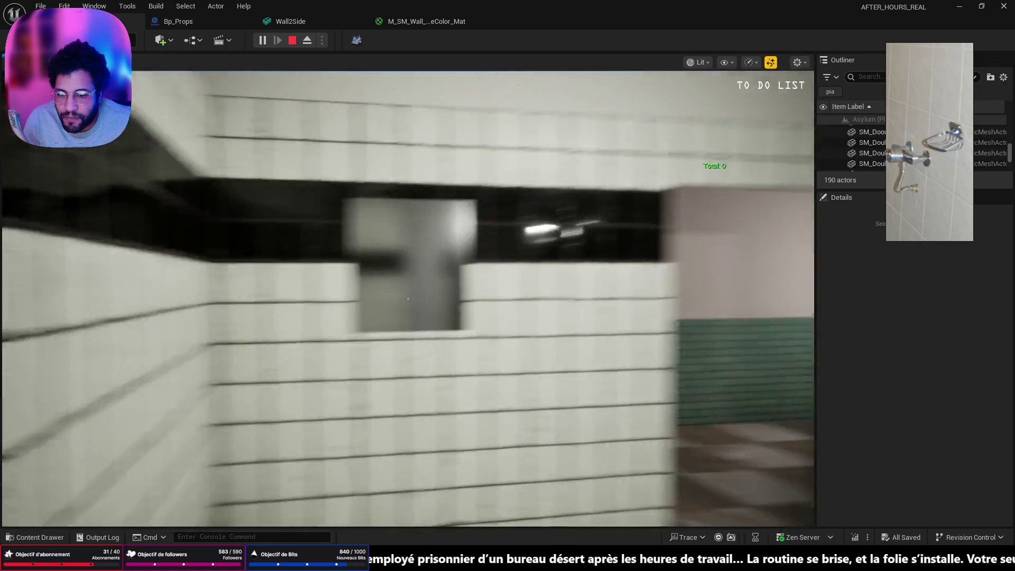
key(w)
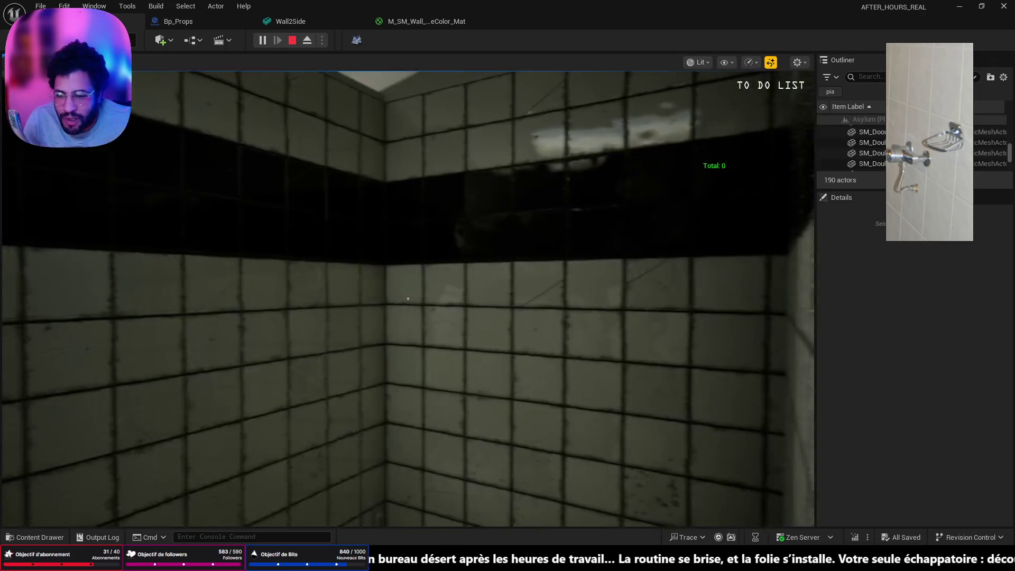
key(w)
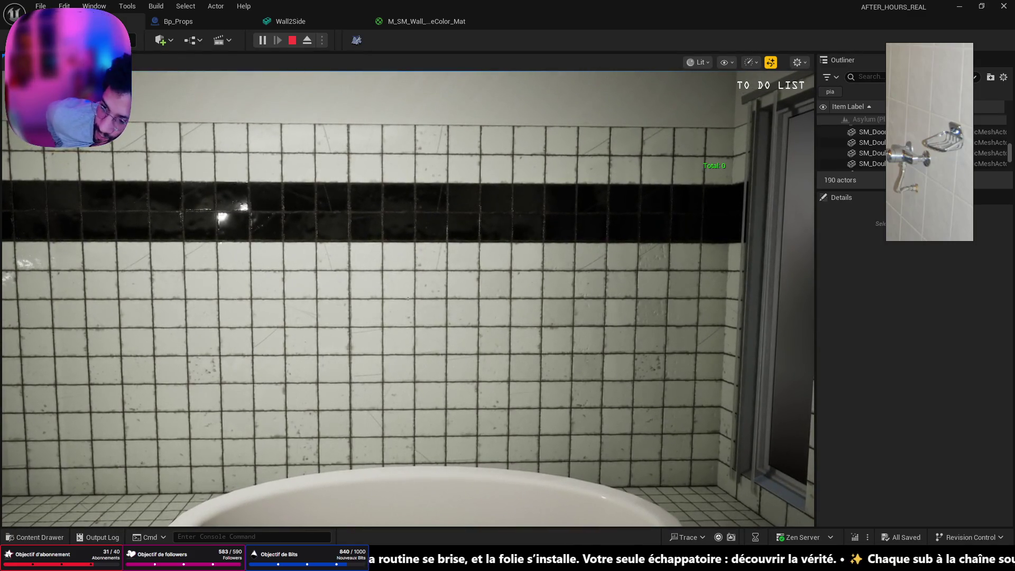
key(w)
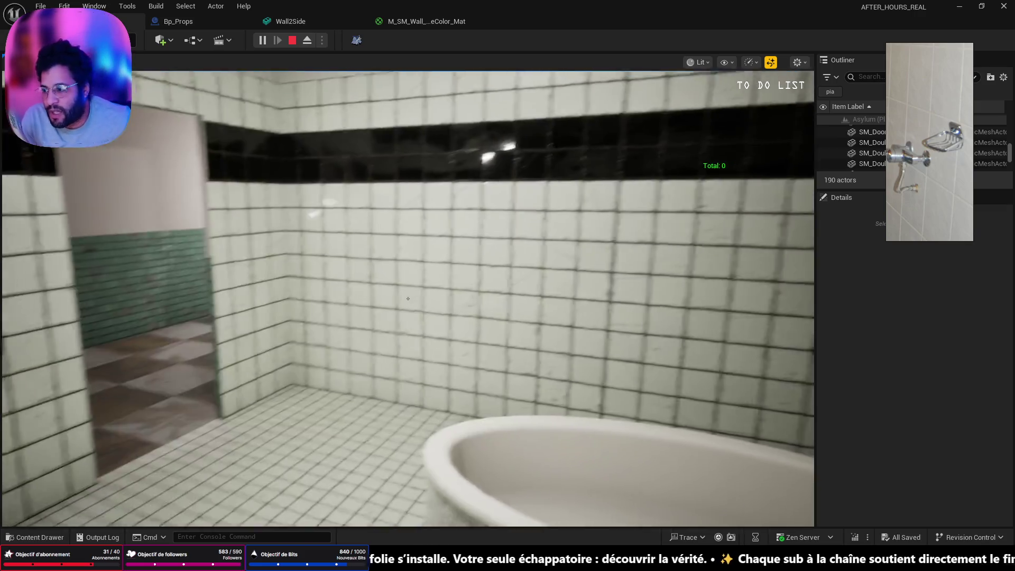
key(w)
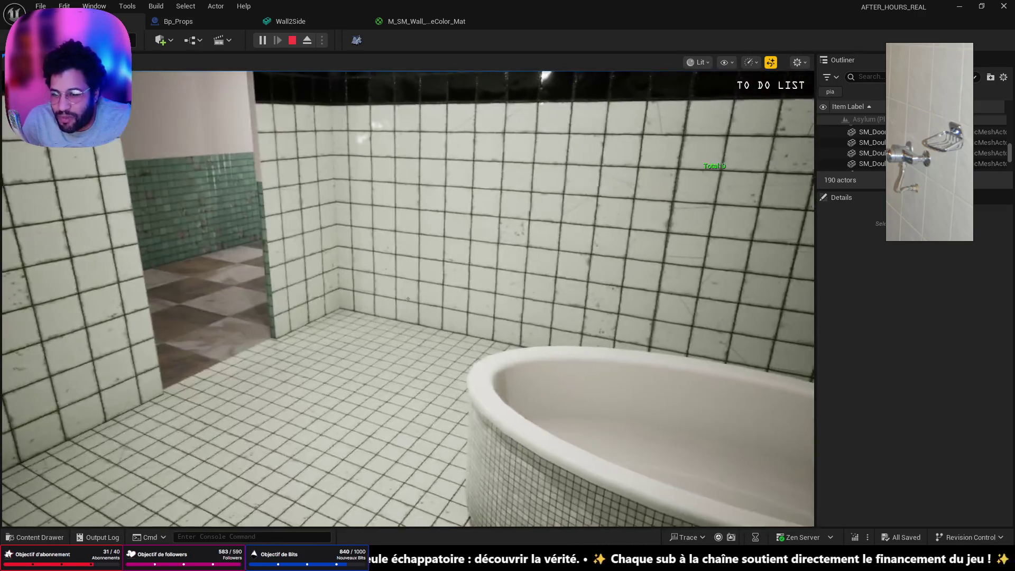
key(Escape)
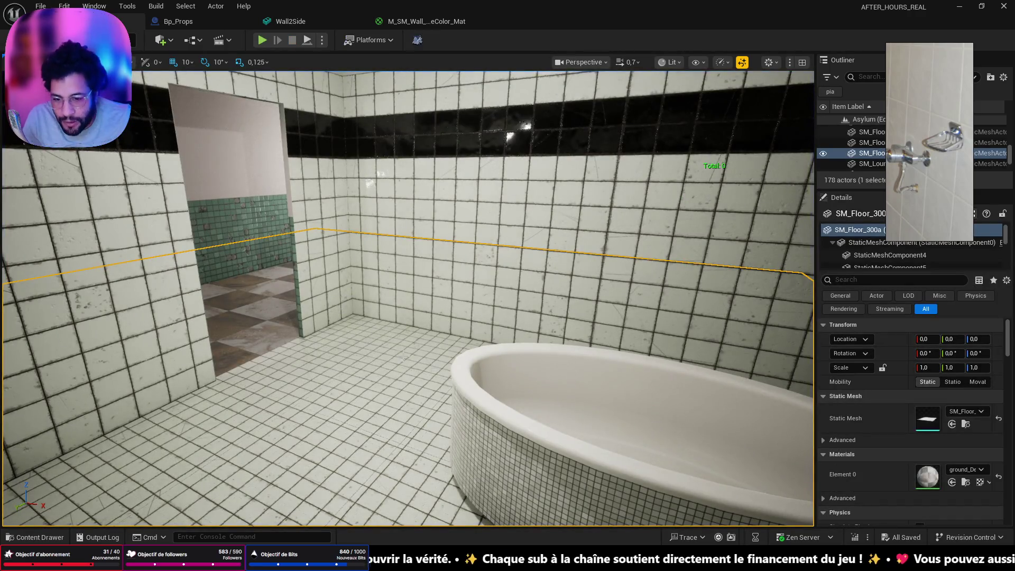
Fly the editor view through the doorway toward the tub and enlarge the reference board.
key(w)
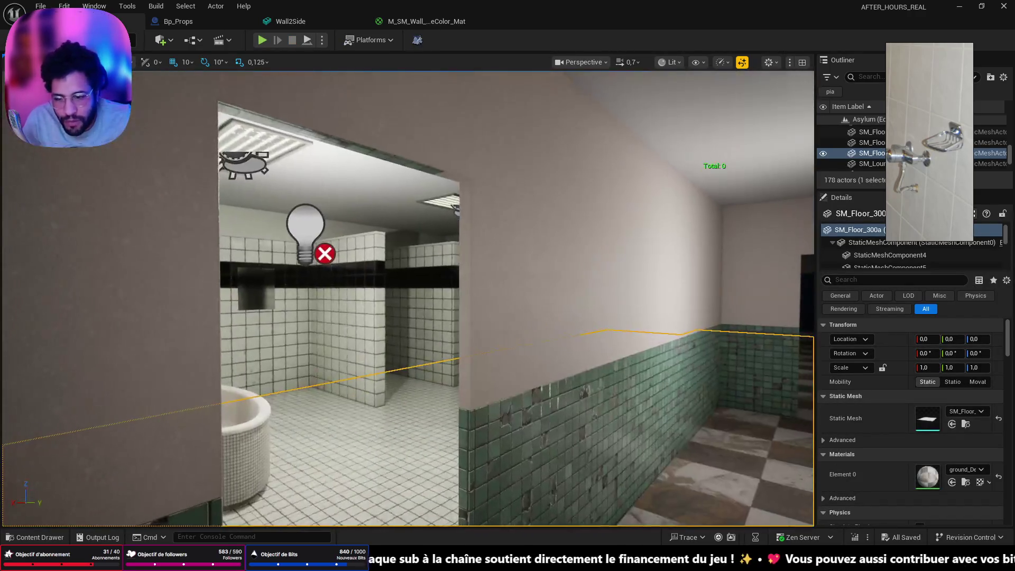
key(w)
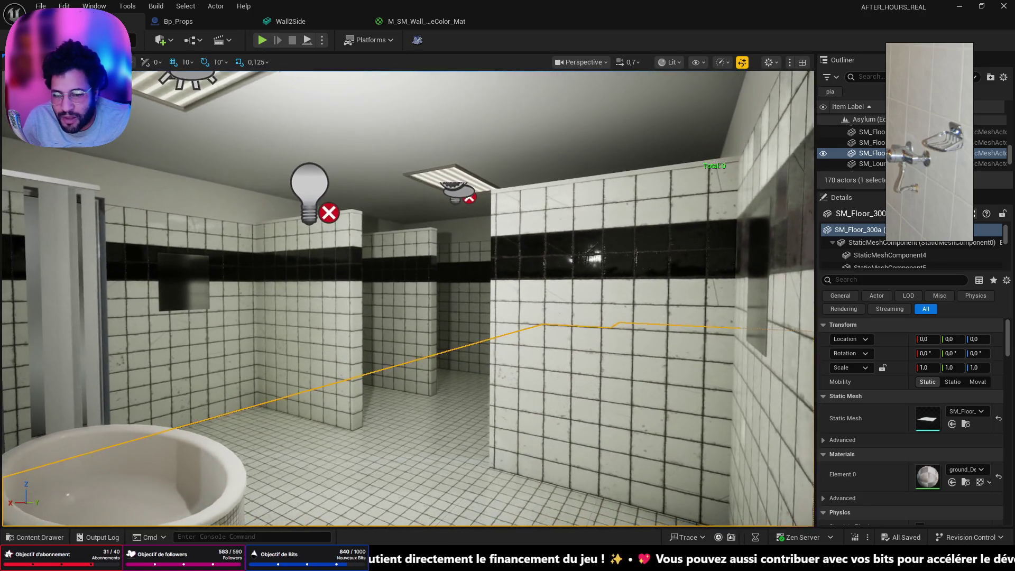
key(w)
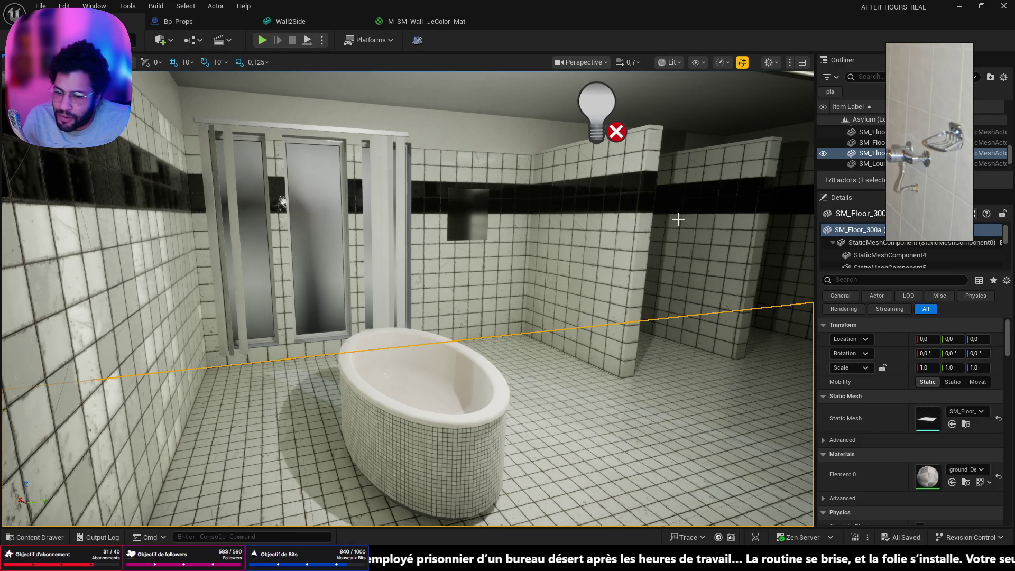
drag(893, 238, 465, 409)
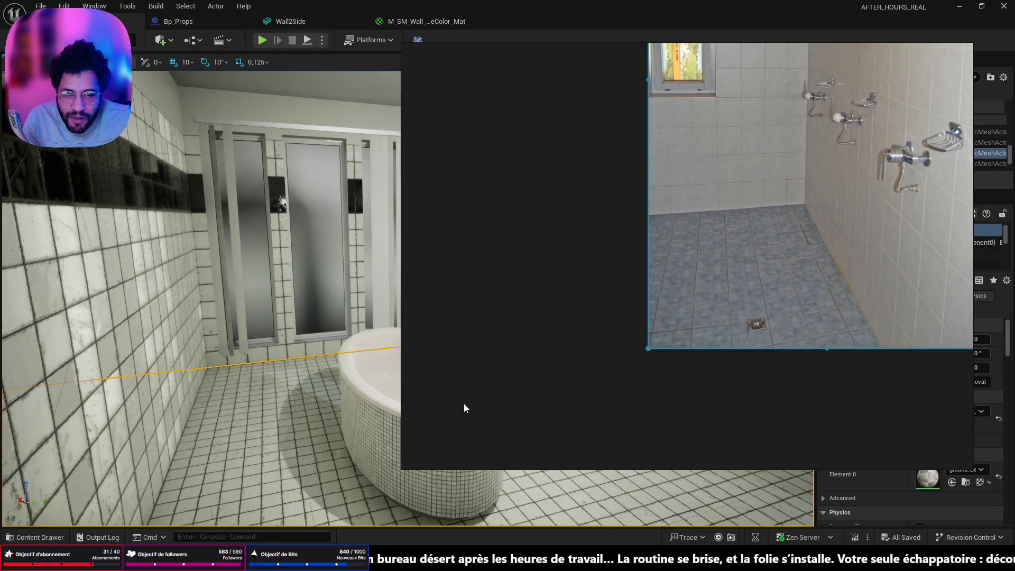
scroll(746, 234, down, 3)
scroll(746, 234, down, 2)
scroll(560, 330, down, 3)
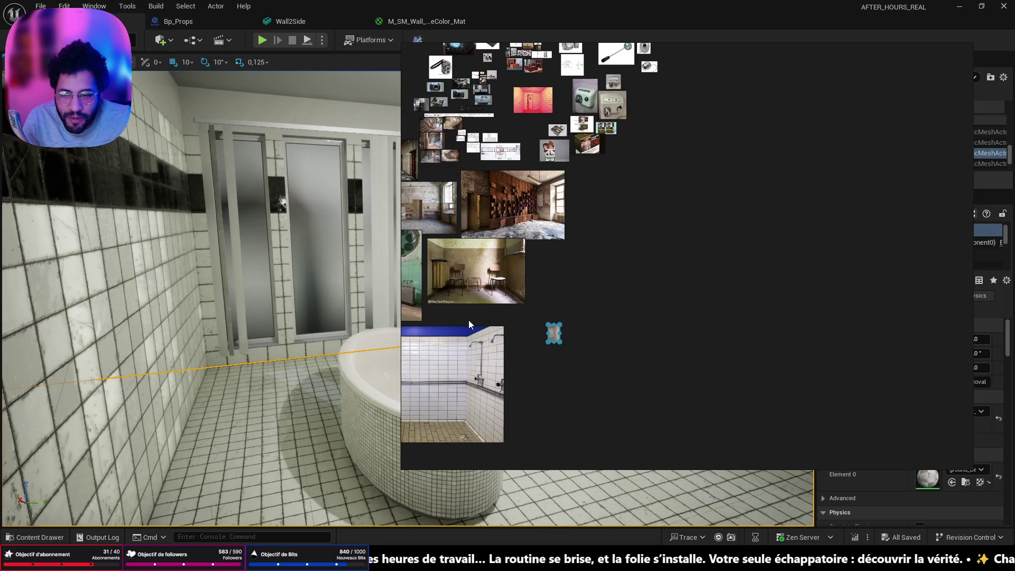
scroll(469, 320, up, 3)
scroll(689, 344, up, 2)
scroll(596, 348, up, 5)
scroll(606, 277, up, 3)
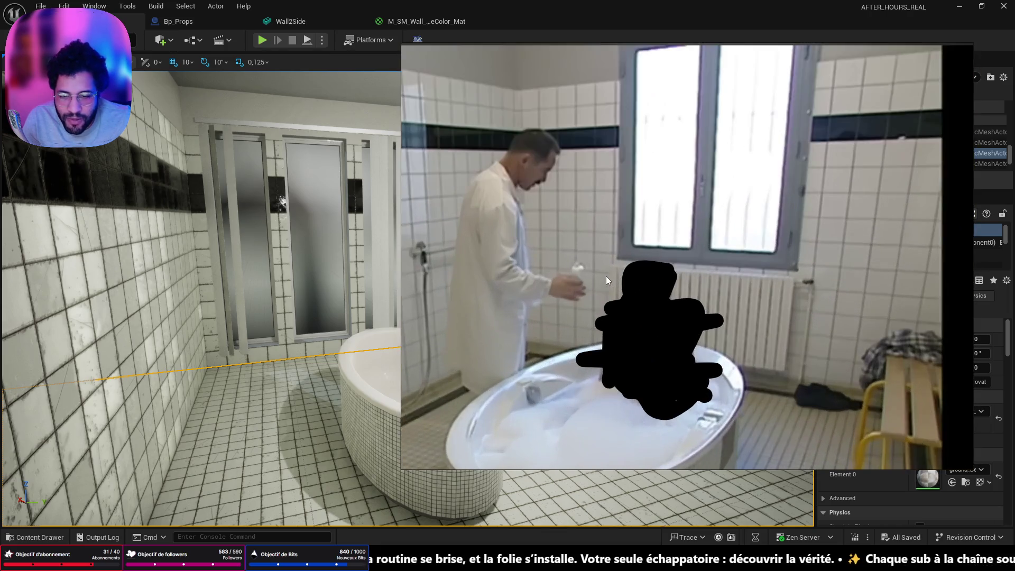
scroll(678, 325, down, 5)
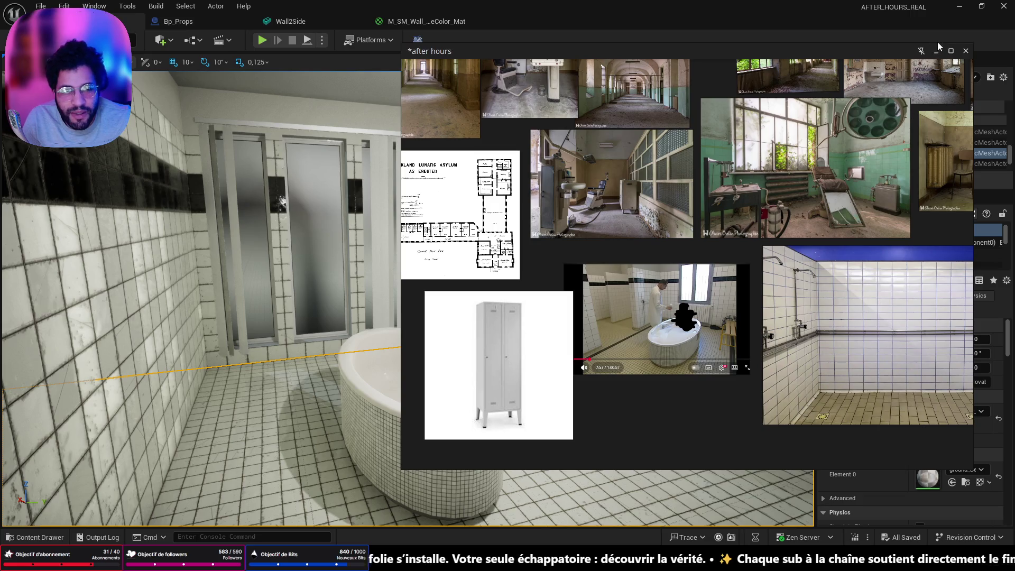
Hide the PureRef reference board and switch to the Discord direct messages.
click(937, 52)
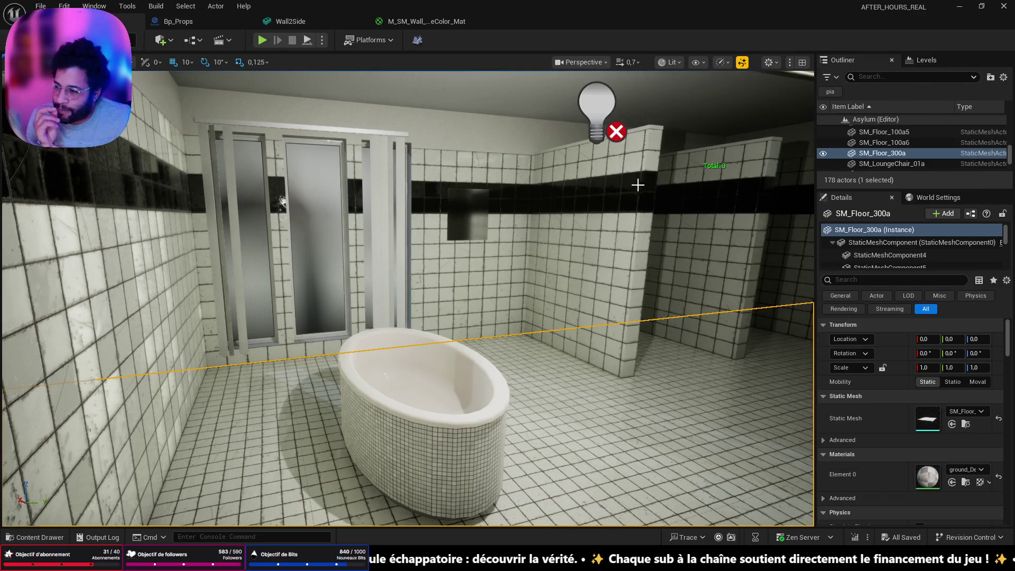
key(alt+Tab)
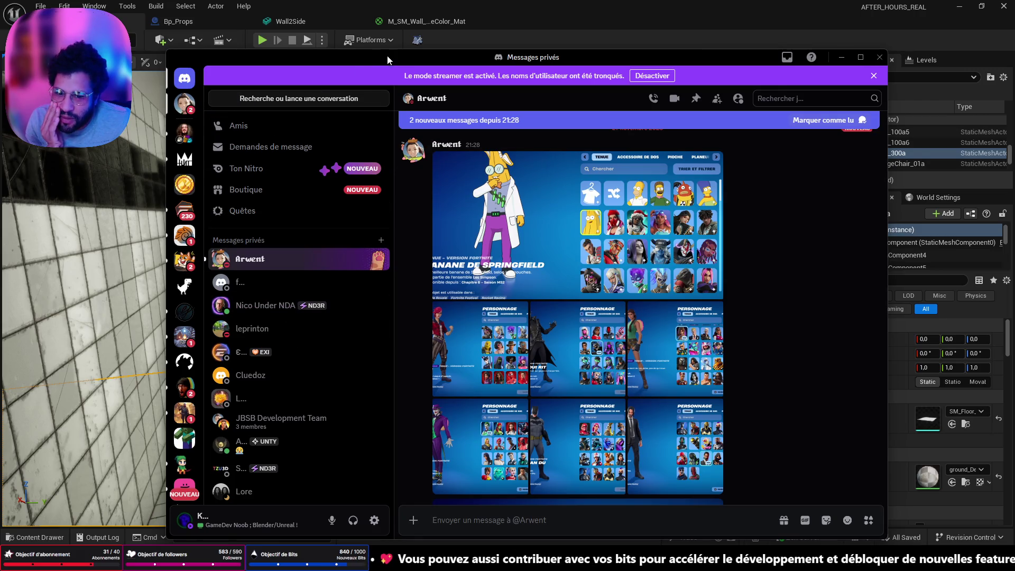
View the Deadpool image in the DM at full size, then go to khotiLand's on-parle-ici channel.
click(608, 427)
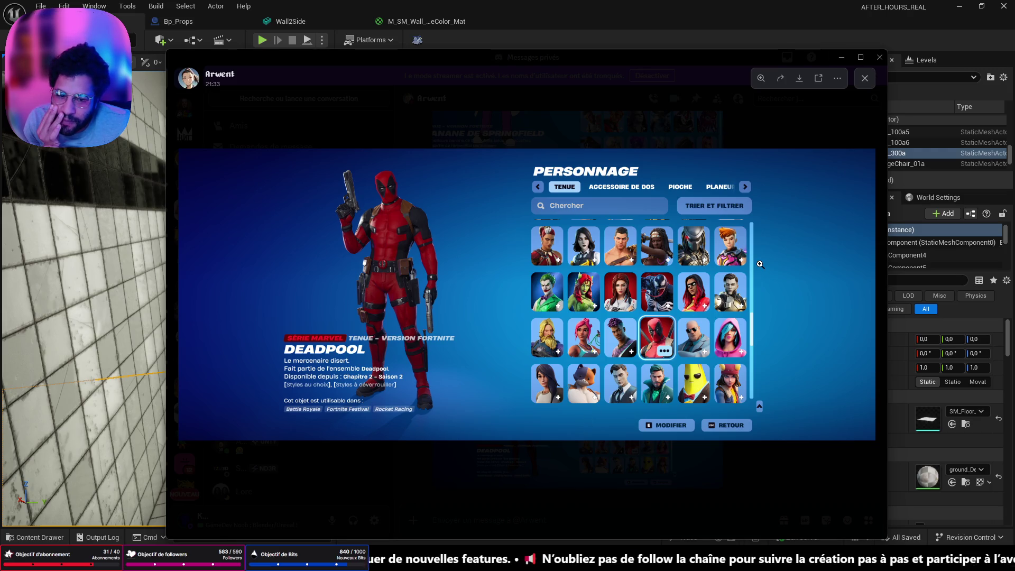
click(864, 78)
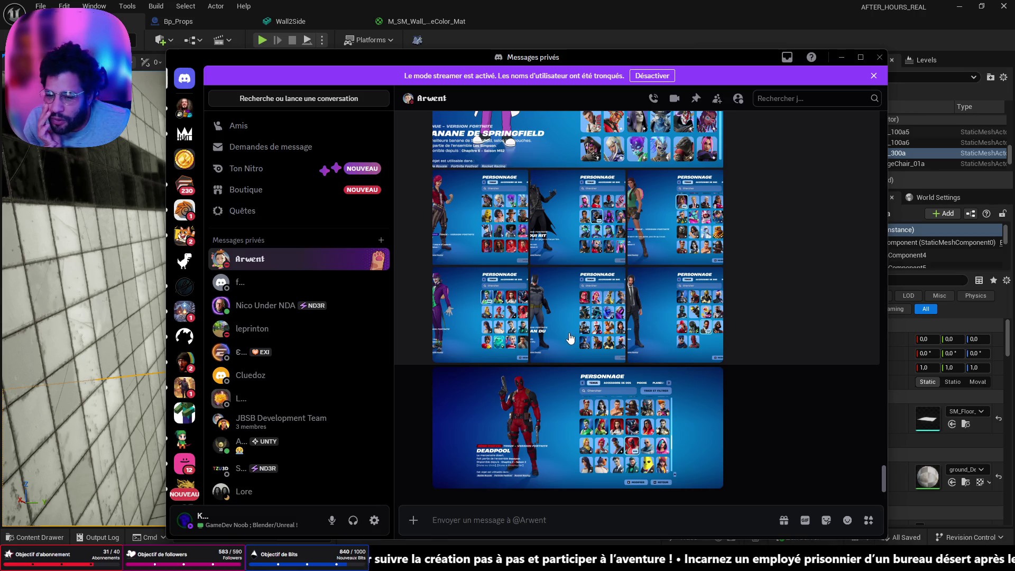
mouse_move(270, 306)
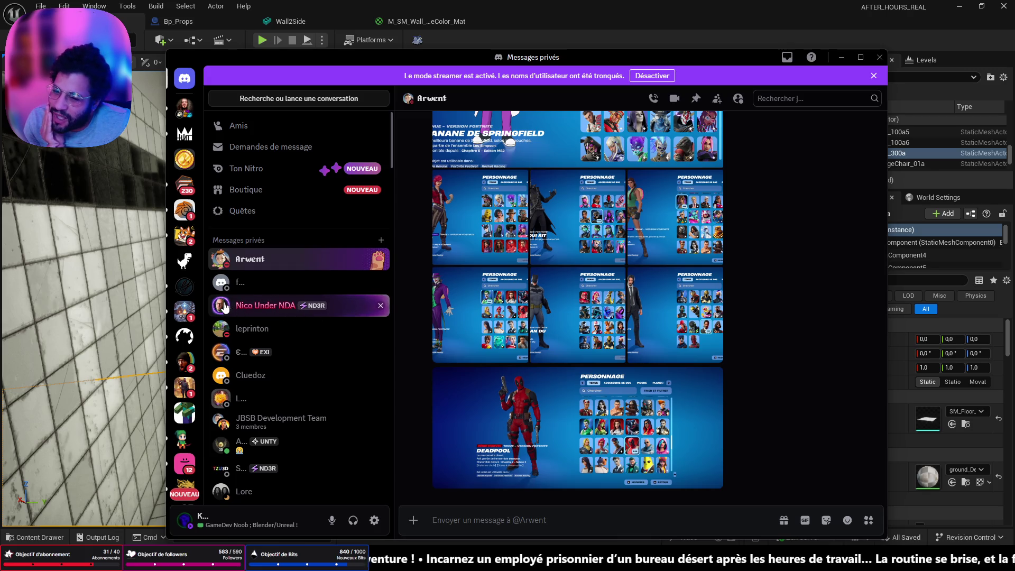
scroll(191, 333, down, 5)
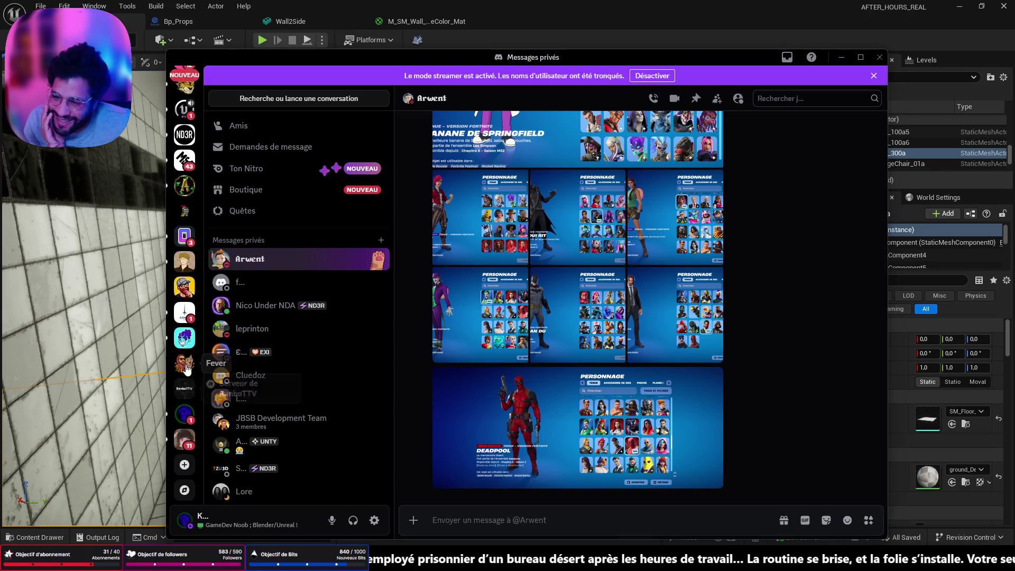
click(184, 413)
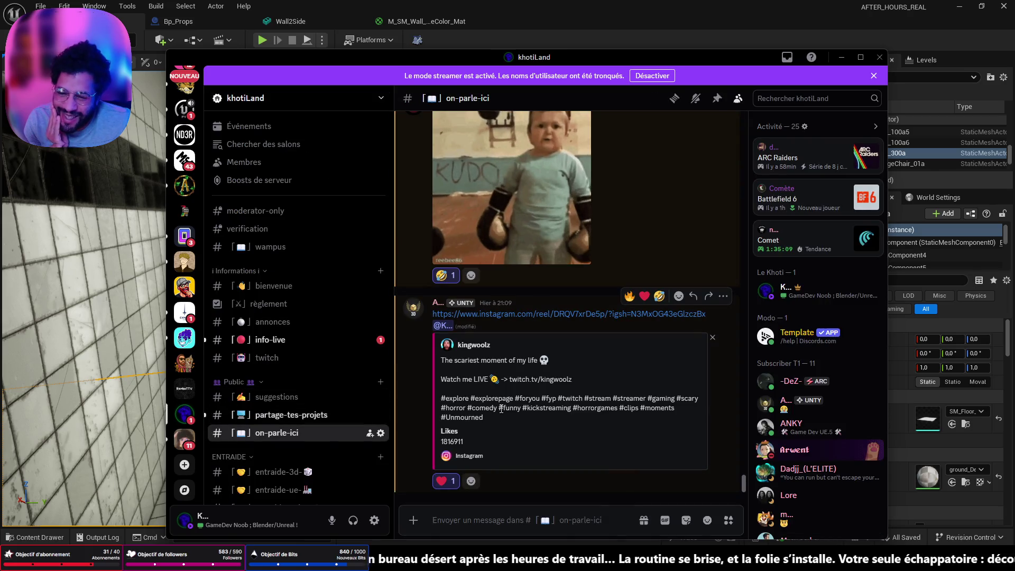
Play the shared Unity planet video in #partage-tes-projets full screen.
click(270, 415)
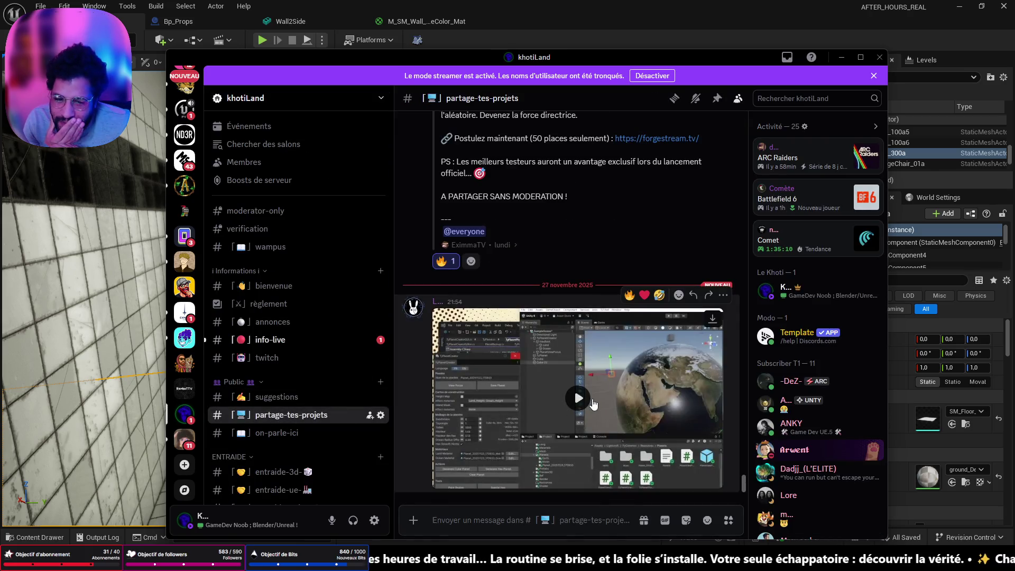
click(633, 377)
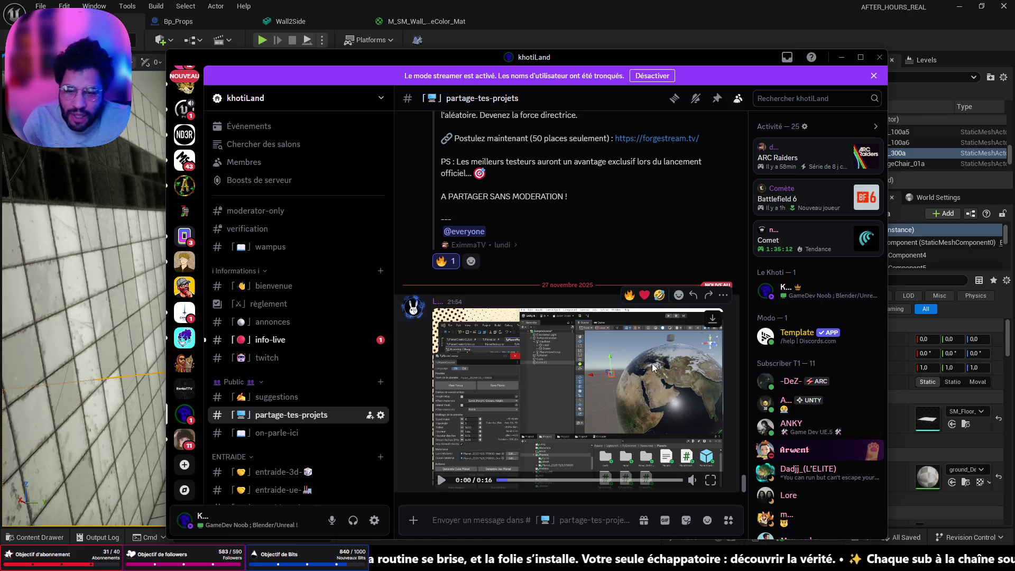
click(711, 479)
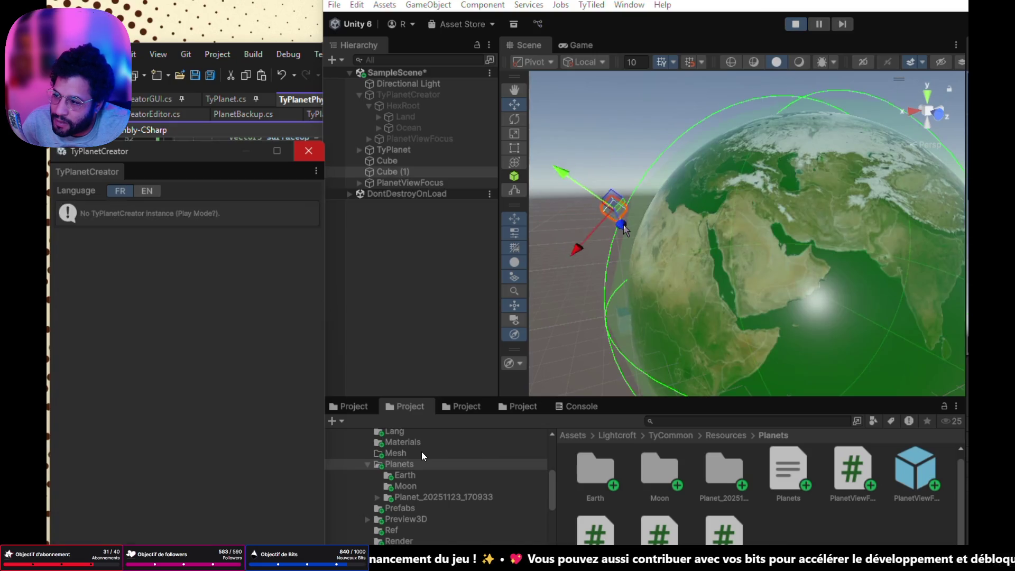
Start the Unity planet scene in Play mode and orbit the Scene view around the planet.
middle_drag(623, 229, 668, 259)
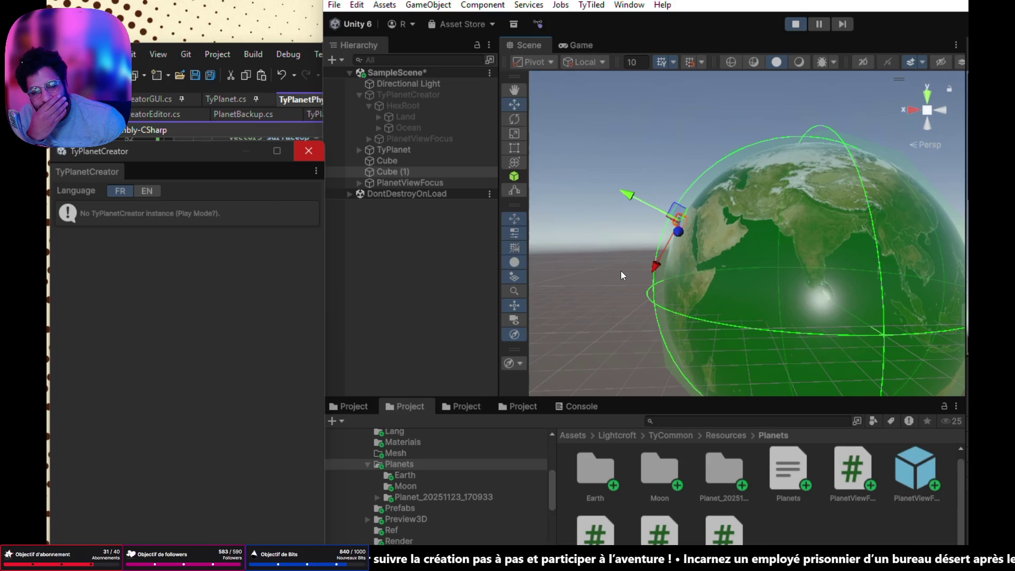
key(ctrl+p)
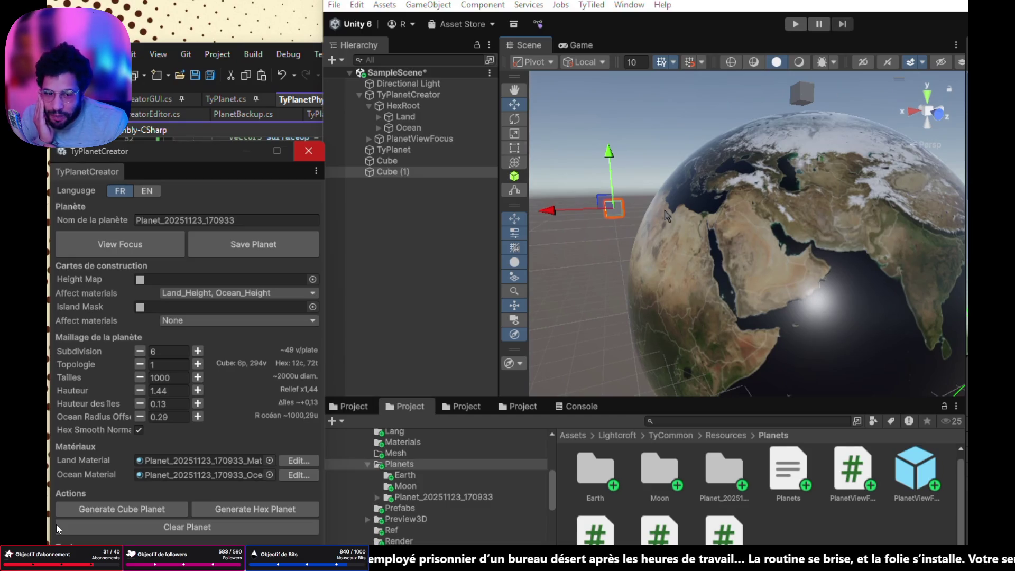
click(796, 24)
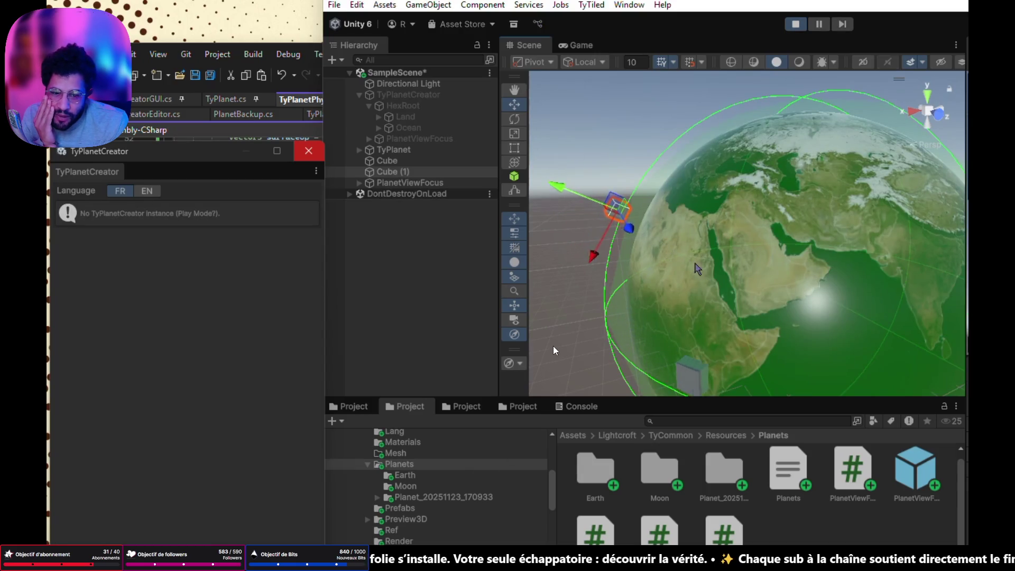
scroll(669, 259, up, 3)
right_drag(669, 258, 569, 218)
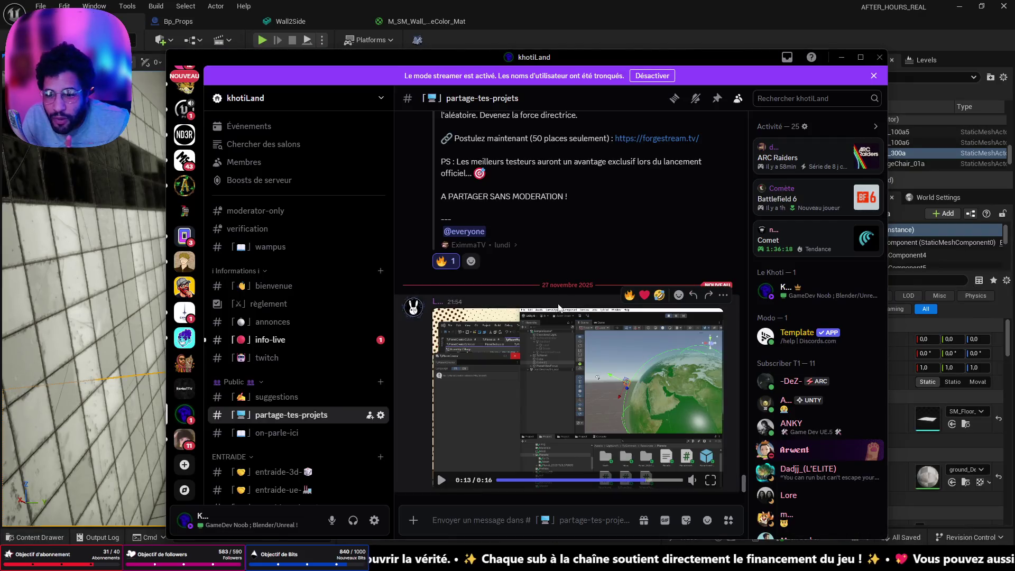
scroll(540, 367, up, 10)
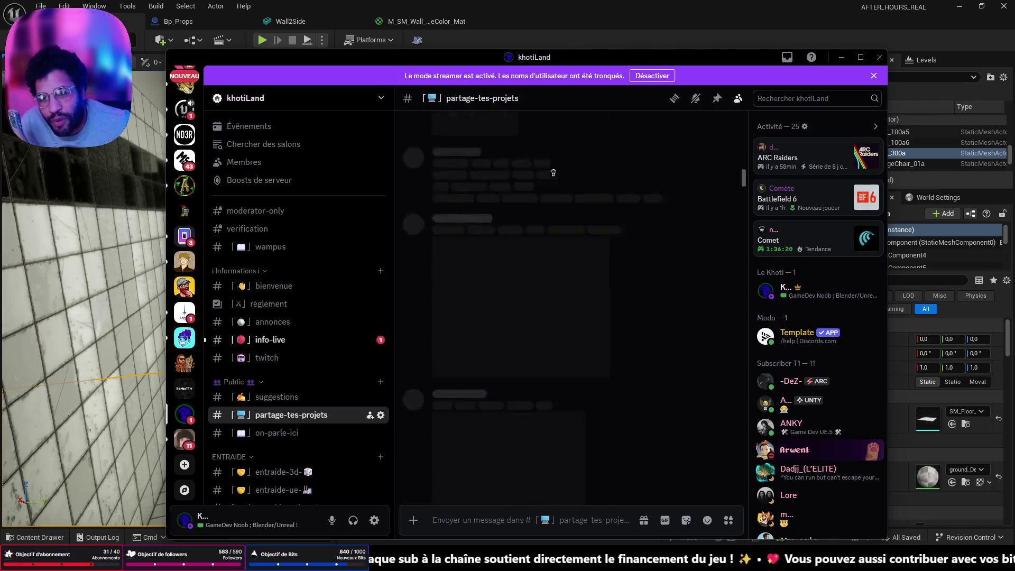
scroll(553, 173, up, 10)
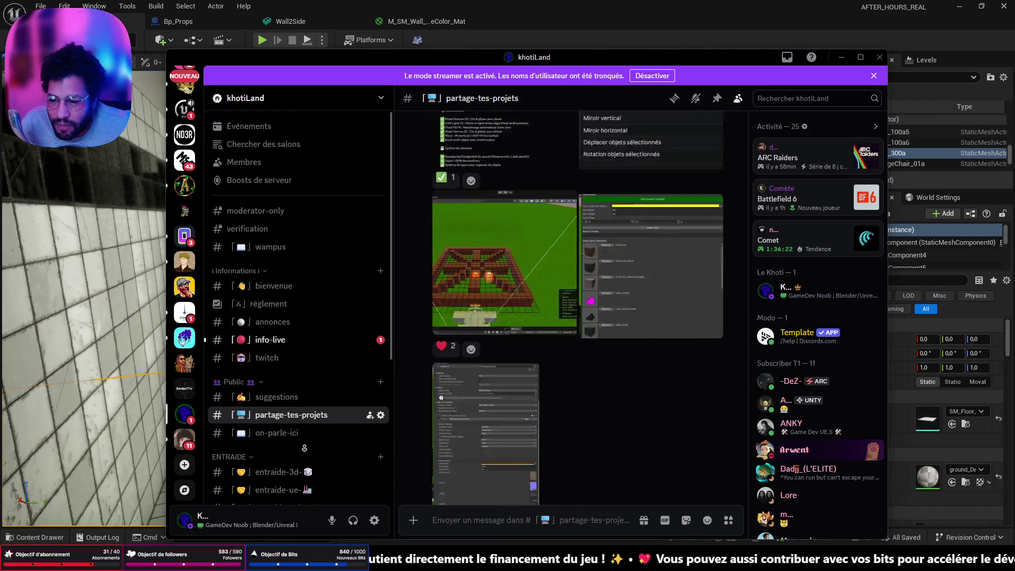
click(305, 438)
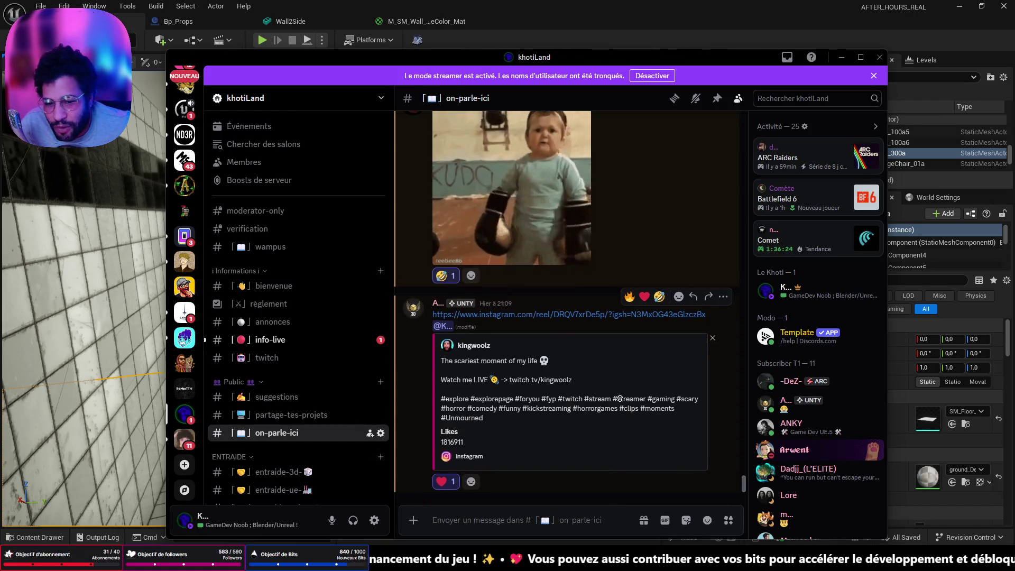
scroll(620, 399, up, 5)
scroll(631, 349, up, 5)
scroll(643, 302, up, 5)
scroll(659, 212, up, 5)
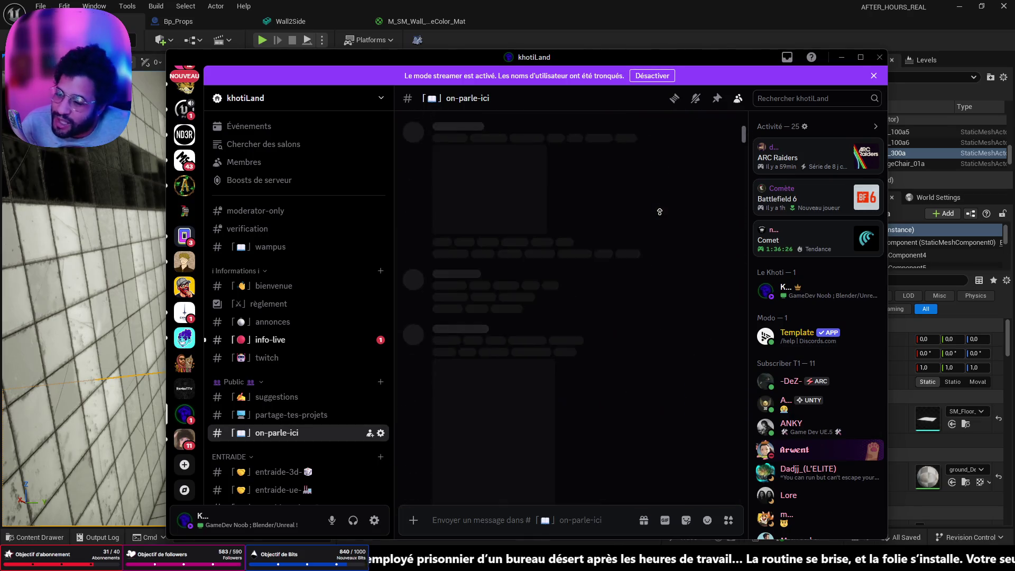
scroll(659, 211, up, 5)
scroll(660, 212, up, 5)
scroll(659, 212, up, 5)
scroll(660, 212, up, 5)
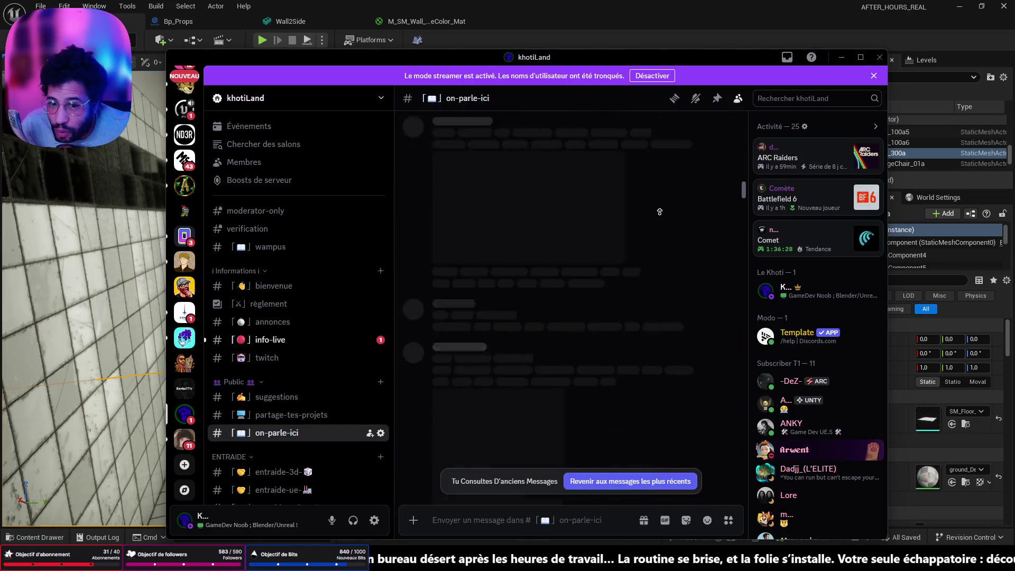
scroll(659, 212, up, 5)
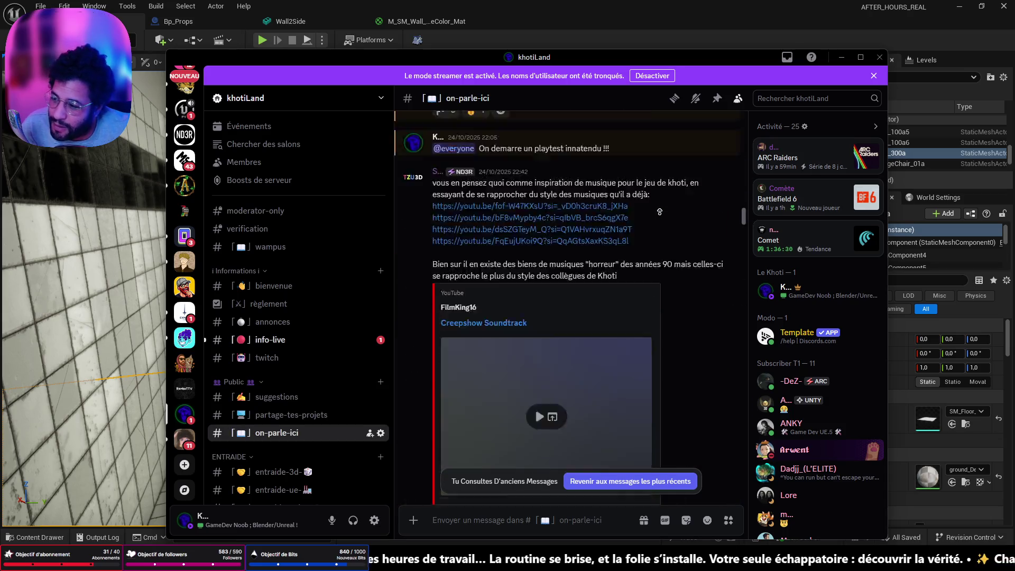
scroll(659, 212, up, 5)
scroll(660, 212, up, 5)
scroll(659, 212, up, 5)
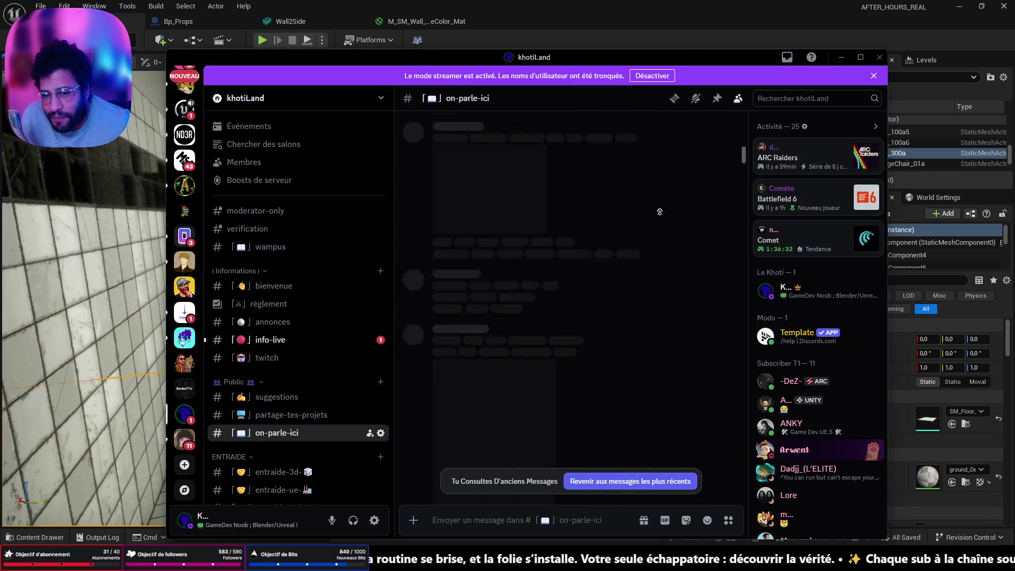
scroll(660, 212, up, 5)
scroll(660, 212, up, 5)
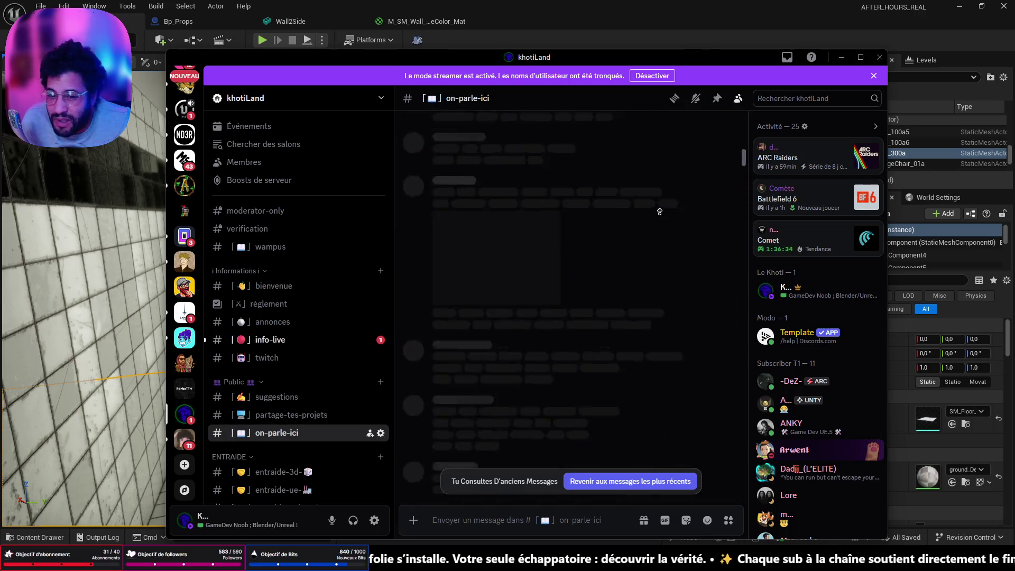
scroll(659, 211, up, 5)
scroll(659, 212, up, 5)
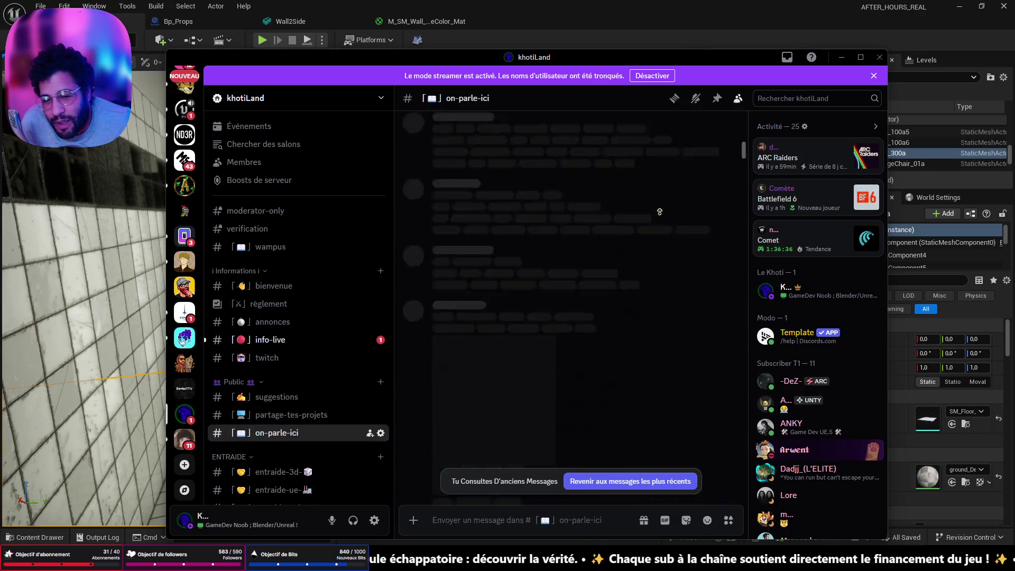
scroll(659, 212, up, 5)
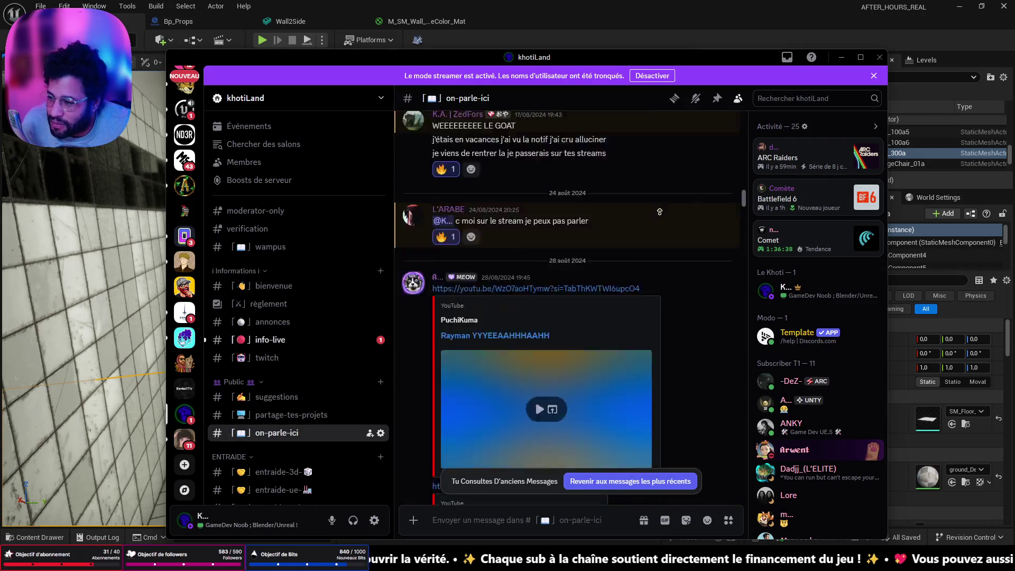
scroll(659, 211, up, 5)
scroll(660, 211, up, 5)
scroll(659, 212, up, 3)
scroll(659, 212, up, 3)
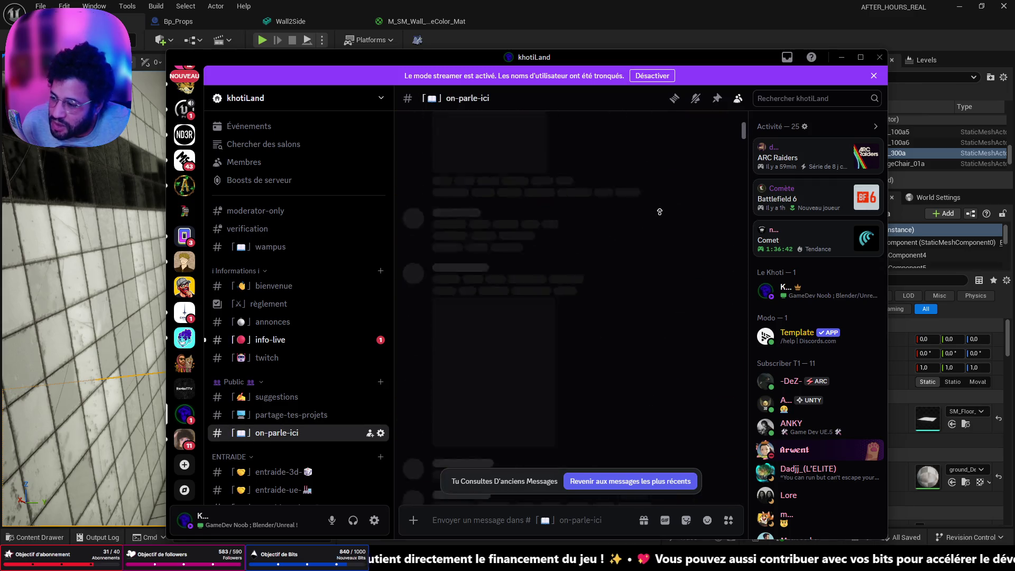
scroll(659, 212, up, 3)
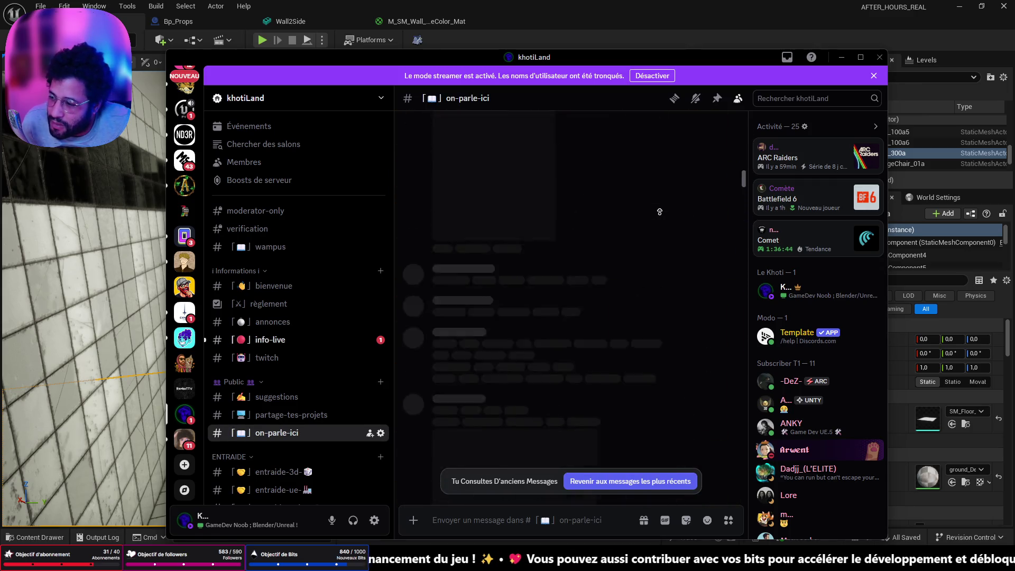
scroll(659, 212, up, 3)
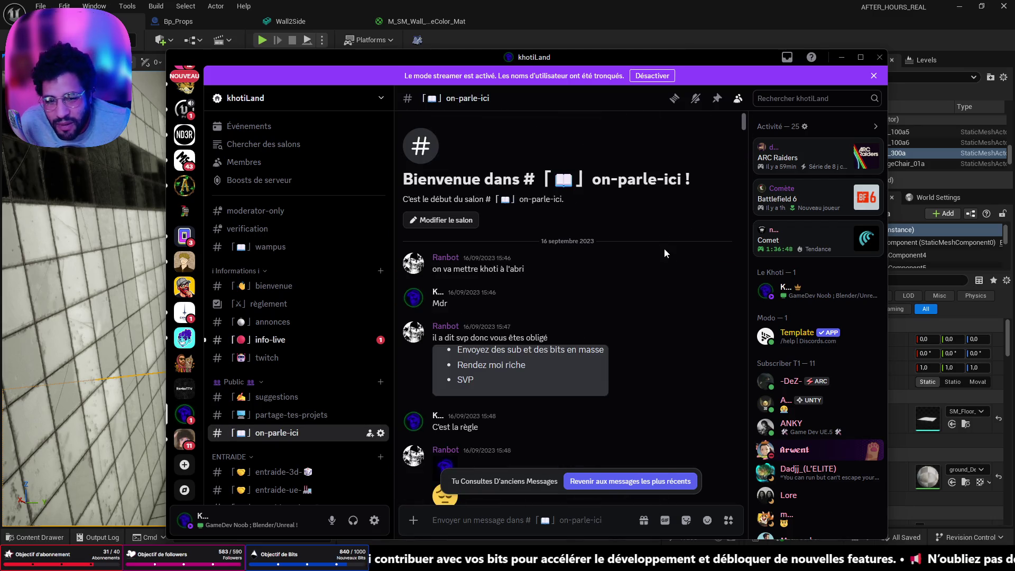
scroll(664, 252, down, 3)
scroll(659, 245, down, 3)
scroll(627, 252, down, 3)
scroll(585, 258, down, 3)
scroll(582, 237, down, 3)
scroll(582, 220, down, 3)
scroll(574, 222, down, 3)
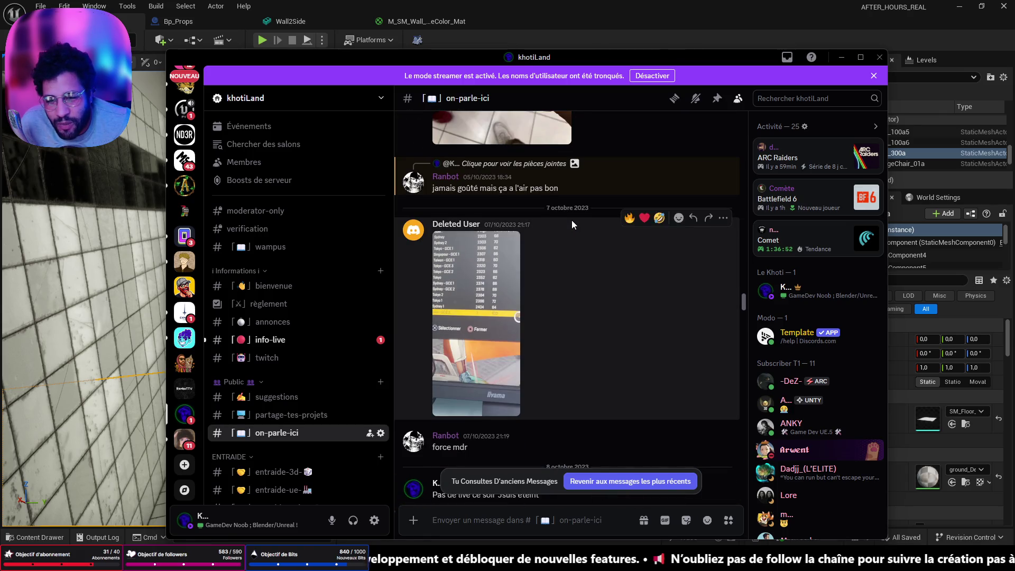
scroll(556, 246, up, 5)
scroll(532, 286, up, 2)
scroll(508, 325, down, 2)
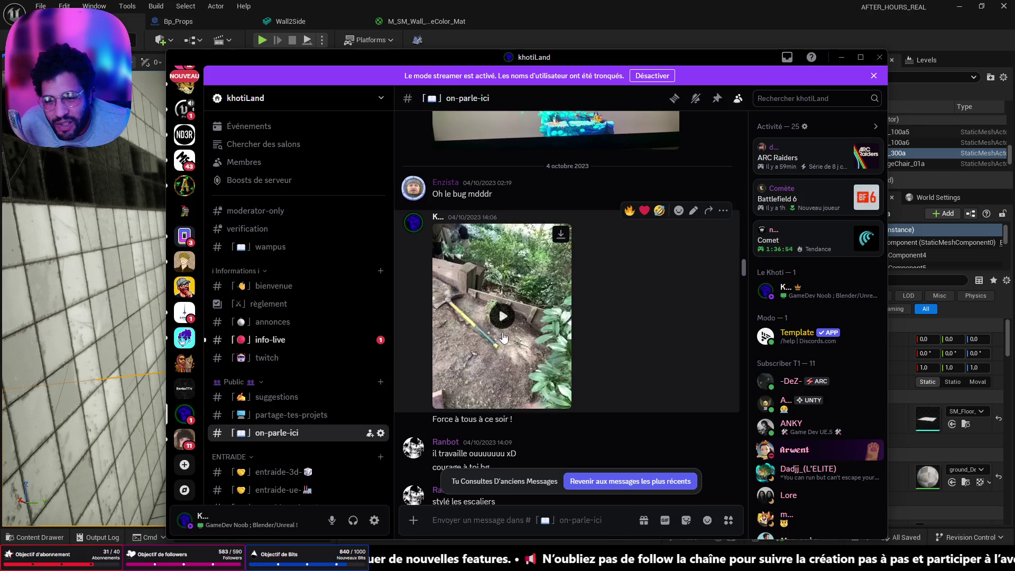
scroll(553, 323, down, 3)
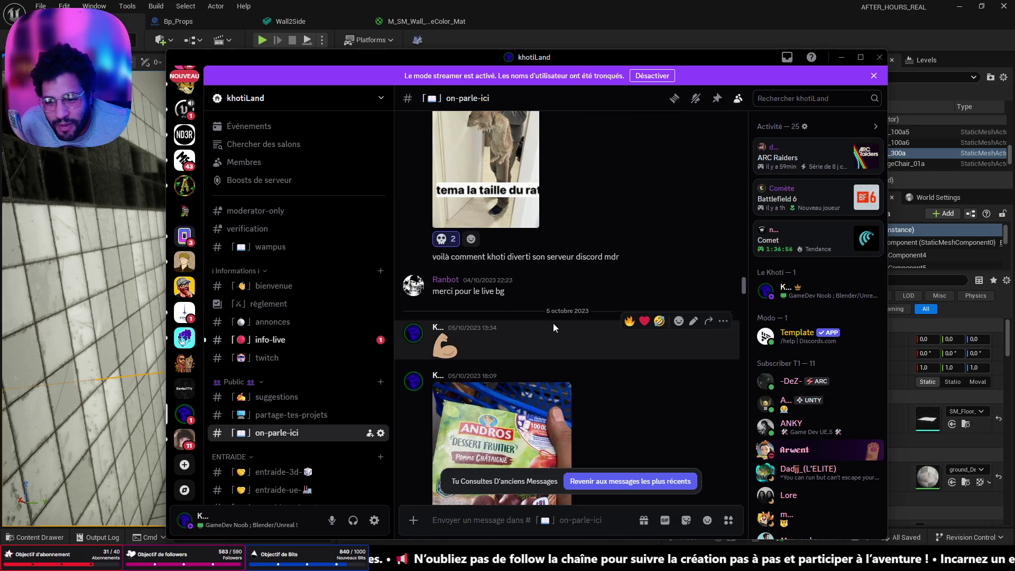
scroll(552, 323, down, 5)
scroll(544, 311, up, 2)
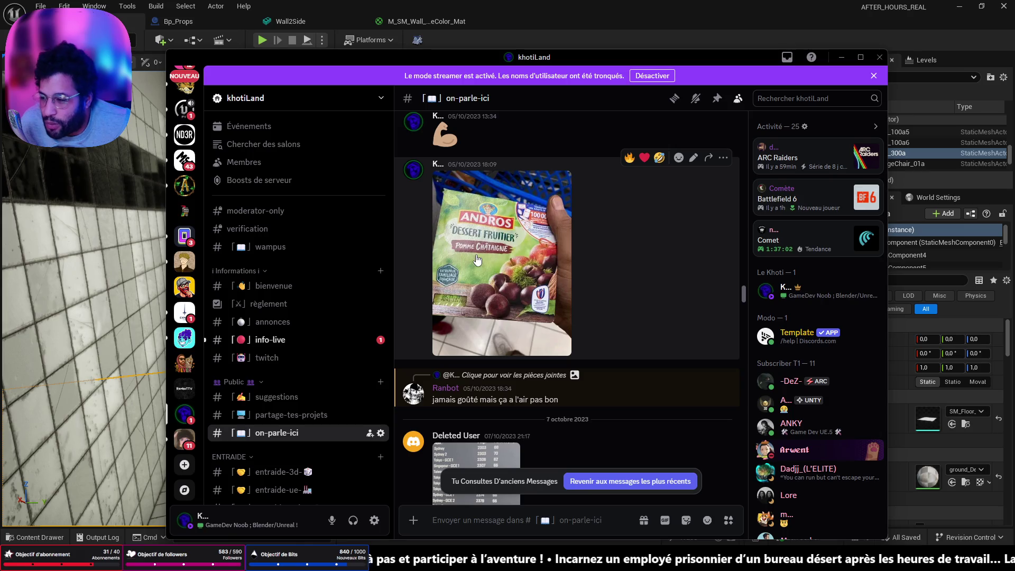
scroll(476, 259, down, 3)
scroll(476, 260, down, 3)
scroll(495, 273, down, 3)
scroll(501, 272, up, 3)
scroll(502, 277, up, 4)
scroll(502, 277, up, 1)
scroll(507, 292, down, 1)
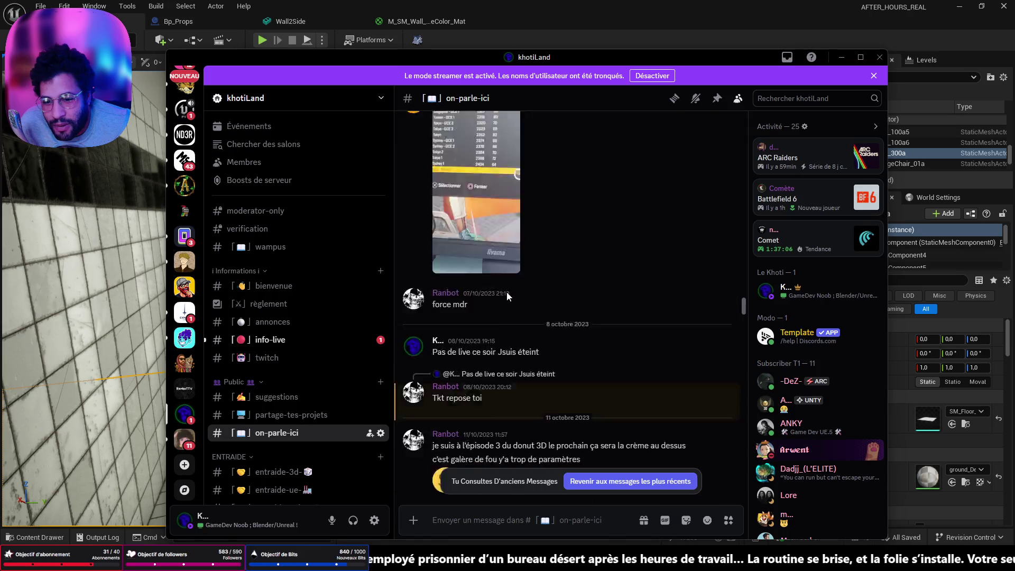
scroll(507, 292, down, 3)
scroll(510, 294, down, 3)
scroll(509, 294, down, 3)
scroll(504, 294, down, 3)
scroll(504, 295, down, 3)
scroll(501, 294, down, 3)
scroll(500, 294, down, 3)
scroll(502, 295, down, 3)
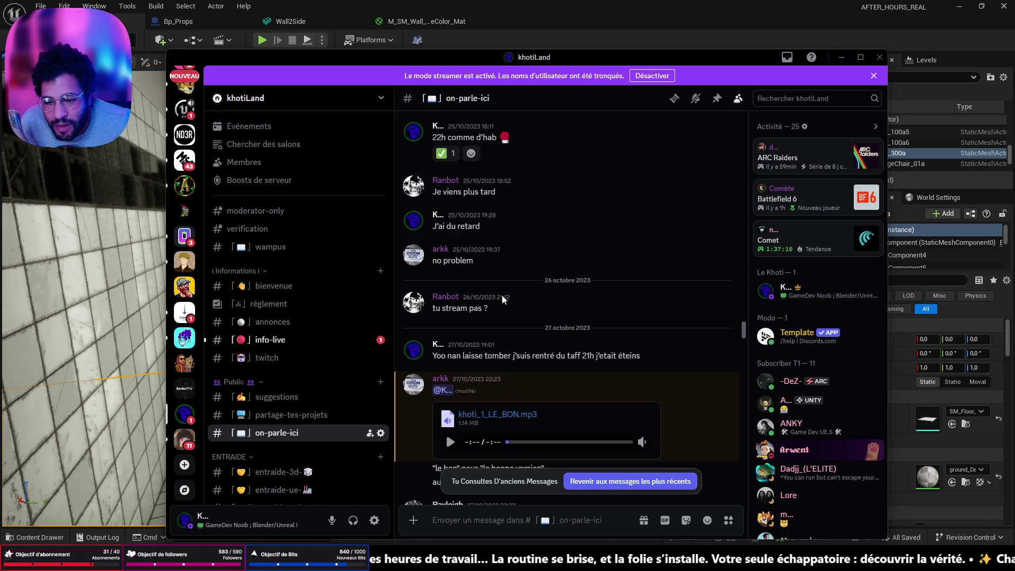
scroll(502, 295, down, 3)
scroll(505, 294, up, 2)
scroll(514, 291, up, 3)
scroll(513, 291, up, 3)
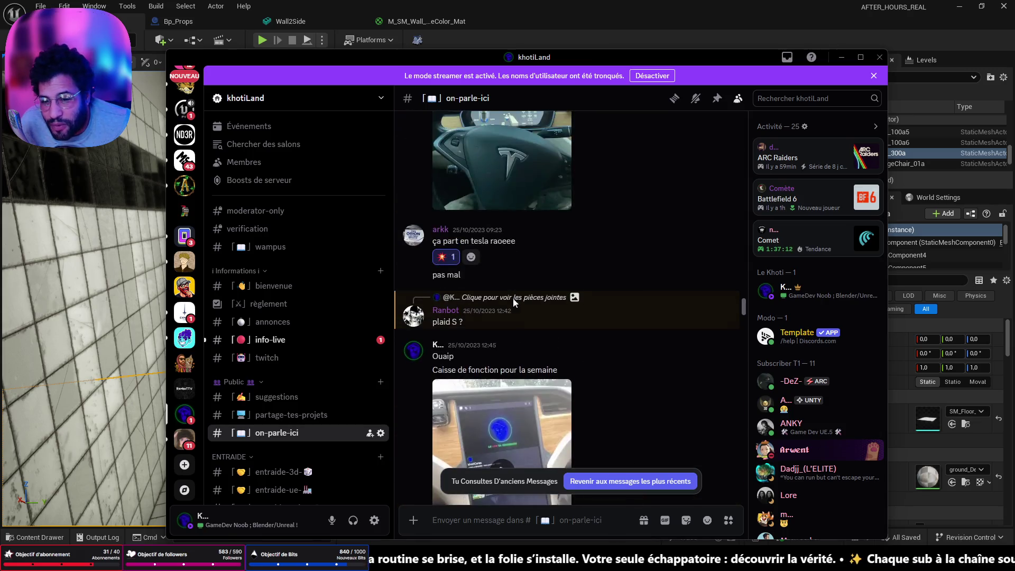
scroll(514, 298, down, 2)
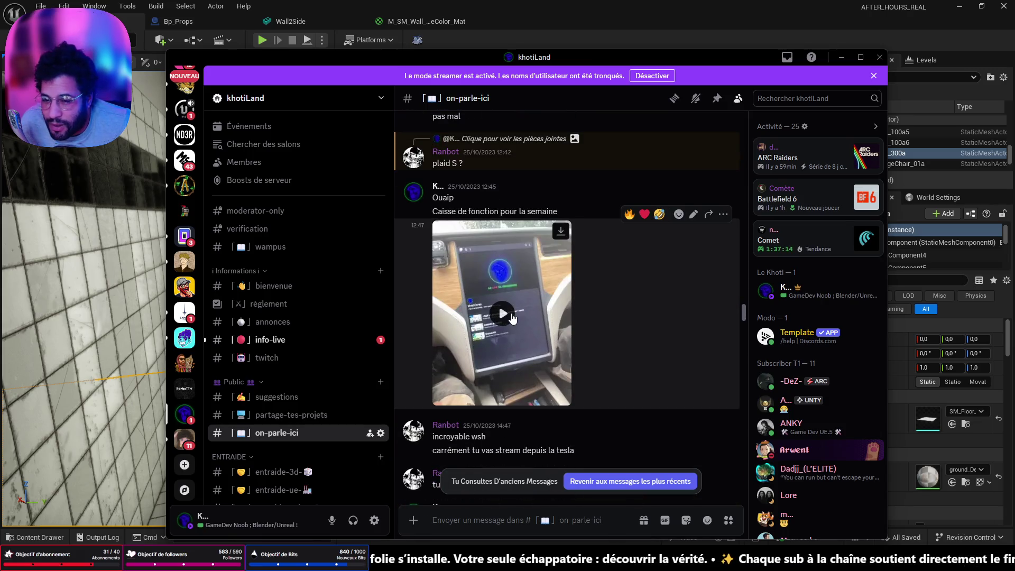
click(511, 313)
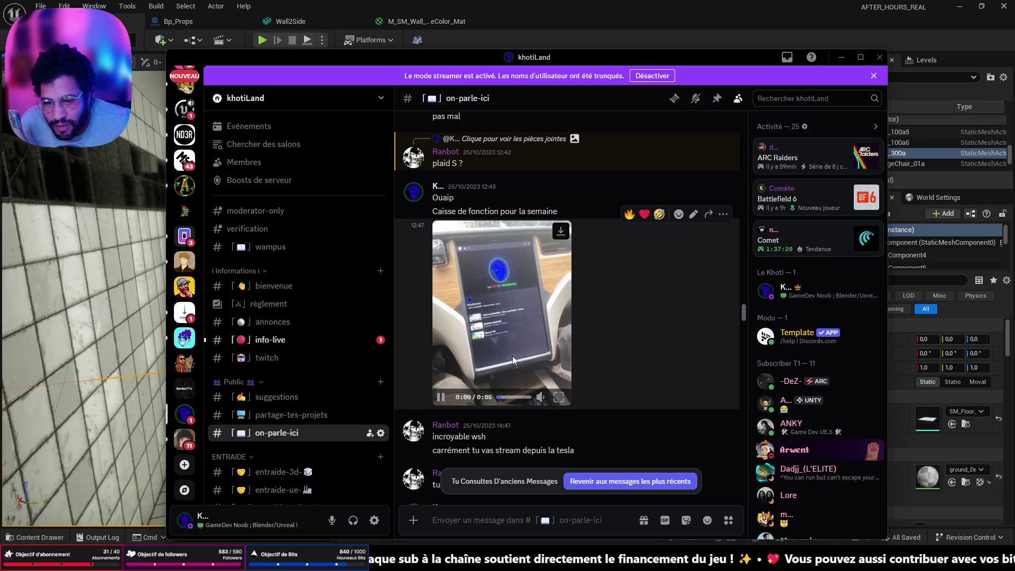
scroll(512, 356, down, 1)
scroll(512, 314, down, 5)
scroll(512, 311, down, 3)
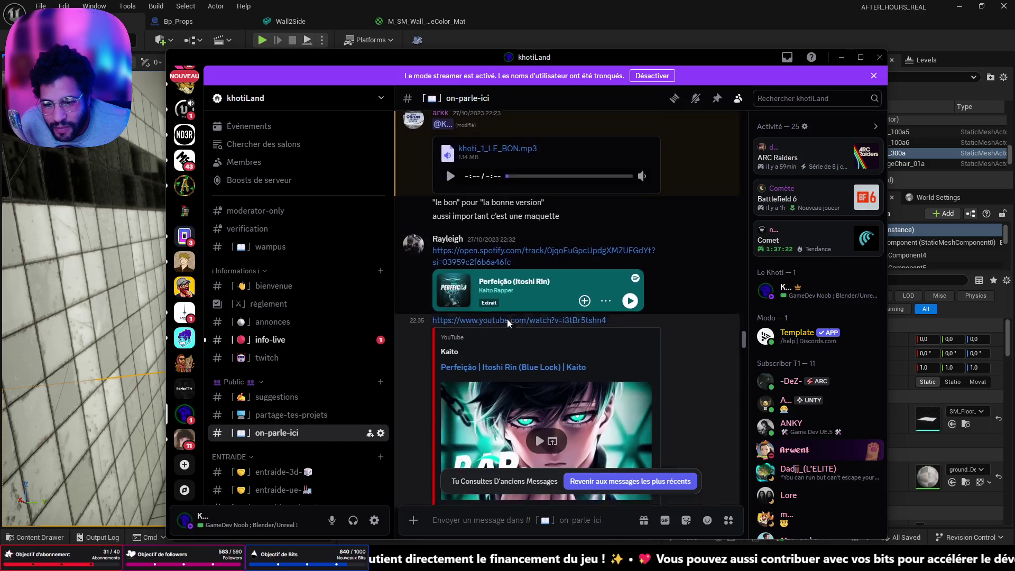
scroll(512, 314, down, 3)
scroll(511, 316, down, 3)
scroll(510, 318, down, 3)
scroll(510, 319, down, 3)
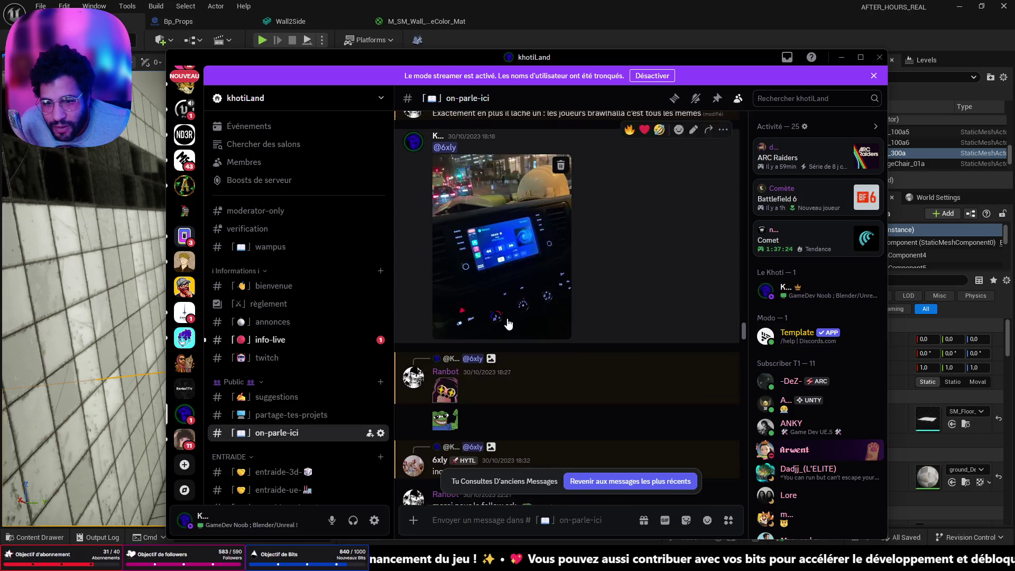
scroll(507, 320, down, 3)
scroll(505, 321, down, 3)
scroll(503, 324, down, 3)
scroll(501, 323, down, 3)
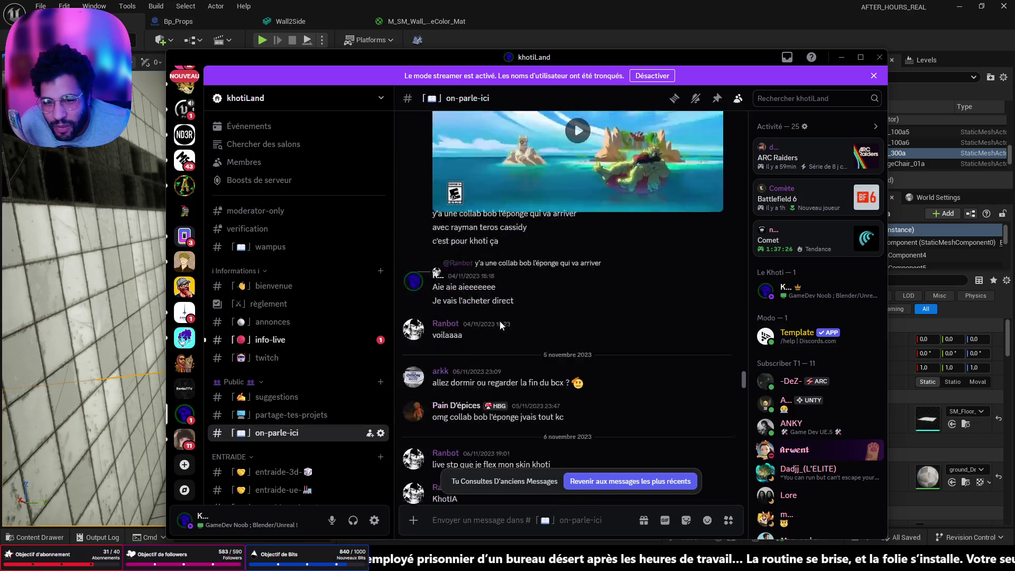
scroll(500, 322, down, 3)
scroll(498, 322, down, 3)
scroll(494, 322, down, 3)
scroll(493, 323, down, 3)
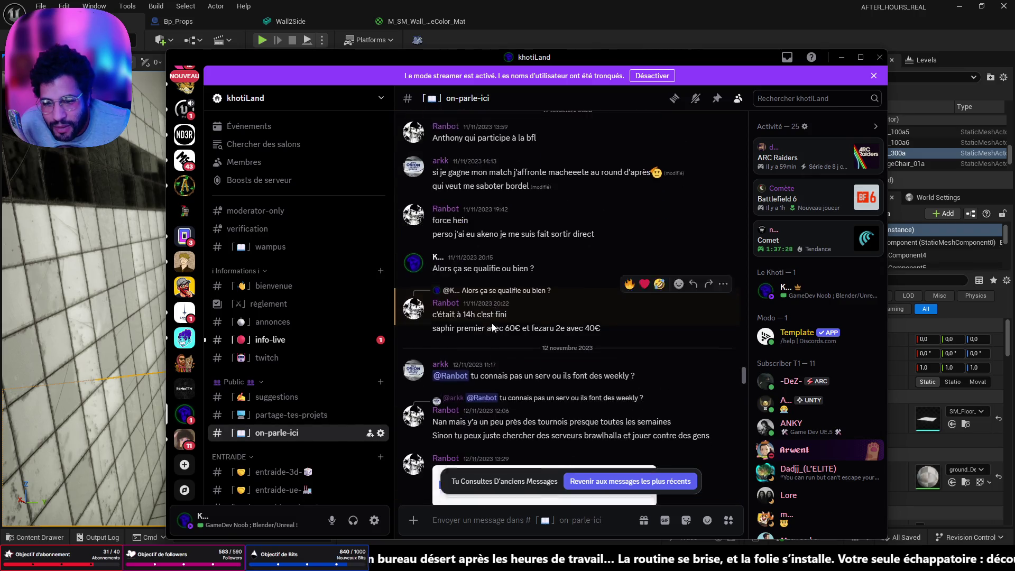
scroll(492, 325, down, 3)
scroll(490, 328, down, 2)
scroll(488, 330, down, 3)
scroll(485, 332, down, 3)
scroll(485, 331, down, 3)
scroll(482, 332, down, 3)
scroll(482, 331, down, 2)
scroll(483, 329, down, 3)
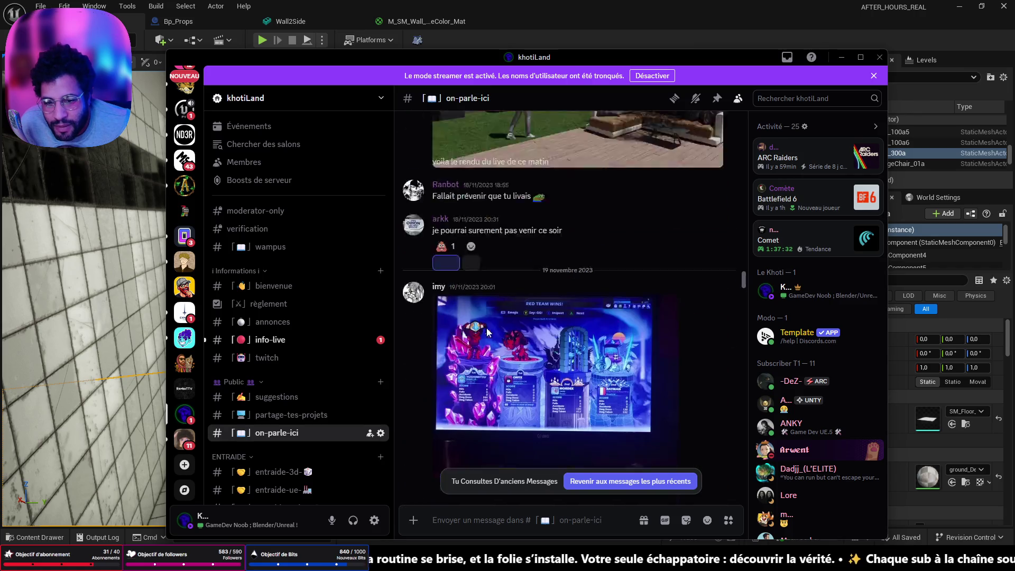
scroll(488, 321, down, 3)
scroll(496, 313, down, 3)
scroll(494, 301, down, 3)
scroll(486, 302, down, 3)
scroll(481, 301, down, 3)
scroll(480, 301, down, 3)
scroll(479, 309, down, 3)
scroll(479, 310, down, 3)
scroll(478, 305, down, 3)
scroll(477, 307, down, 3)
scroll(481, 298, down, 3)
scroll(478, 310, down, 3)
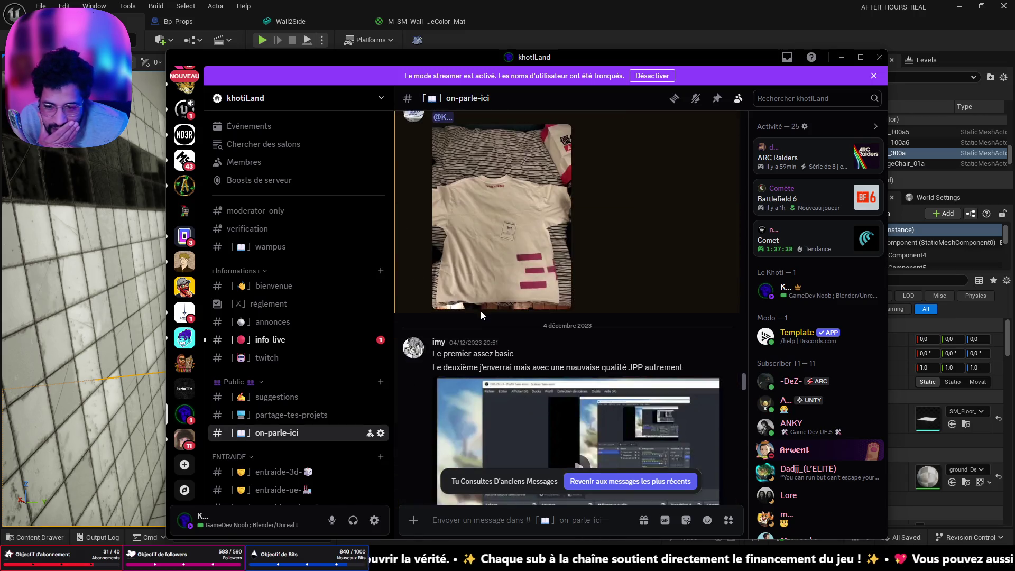
scroll(482, 311, down, 3)
scroll(479, 316, down, 3)
scroll(477, 317, down, 3)
scroll(477, 316, down, 3)
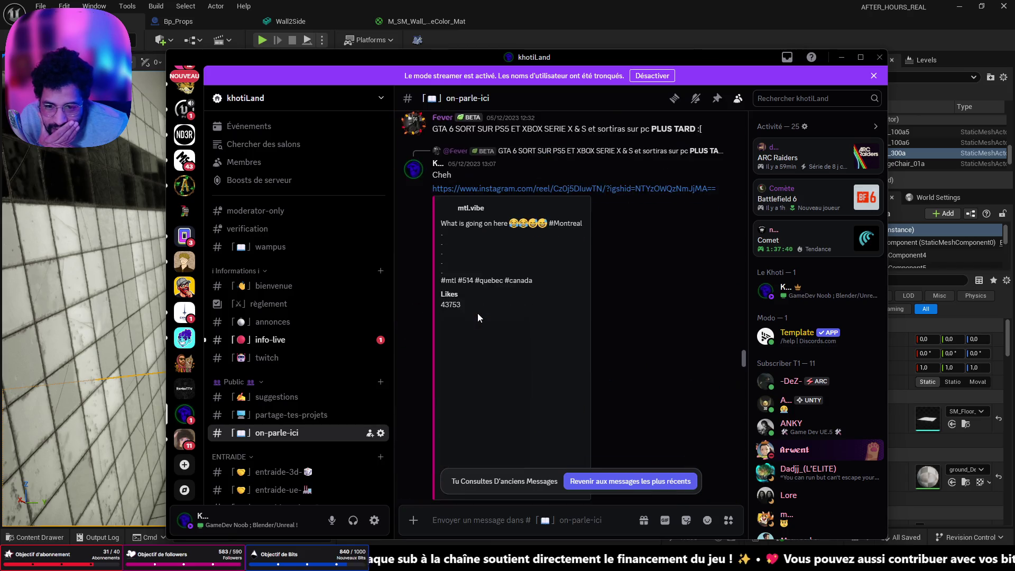
scroll(478, 314, down, 3)
scroll(486, 316, up, 3)
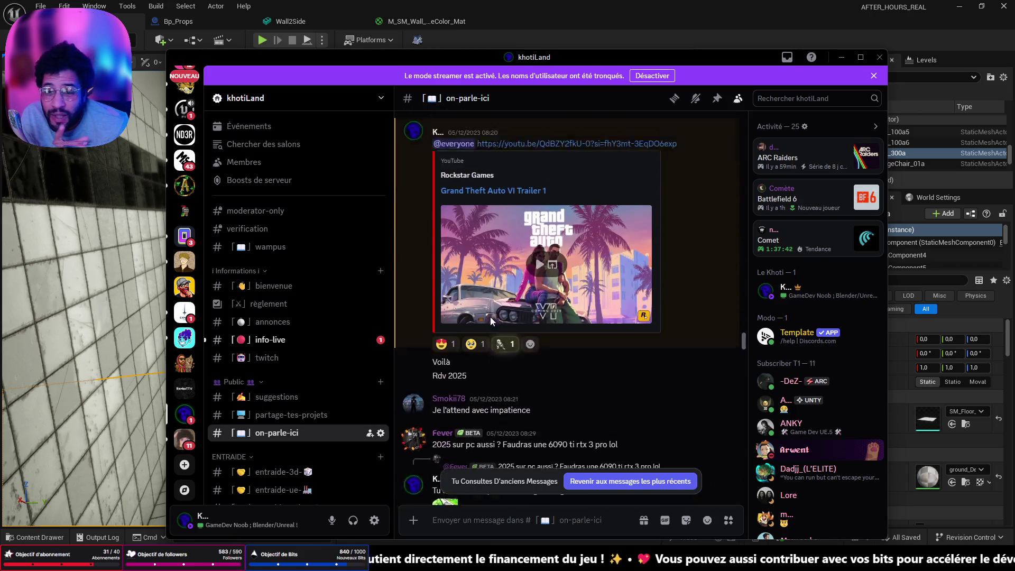
scroll(488, 317, up, 3)
scroll(490, 319, up, 3)
scroll(493, 320, up, 1)
scroll(494, 322, down, 3)
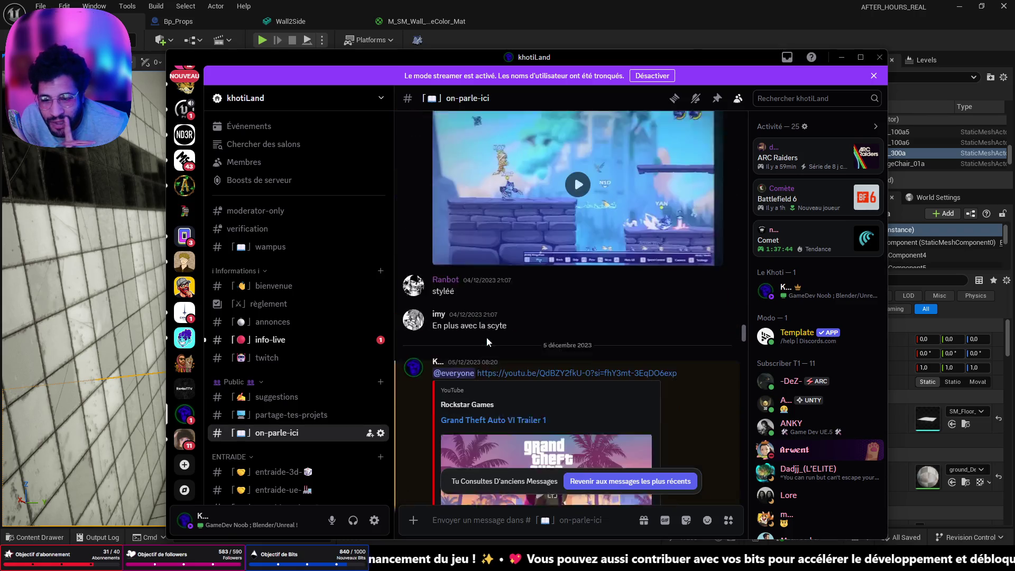
scroll(486, 336, down, 3)
scroll(477, 359, down, 3)
scroll(502, 370, down, 3)
scroll(499, 368, down, 3)
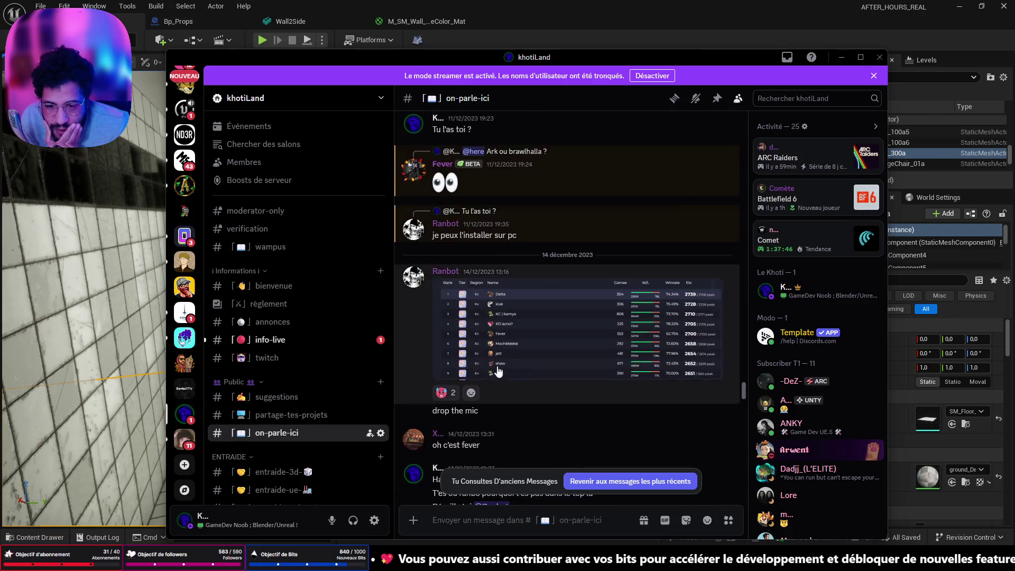
scroll(497, 366, down, 3)
scroll(493, 366, down, 3)
scroll(488, 368, down, 3)
scroll(484, 371, down, 3)
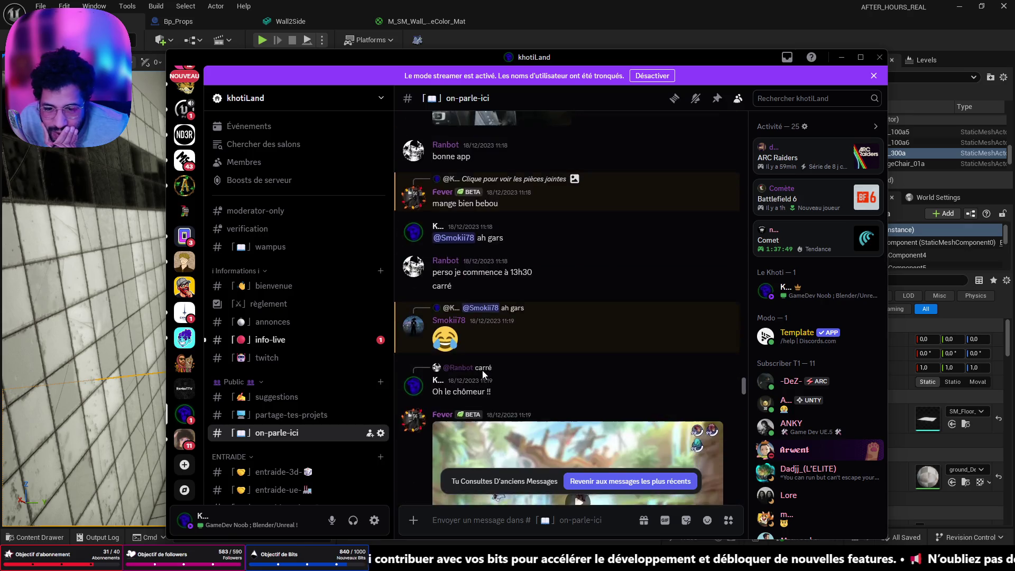
scroll(475, 374, down, 3)
scroll(475, 377, down, 3)
scroll(479, 381, down, 3)
scroll(480, 381, down, 3)
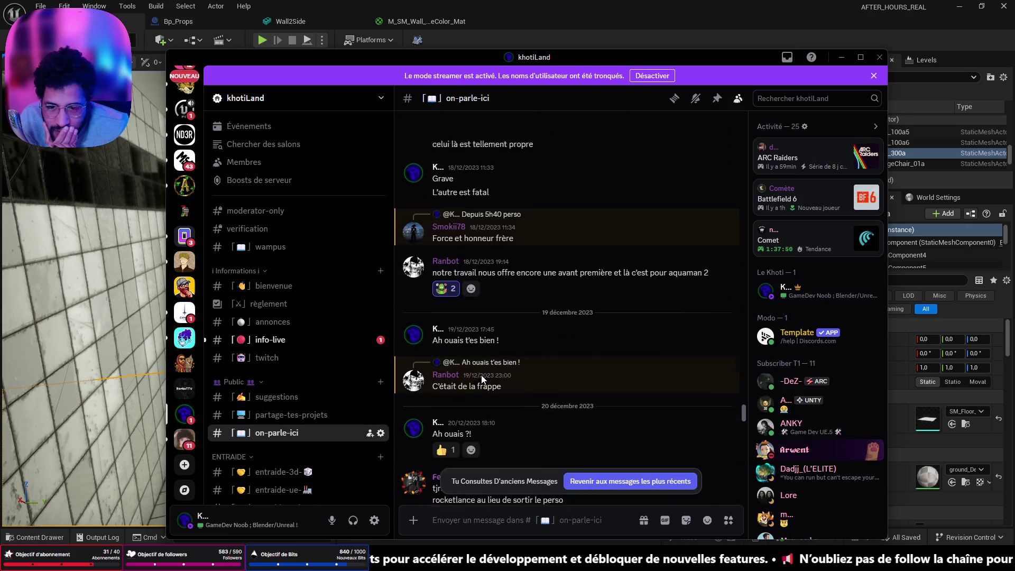
scroll(480, 380, up, 4)
scroll(480, 379, down, 3)
scroll(473, 384, down, 3)
scroll(469, 387, down, 3)
scroll(468, 391, down, 3)
scroll(469, 391, down, 5)
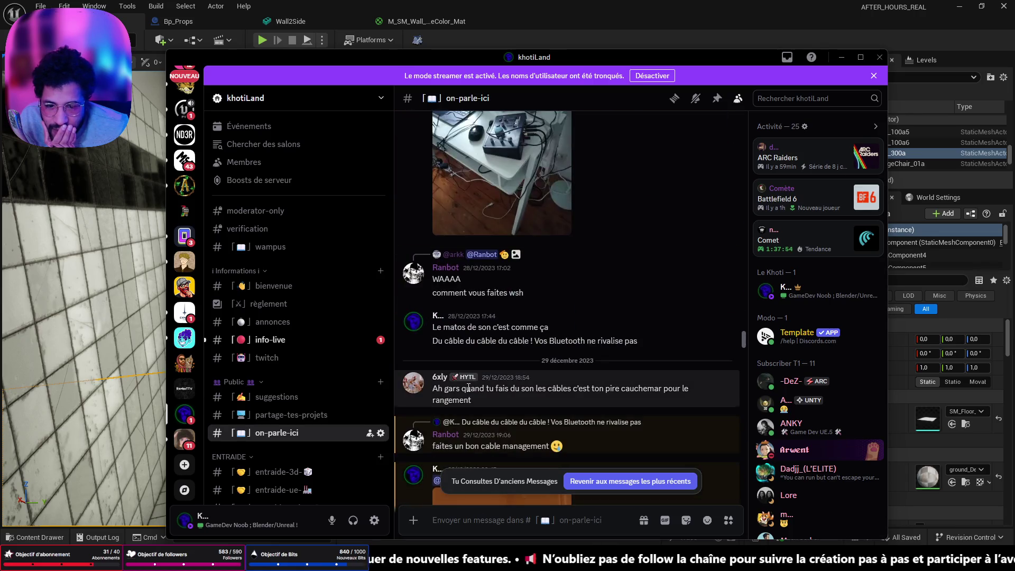
scroll(467, 387, up, 4)
scroll(466, 380, down, 3)
scroll(464, 381, down, 3)
scroll(463, 383, down, 3)
scroll(460, 385, down, 3)
scroll(459, 384, down, 5)
scroll(460, 384, up, 3)
scroll(459, 384, up, 3)
scroll(470, 385, up, 1)
View the Rayman and NES console photos at full size and close them.
click(459, 309)
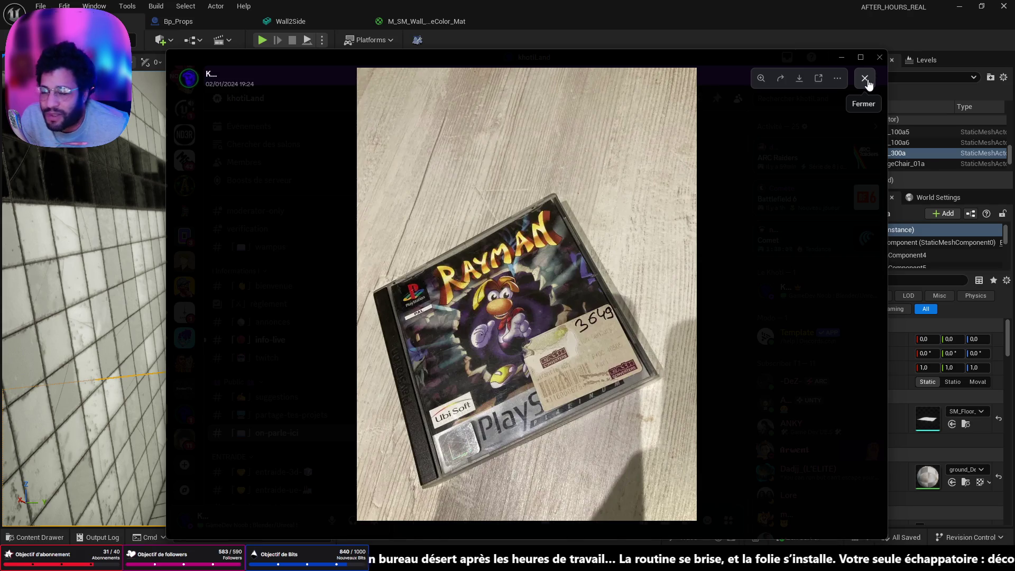
click(866, 80)
scroll(526, 321, down, 5)
scroll(525, 321, down, 1)
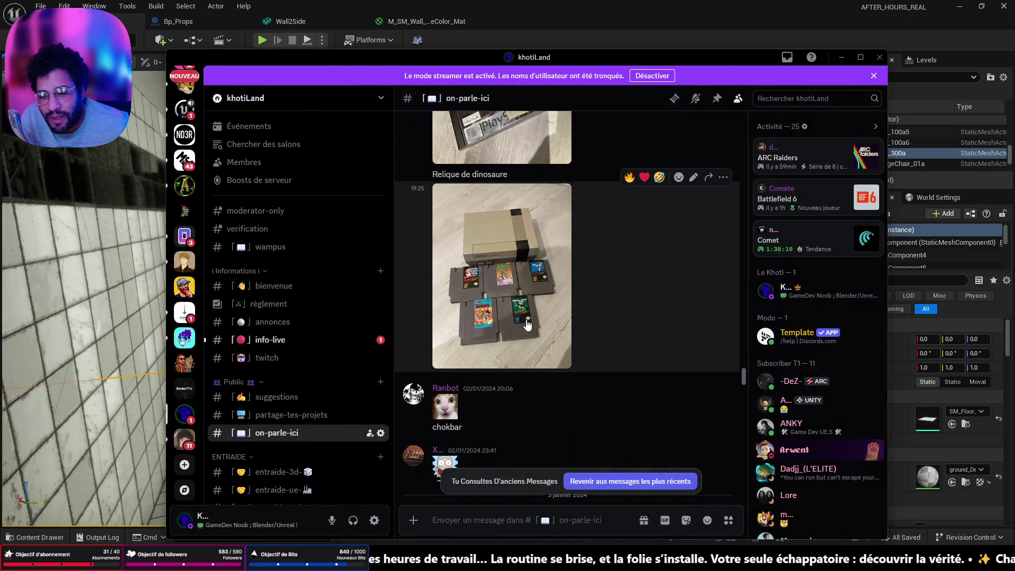
click(528, 314)
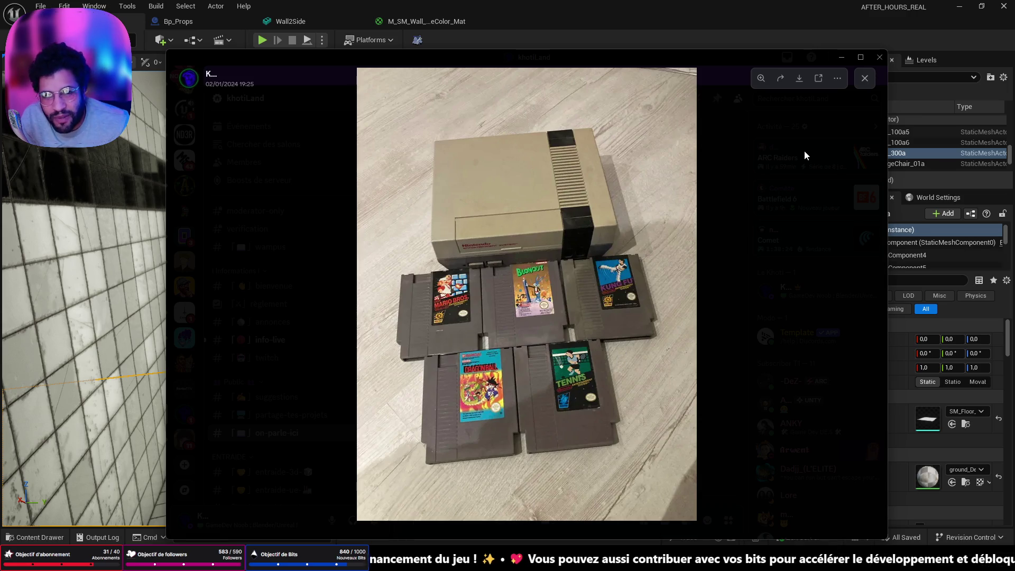
click(865, 78)
scroll(562, 350, down, 5)
scroll(564, 349, down, 5)
scroll(565, 347, down, 5)
scroll(564, 347, down, 5)
scroll(564, 348, down, 5)
scroll(564, 345, down, 5)
scroll(558, 353, down, 5)
scroll(561, 349, down, 5)
scroll(554, 357, down, 5)
scroll(551, 358, down, 5)
scroll(552, 359, down, 5)
scroll(544, 367, down, 5)
scroll(546, 364, down, 5)
scroll(545, 364, down, 5)
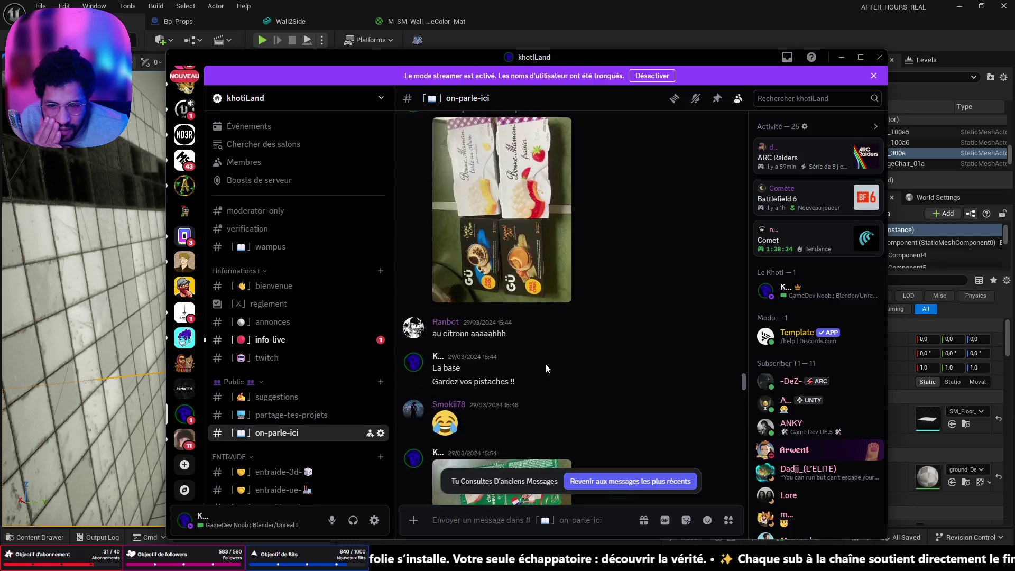
scroll(548, 368, down, 5)
scroll(552, 369, up, 3)
scroll(553, 369, down, 1)
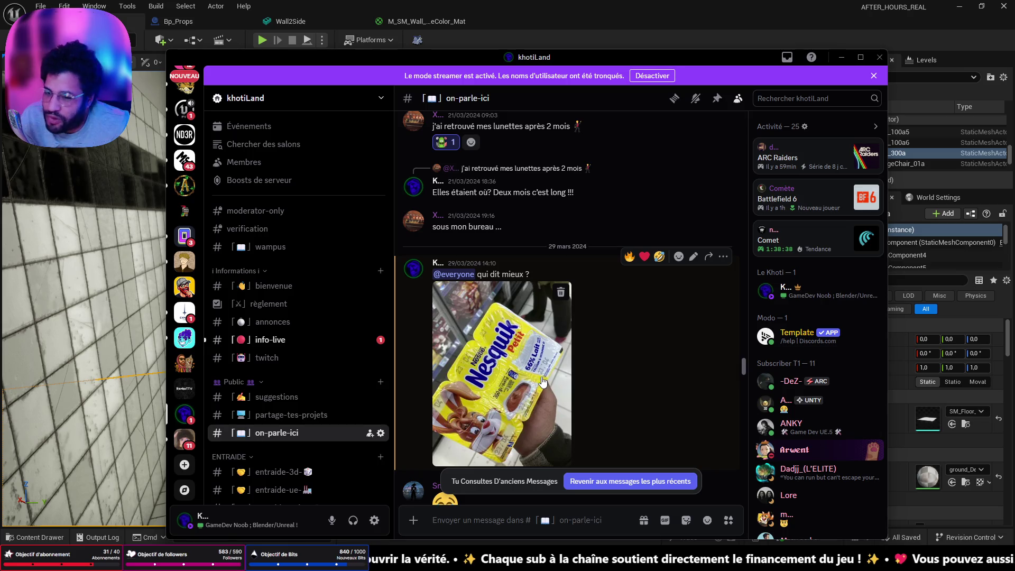
View the Nesquik and dessert-pack photos at full size and close them.
click(543, 383)
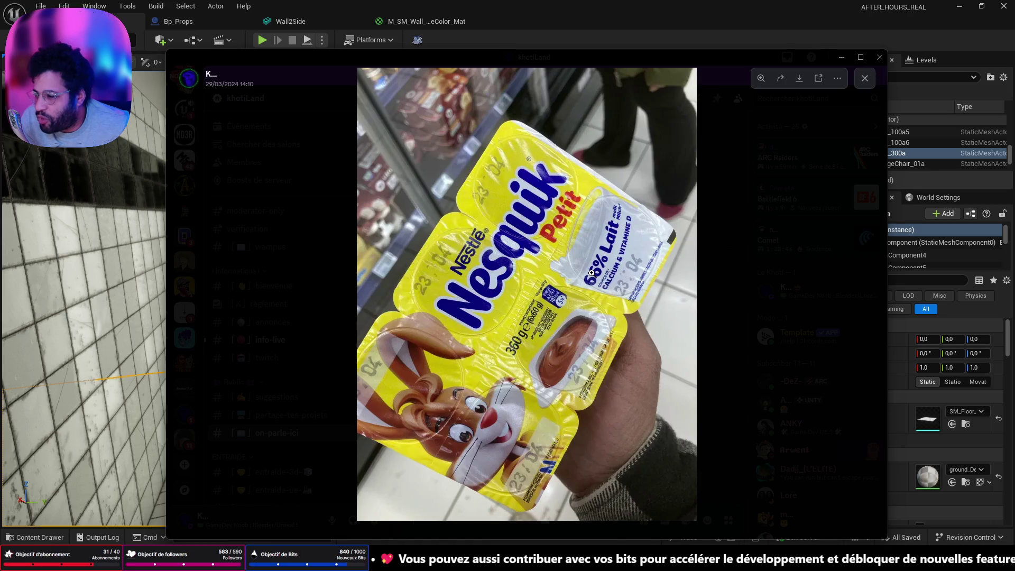
click(865, 78)
scroll(688, 276, down, 5)
scroll(665, 284, down, 3)
click(501, 240)
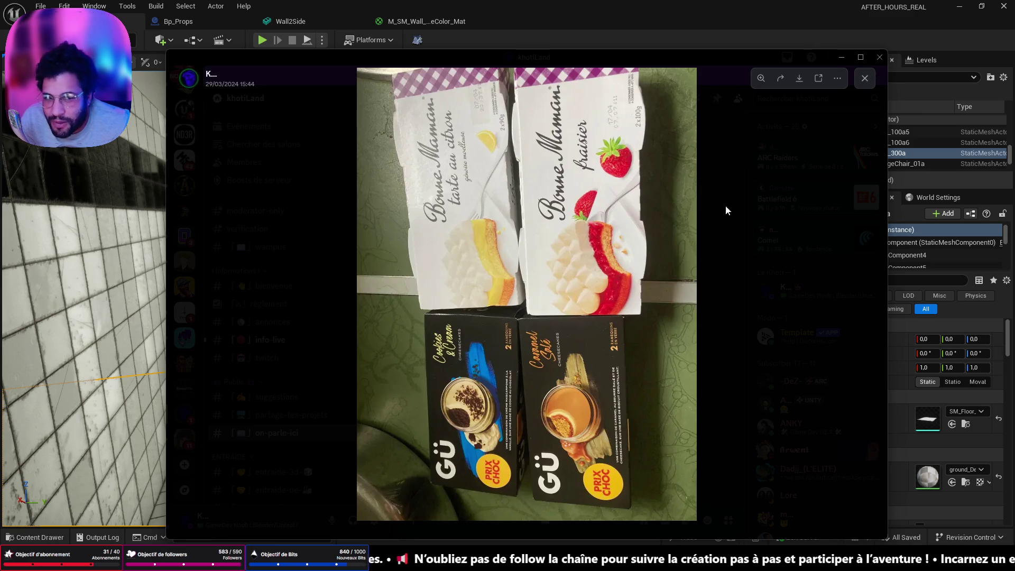
click(864, 78)
scroll(543, 278, down, 3)
scroll(543, 279, down, 3)
scroll(544, 279, up, 3)
scroll(532, 275, up, 2)
scroll(513, 270, down, 4)
scroll(513, 279, down, 3)
scroll(516, 282, down, 3)
scroll(518, 287, down, 3)
scroll(528, 300, down, 3)
scroll(529, 296, down, 3)
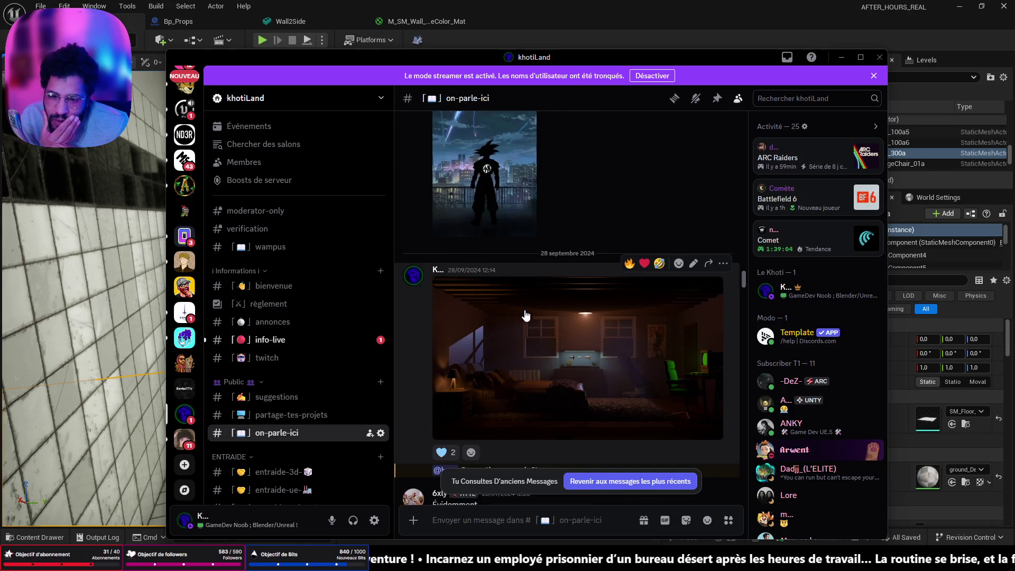
scroll(536, 323, down, 2)
scroll(535, 323, up, 2)
scroll(533, 278, up, 3)
scroll(534, 283, down, 3)
View the dim bedroom render full size, then watch the Unity scene video full-screen and exit it.
click(545, 336)
click(864, 78)
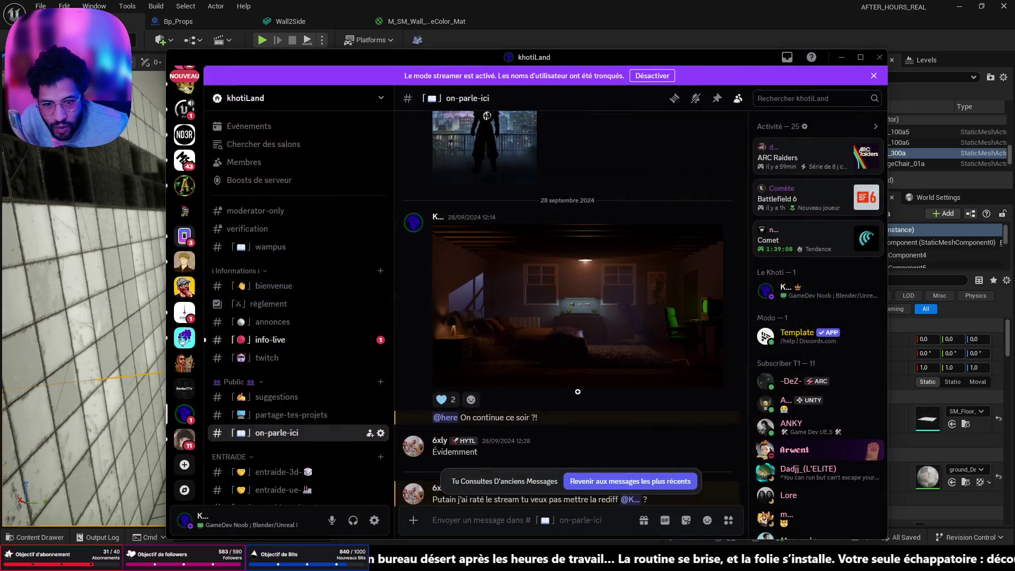
scroll(537, 409, down, 5)
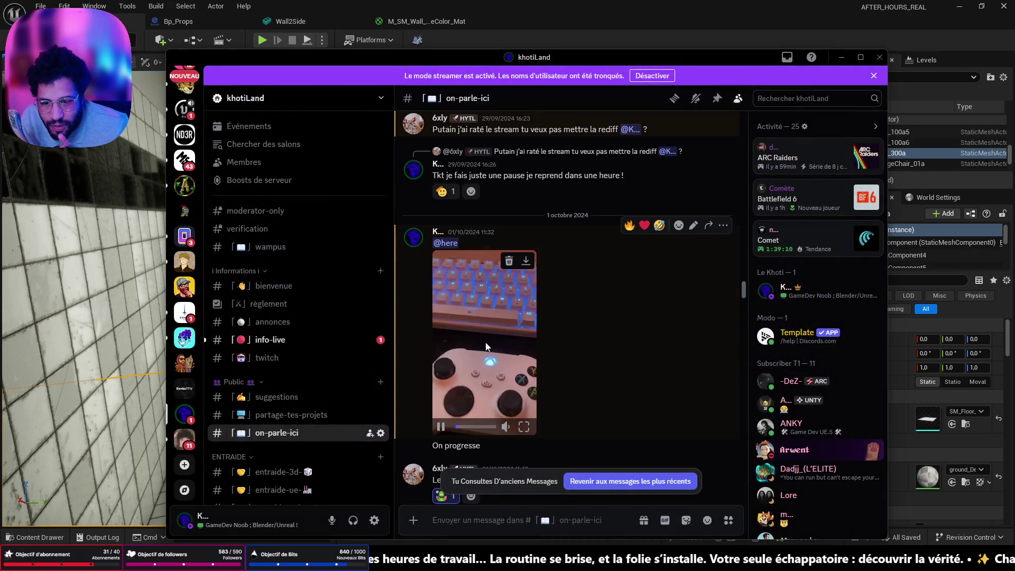
click(524, 427)
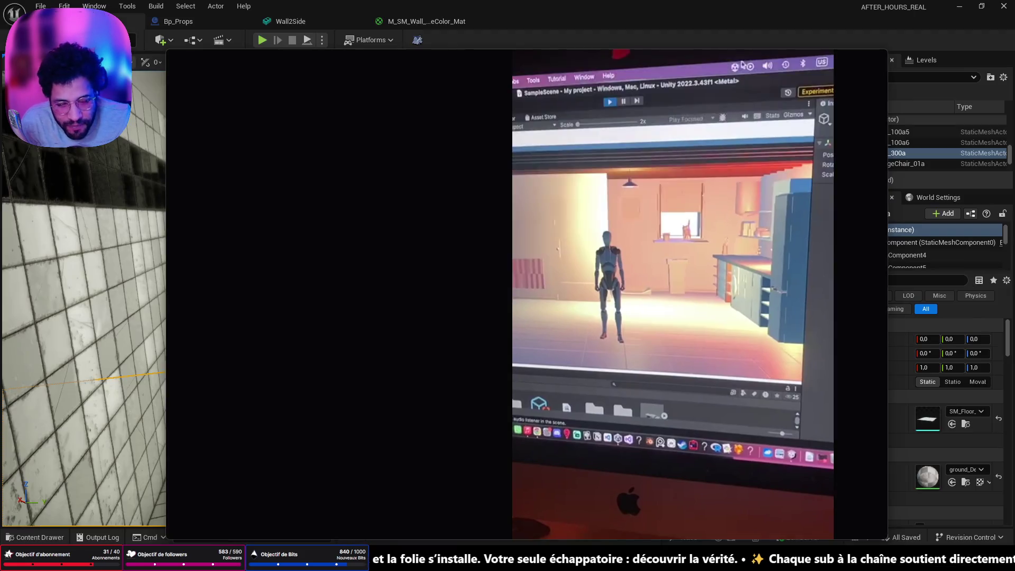
key(Escape)
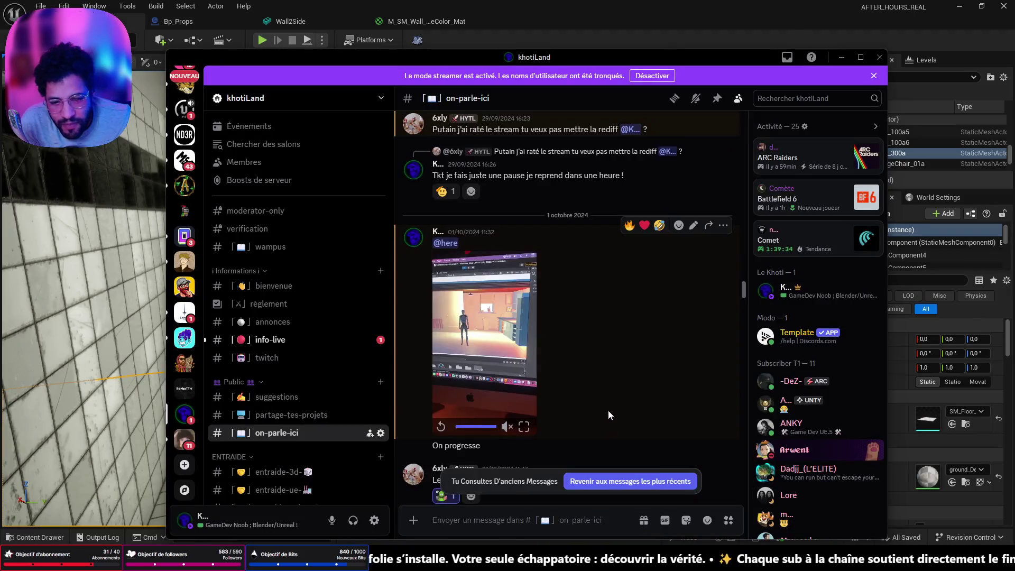
scroll(603, 408, up, 5)
scroll(599, 405, down, 3)
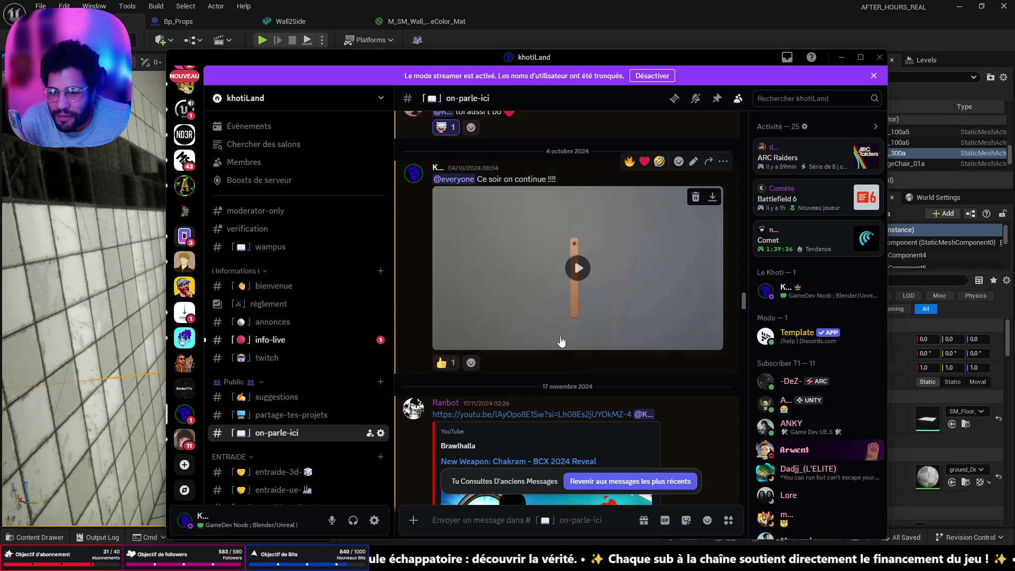
scroll(558, 336, down, 5)
scroll(559, 336, down, 5)
scroll(559, 339, down, 5)
scroll(554, 341, down, 5)
scroll(555, 343, down, 5)
scroll(555, 343, down, 5)
scroll(555, 339, down, 5)
scroll(555, 338, down, 5)
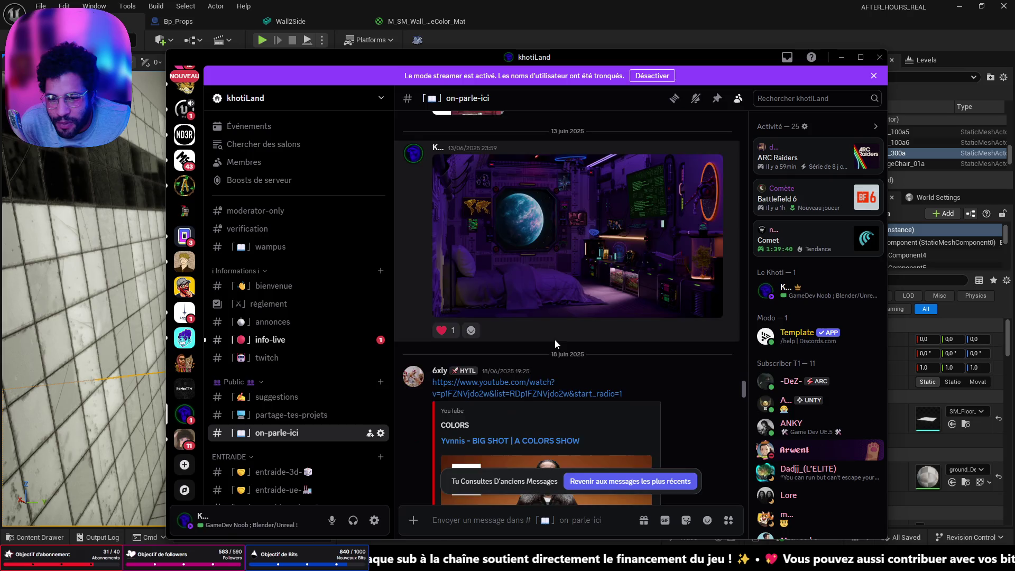
scroll(555, 339, down, 5)
scroll(553, 342, down, 5)
scroll(553, 341, down, 5)
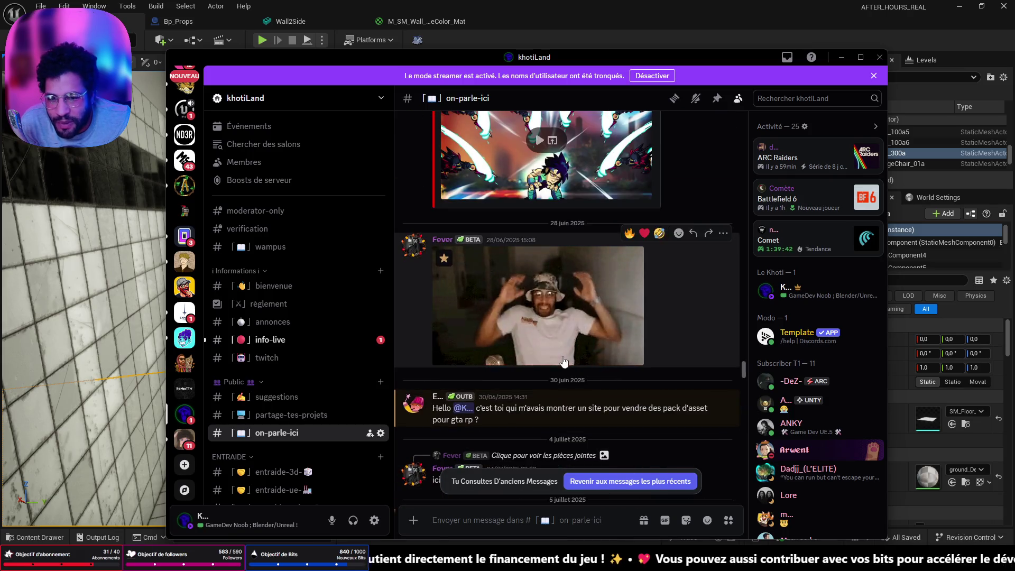
scroll(555, 342, up, 5)
scroll(581, 342, up, 5)
scroll(582, 345, up, 3)
scroll(581, 348, down, 5)
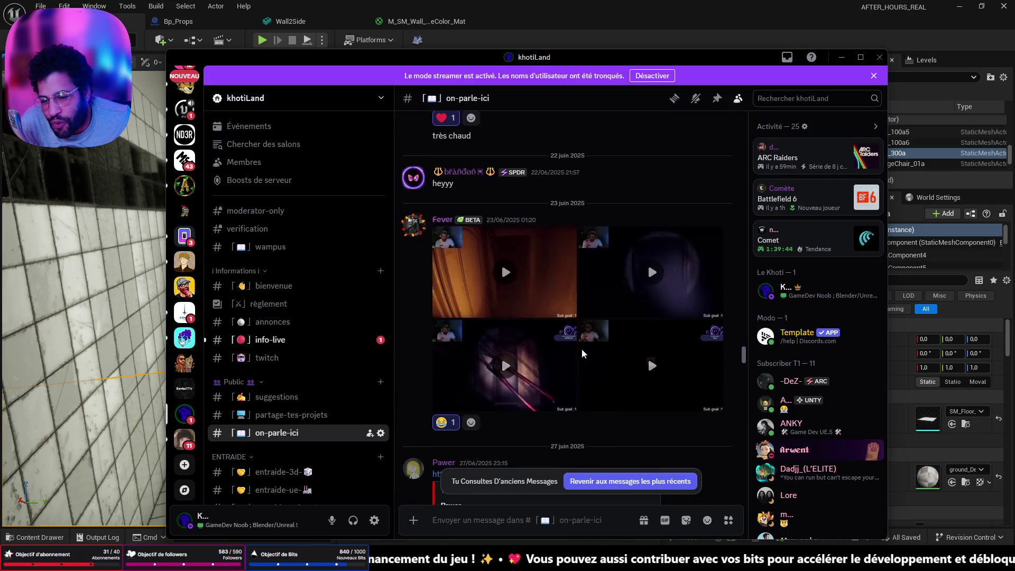
scroll(644, 303, down, 5)
scroll(649, 309, down, 5)
scroll(641, 332, down, 5)
scroll(640, 337, down, 5)
scroll(640, 334, down, 5)
scroll(639, 334, down, 5)
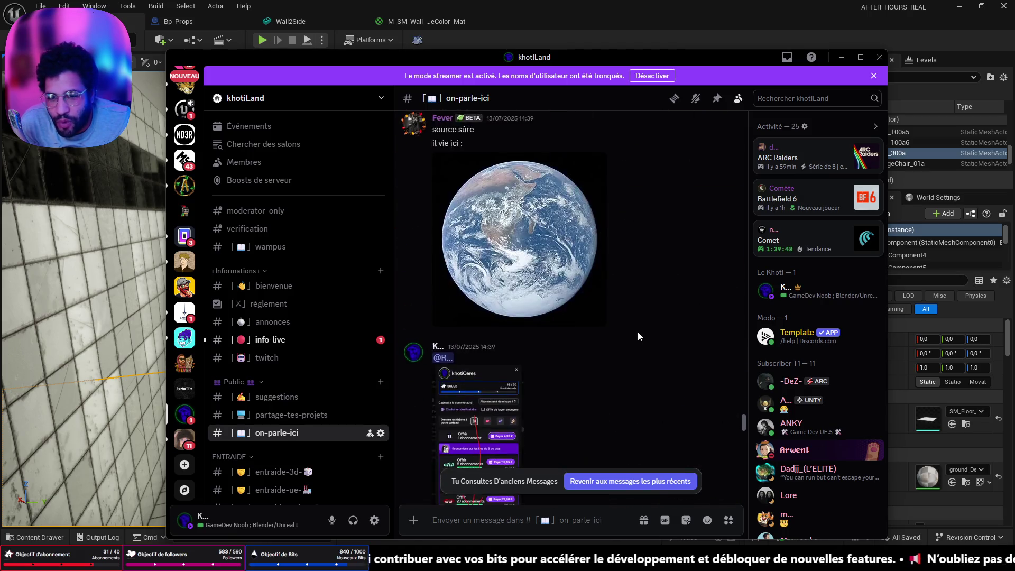
scroll(638, 332, down, 5)
scroll(713, 239, down, 5)
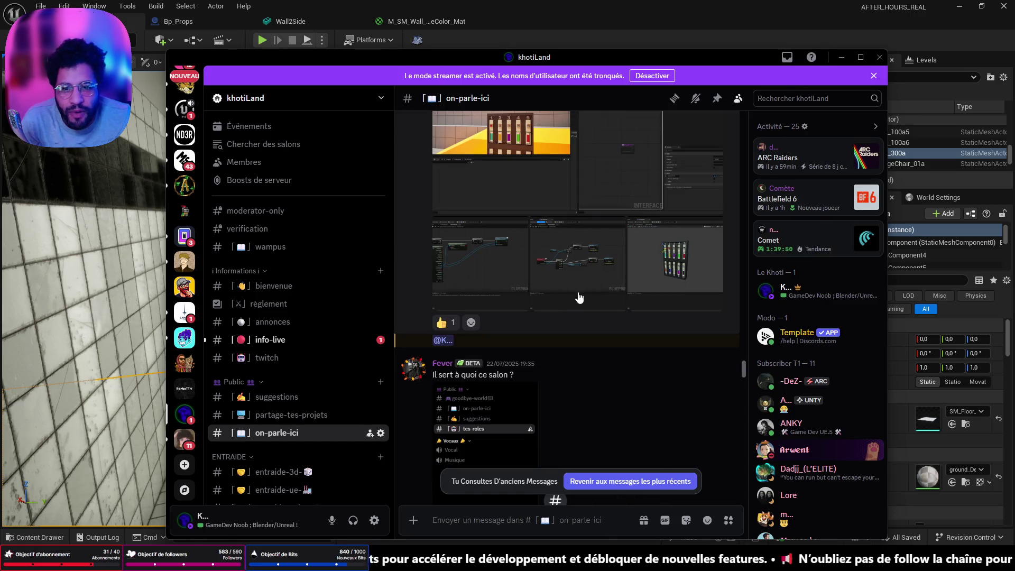
click(841, 58)
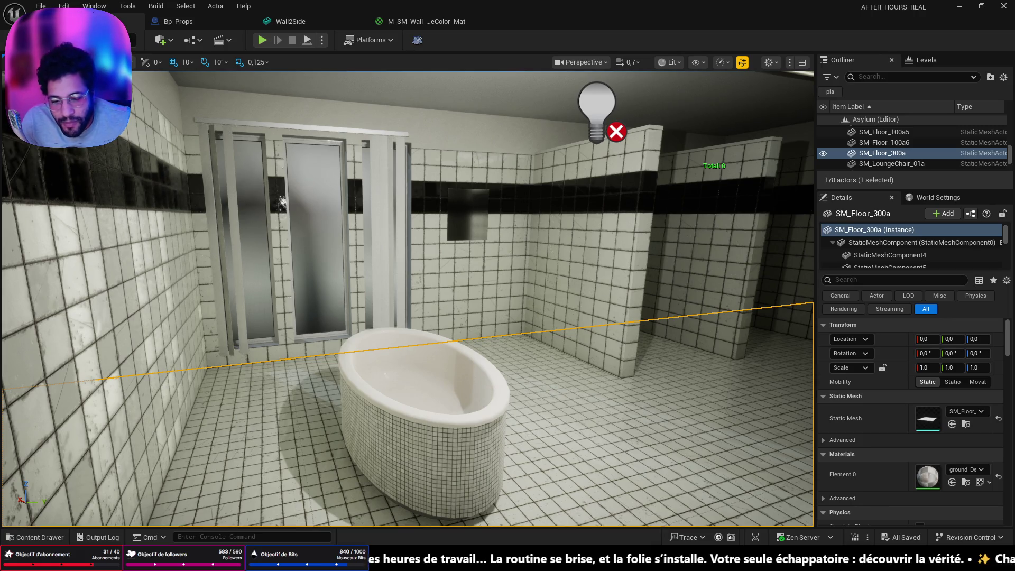
Switch from the Unreal editor over to the Blender window.
key(alt+Tab)
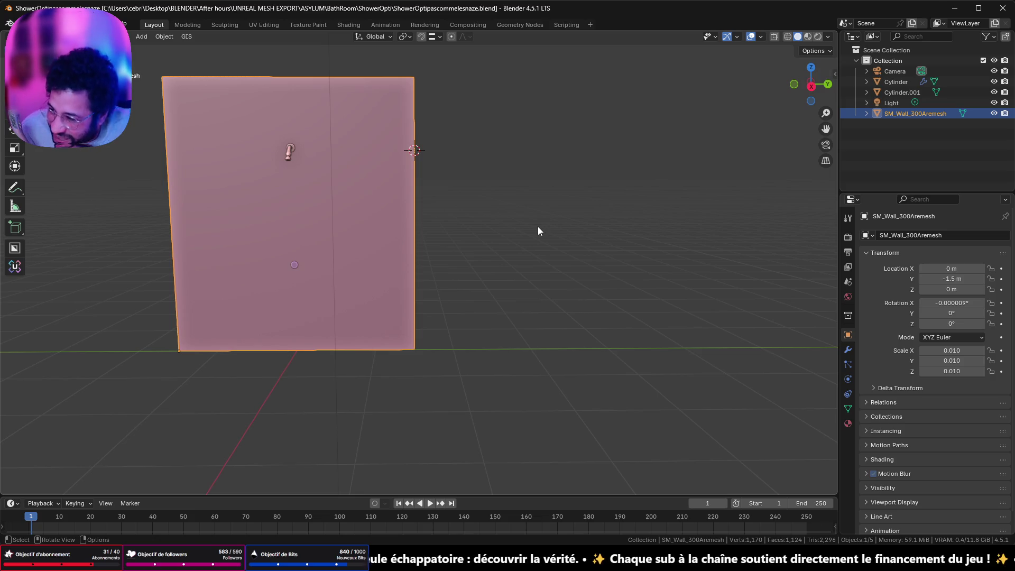
Face the wall along an axis, select the first round fitting and nudge its Y position.
click(813, 88)
scroll(469, 211, up, 5)
shift+middle_drag(303, 325, 470, 248)
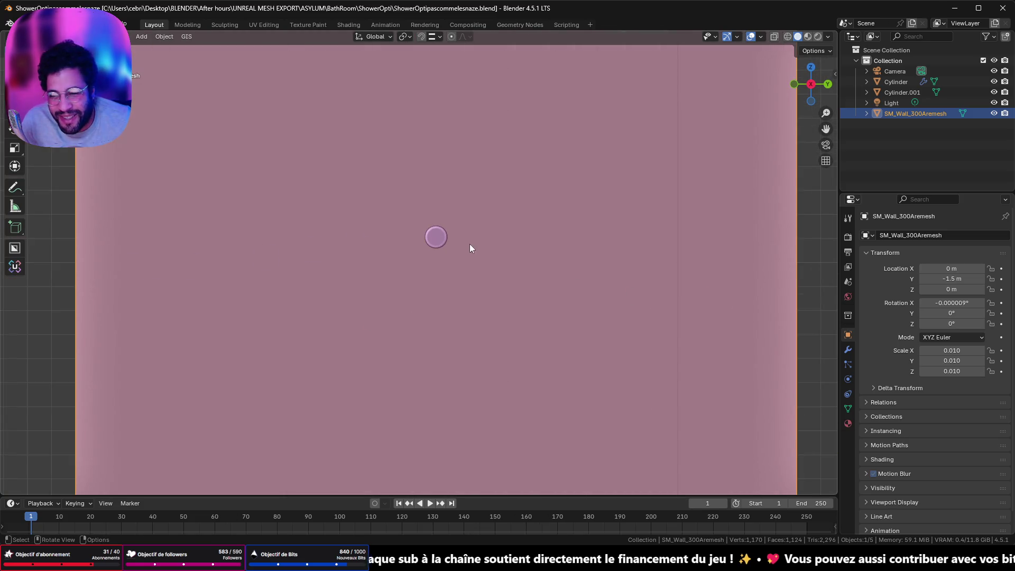
click(441, 236)
scroll(446, 242, down, 4)
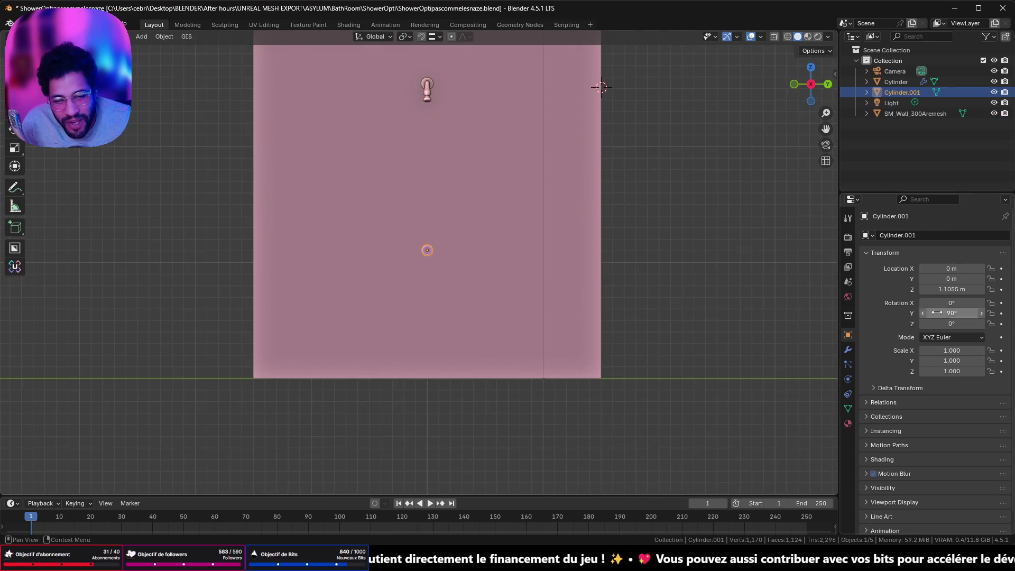
drag(952, 279, 937, 278)
click(935, 278)
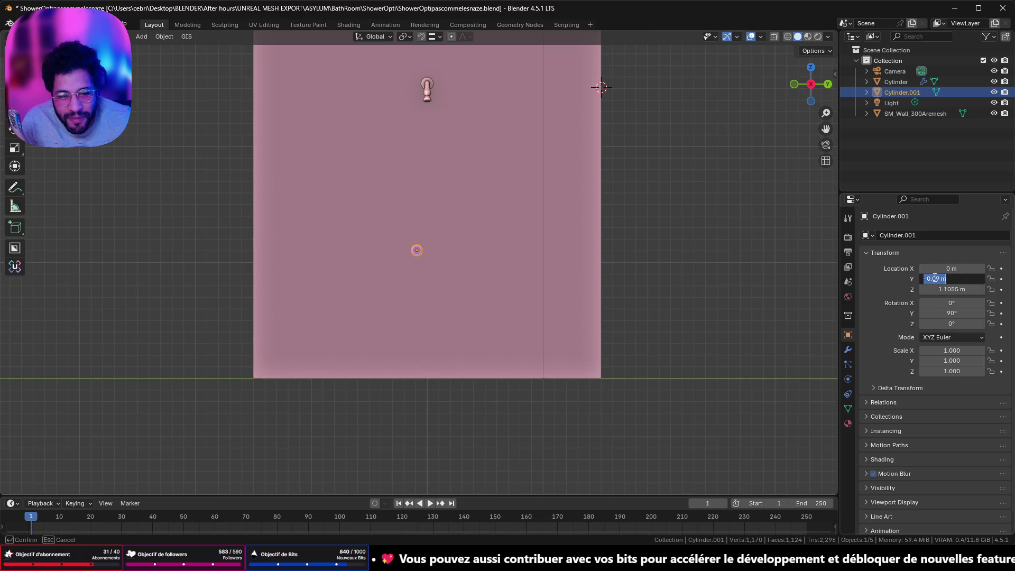
text(-0.1)
key(Return)
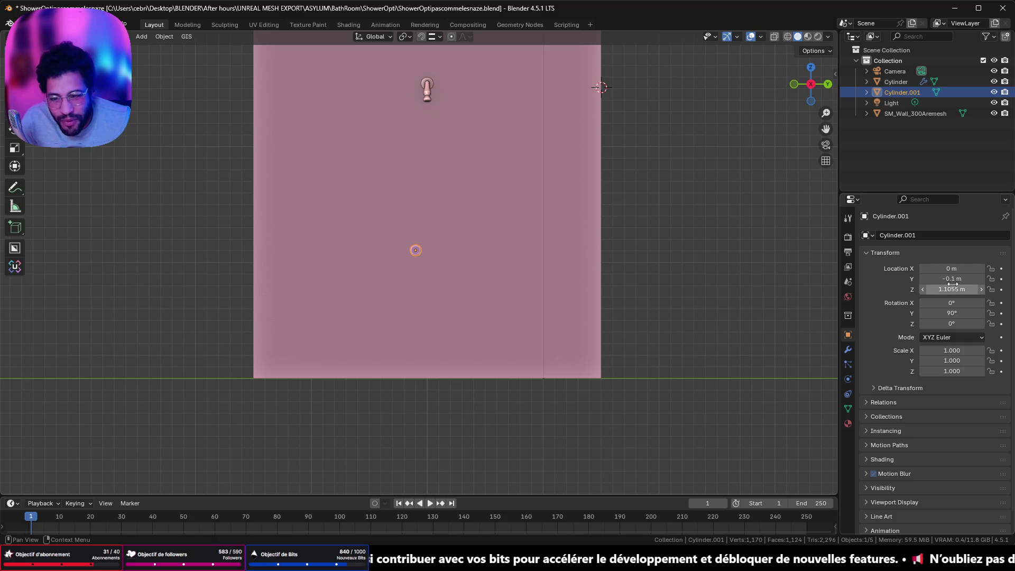
scroll(521, 287, up, 4)
scroll(522, 286, down, 2)
In wireframe shading set the fitting's Y to -0.15 m, then duplicate it constrained to the Y axis.
click(786, 36)
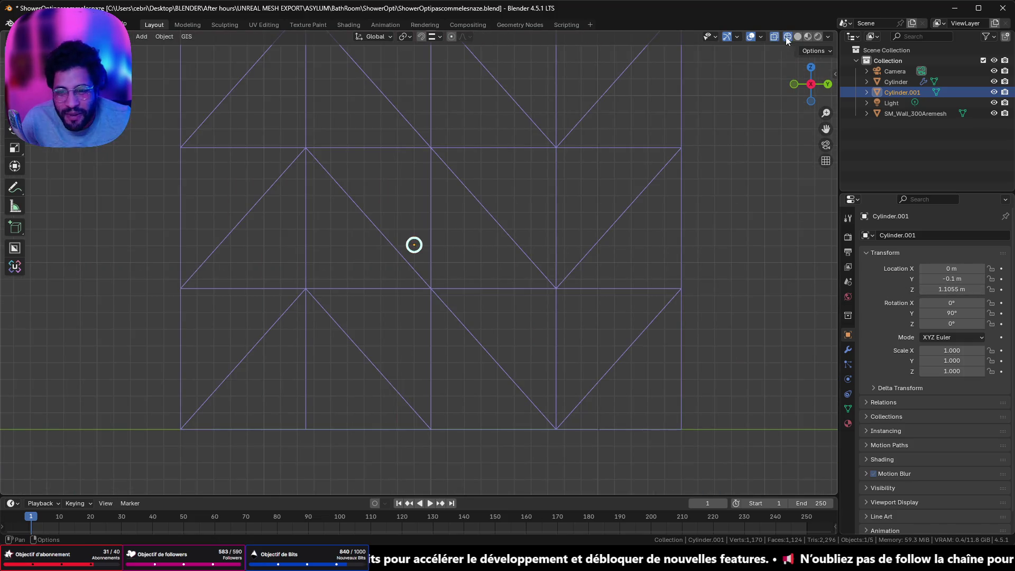
click(960, 280)
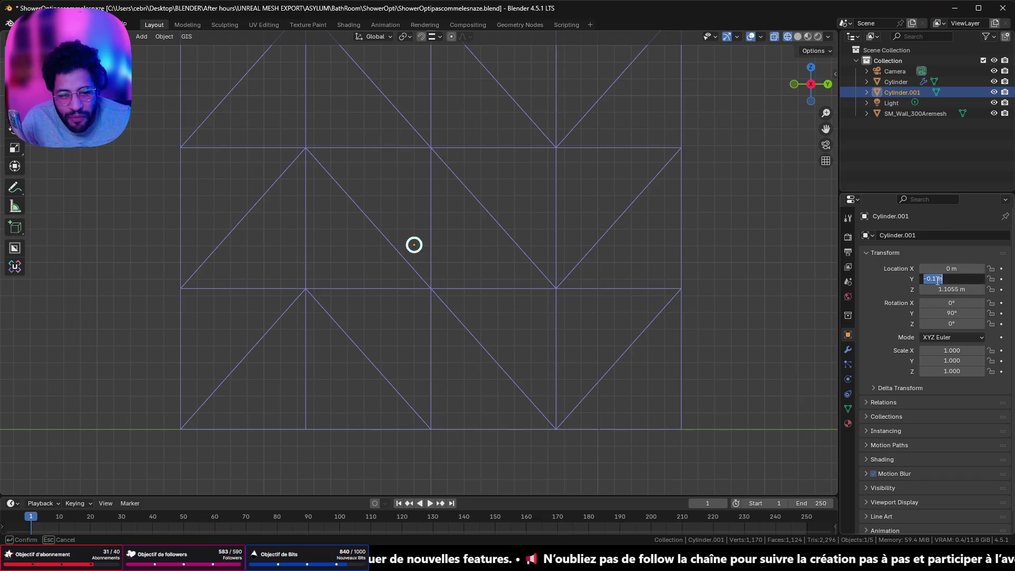
text(5)
key(Return)
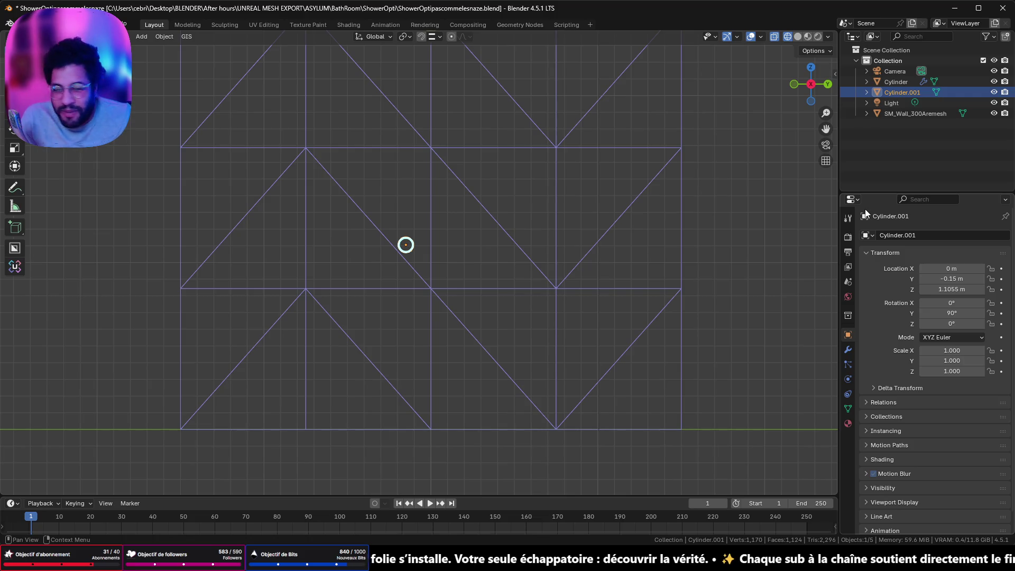
scroll(423, 244, up, 5)
scroll(413, 242, down, 2)
scroll(439, 240, down, 3)
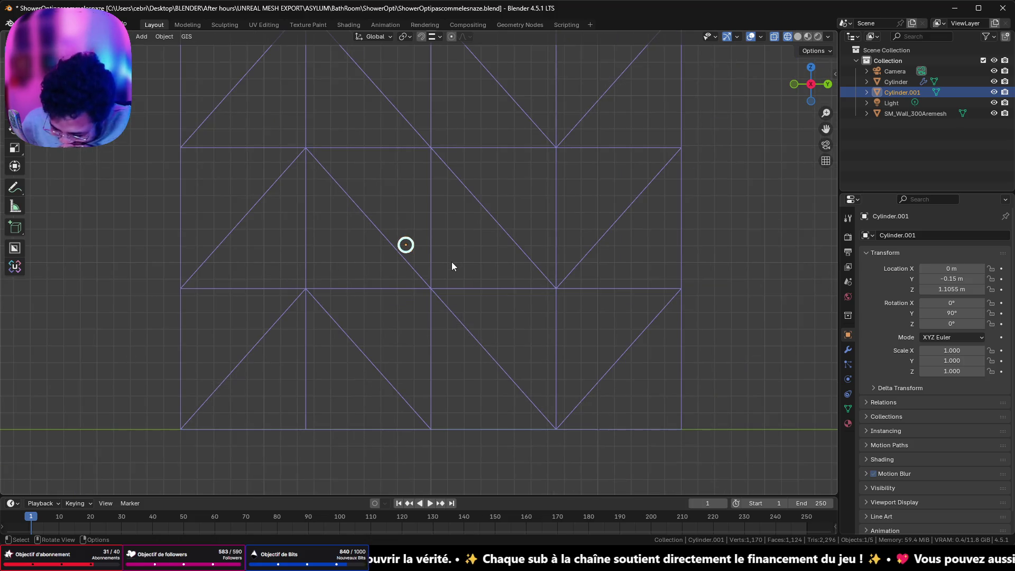
key(shift+d)
key(y)
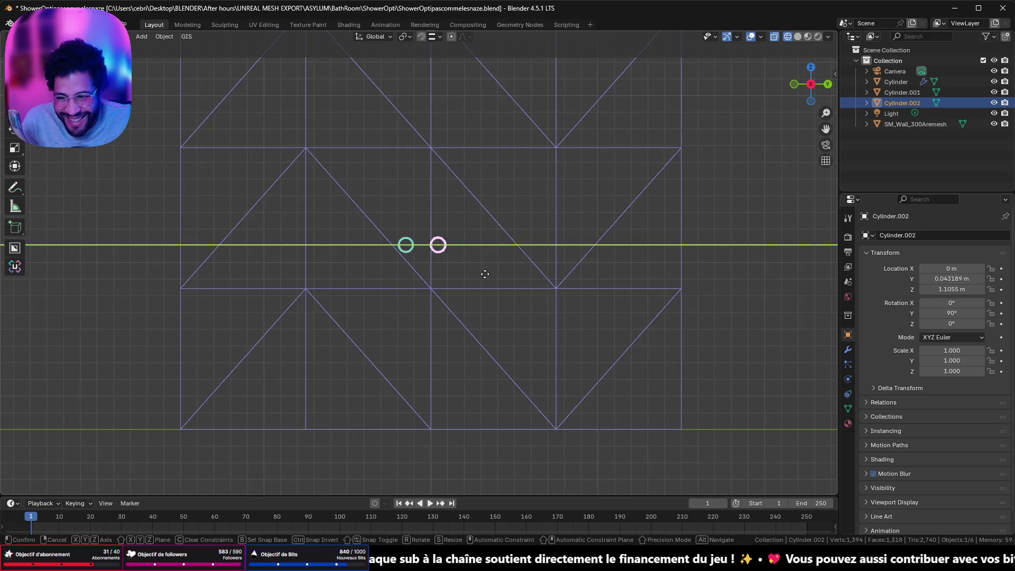
Place Cylinder.002 at Location Y 0.15 m, then switch to the Chrome video window.
click(497, 283)
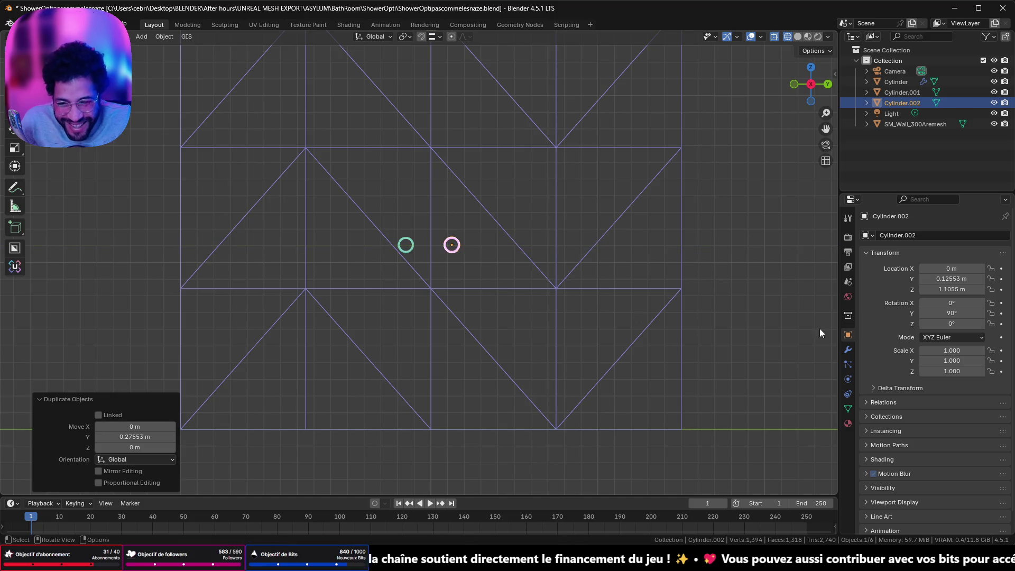
click(948, 278)
text(0.12)
key(BackSpace)
key(BackSpace)
text(5)
key(Return)
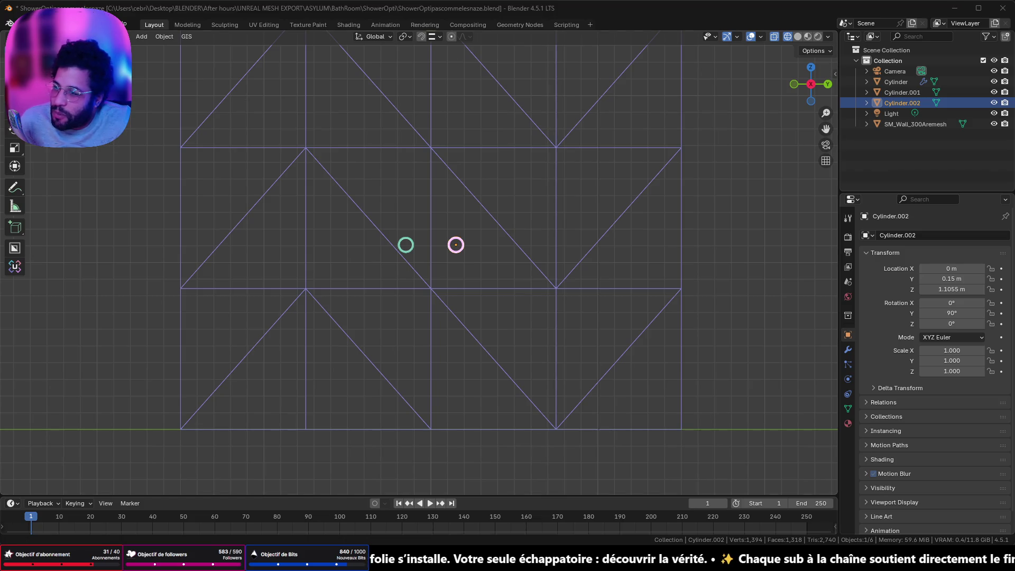
key(alt+Tab)
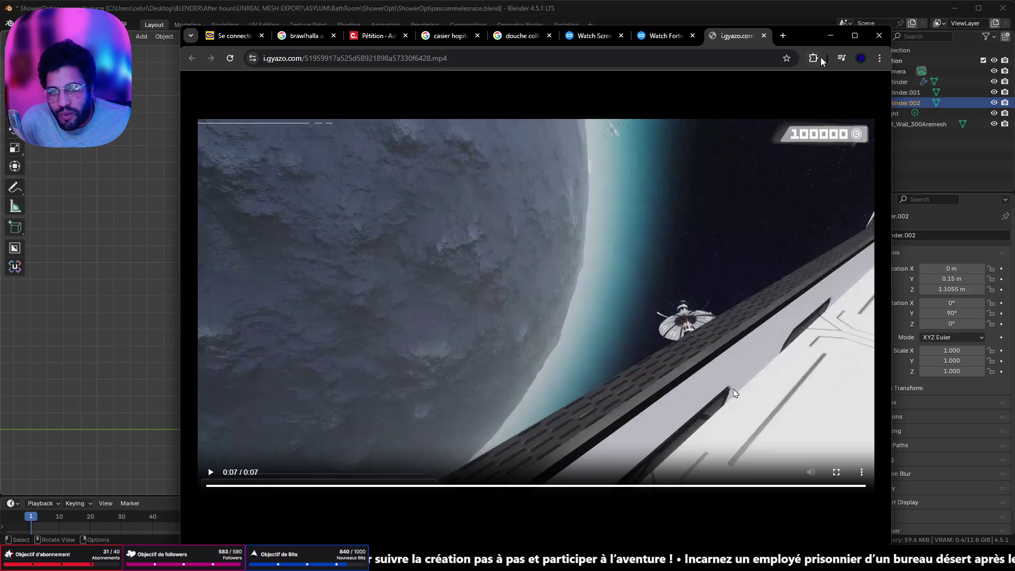
Minimize the browser, switch to solid shading and confirm the first fitting's Y stays at -0.15 m.
click(837, 36)
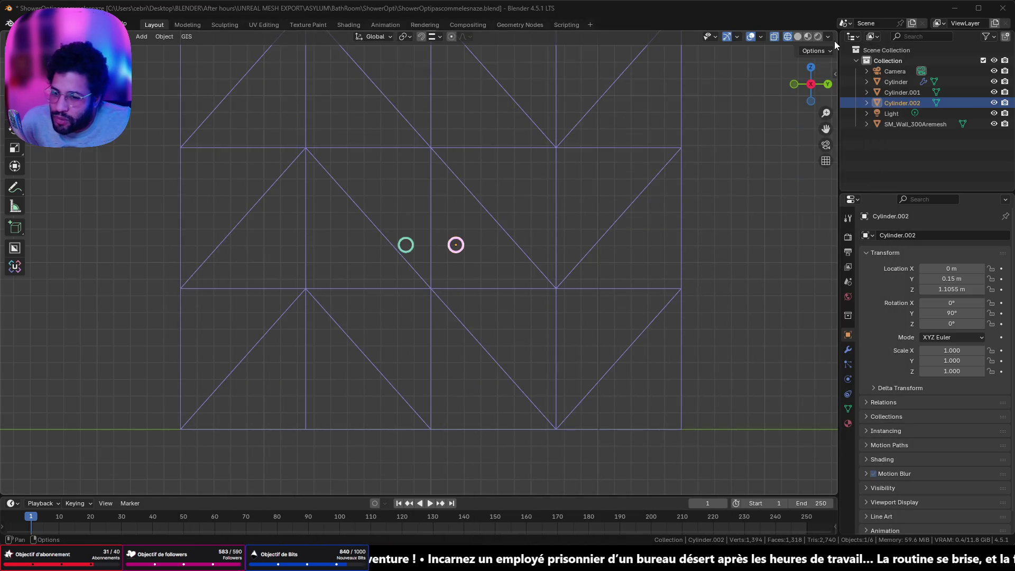
mouse_move(567, 125)
middle_down()
mouse_move(533, 209)
mouse_move(556, 159)
middle_up()
click(798, 37)
mouse_move(504, 207)
middle_down()
mouse_move(433, 228)
mouse_move(472, 213)
mouse_move(381, 206)
mouse_move(349, 179)
middle_up()
scroll(381, 206, up, 3)
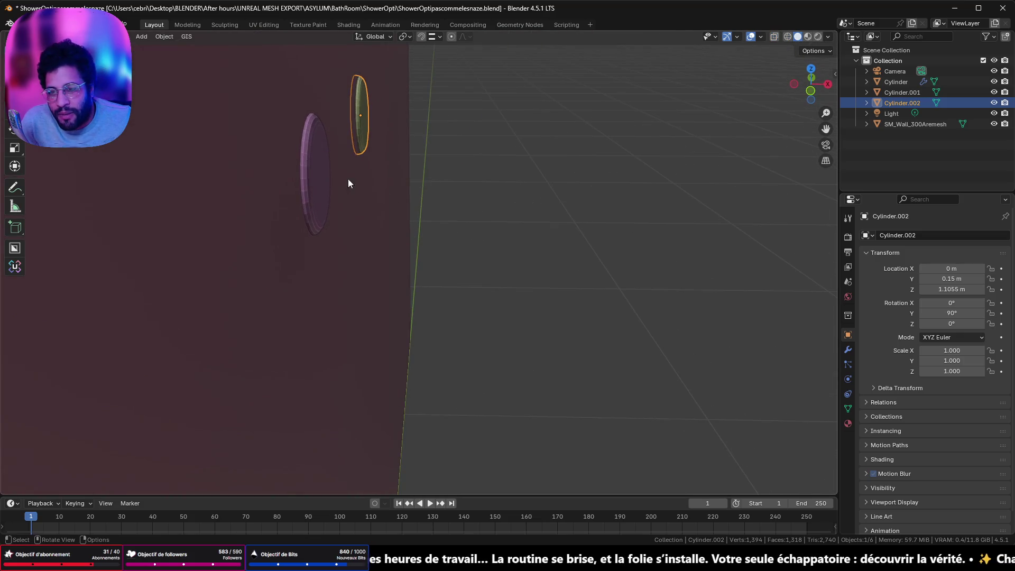
click(317, 171)
scroll(370, 120, down, 4)
scroll(375, 87, up, 2)
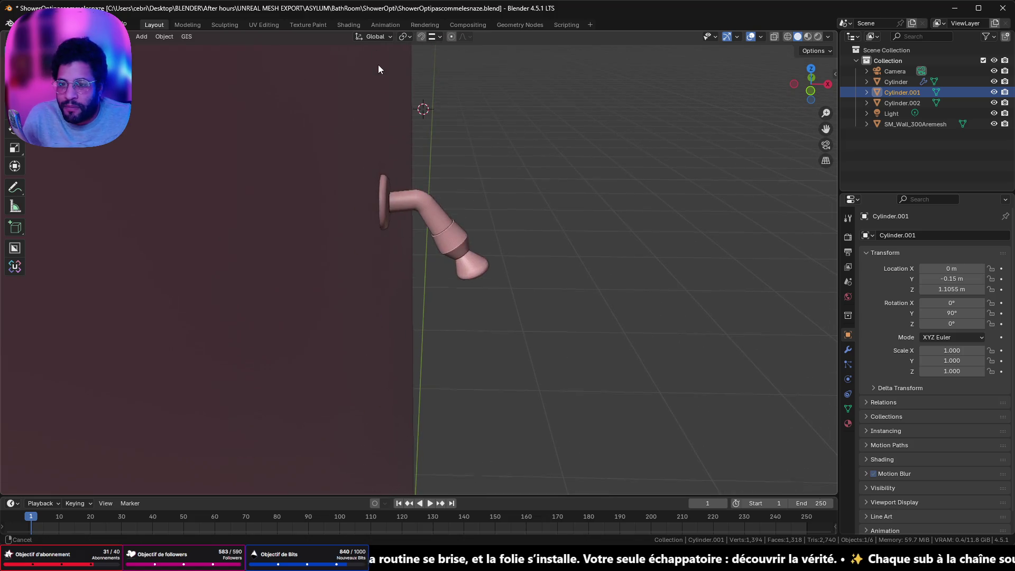
click(384, 226)
mouse_move(385, 227)
middle_down()
mouse_move(418, 340)
mouse_move(388, 177)
mouse_move(274, 162)
middle_up()
click(292, 152)
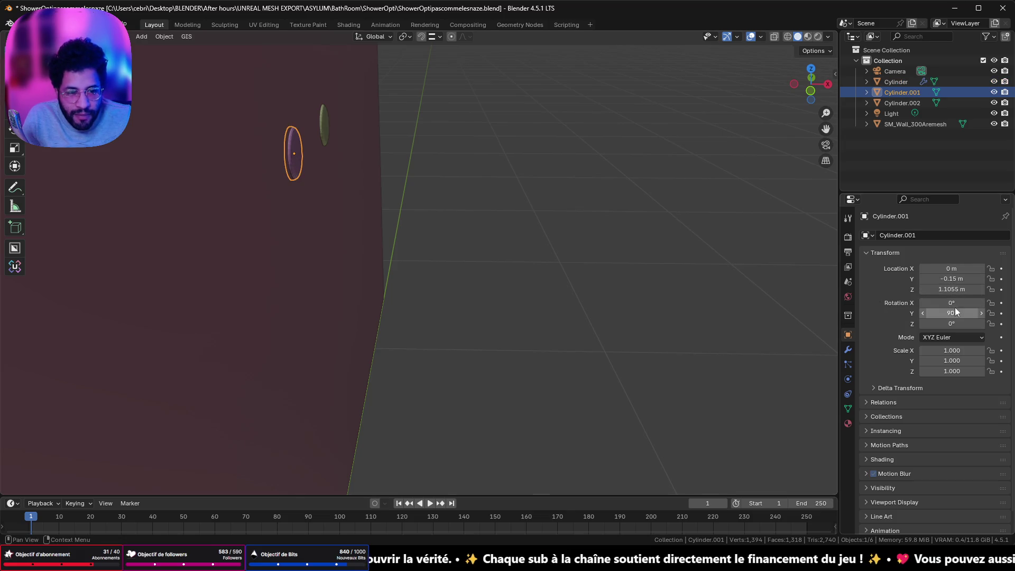
click(952, 279)
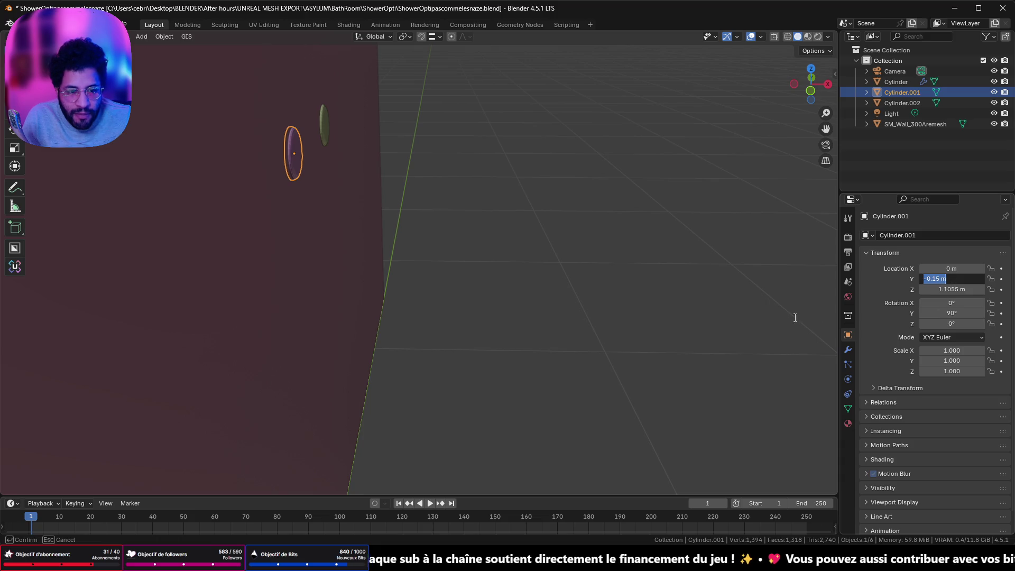
key(Return)
scroll(549, 290, down, 5)
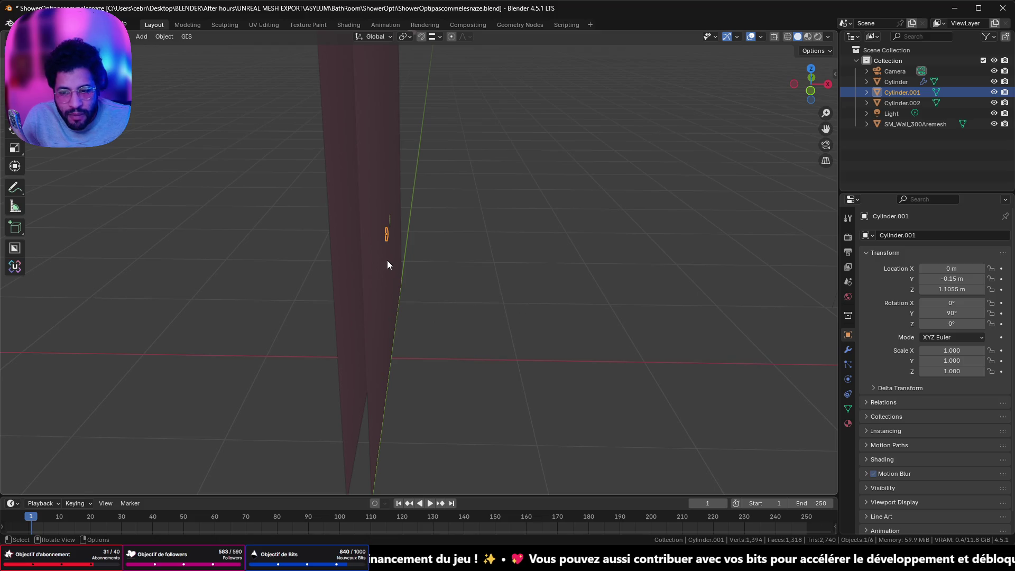
scroll(389, 261, up, 4)
Select both round fittings facing the wall and bring up the snapping options with Shift+S.
click(345, 287)
click(322, 177)
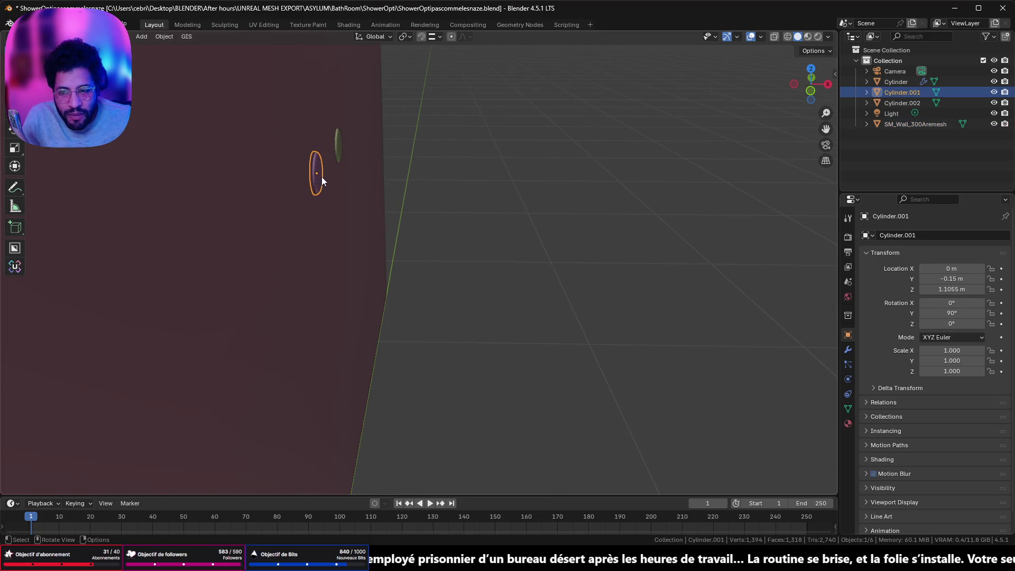
shift+click(338, 150)
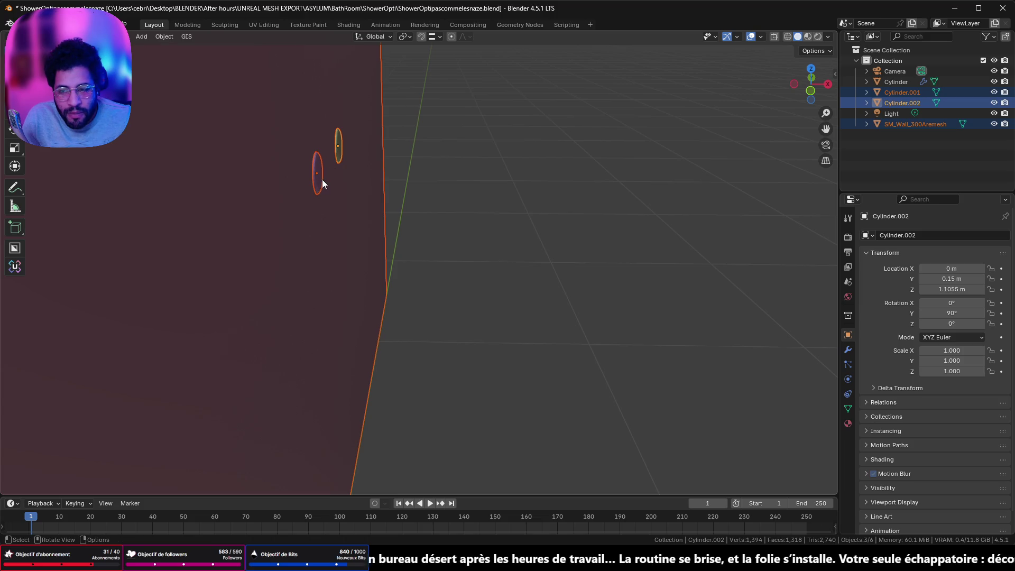
click(322, 179)
middle_drag(371, 186, 264, 203)
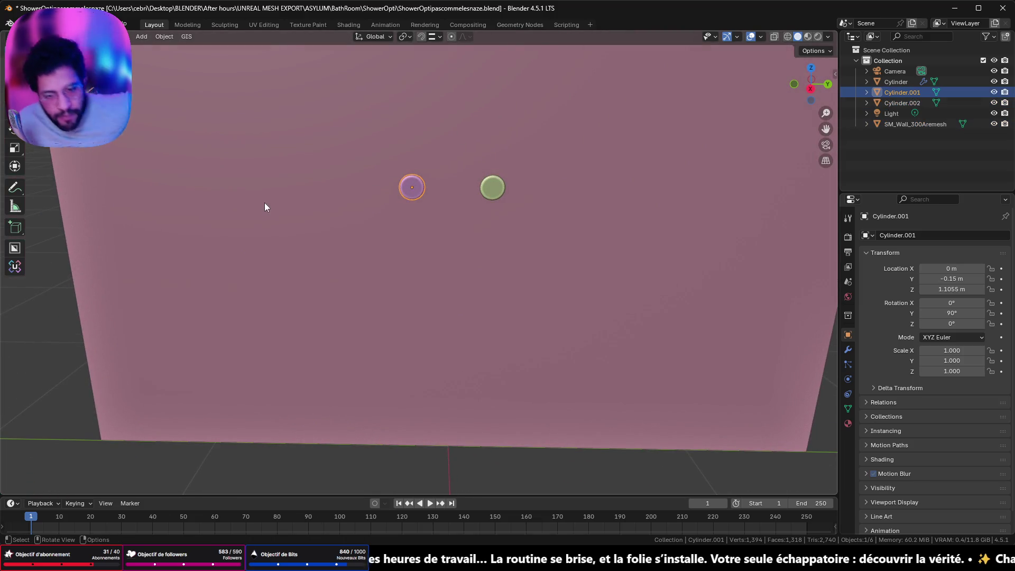
click(490, 188)
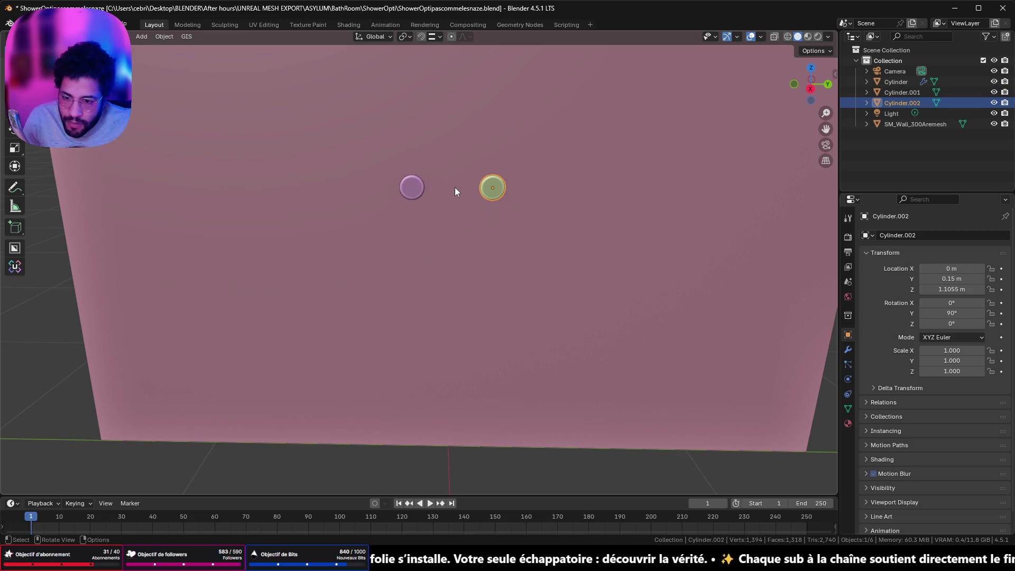
shift+click(411, 187)
key(shift+s)
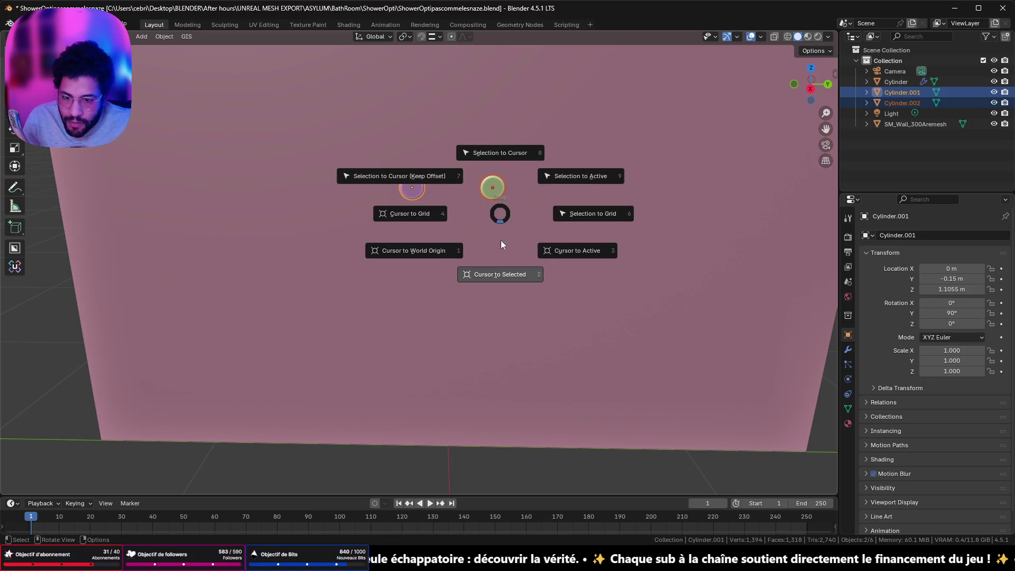
Delete the second round fitting, leaving only one.
click(495, 274)
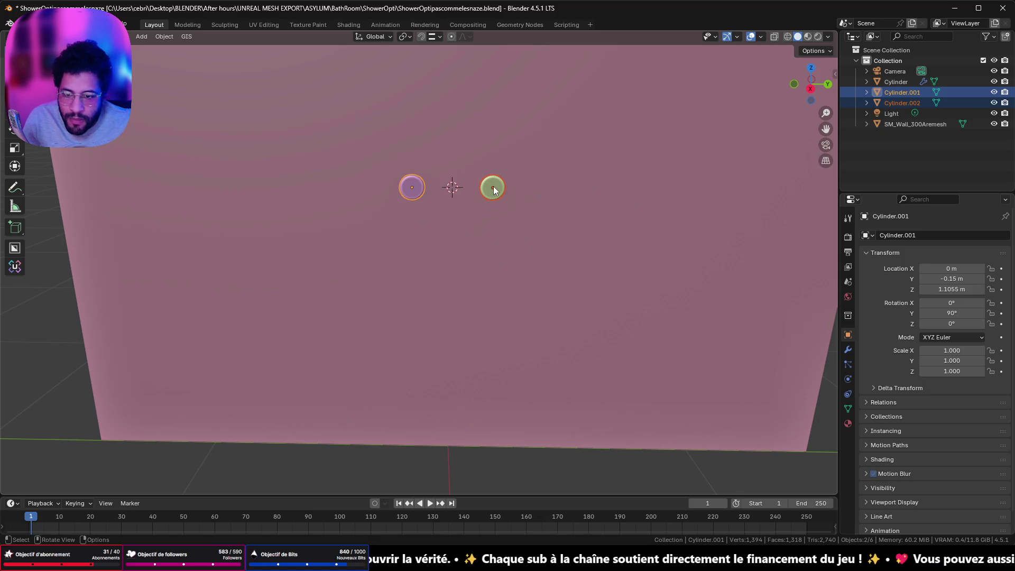
click(494, 188)
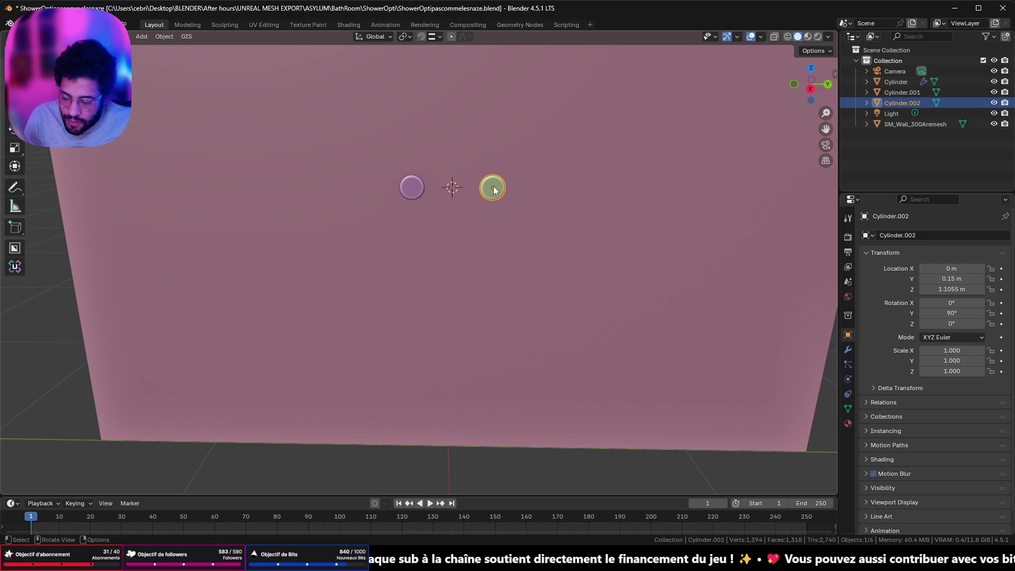
key(x)
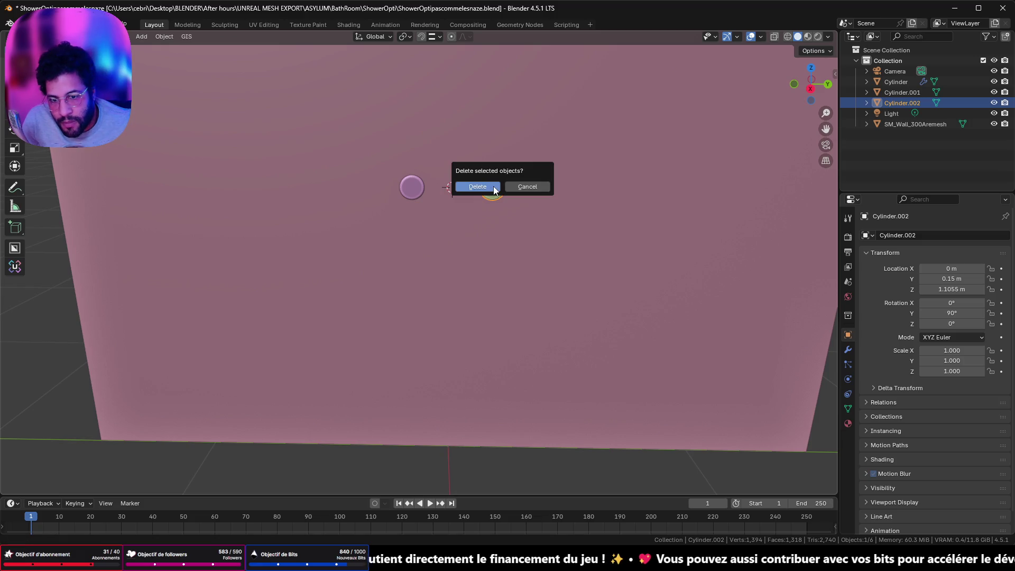
click(478, 187)
In Edit Mode, inset the remaining fitting's front face to 0.505 of its size.
mouse_move(487, 186)
middle_down()
mouse_move(467, 196)
mouse_move(393, 178)
mouse_move(383, 193)
mouse_move(547, 182)
middle_up()
click(393, 182)
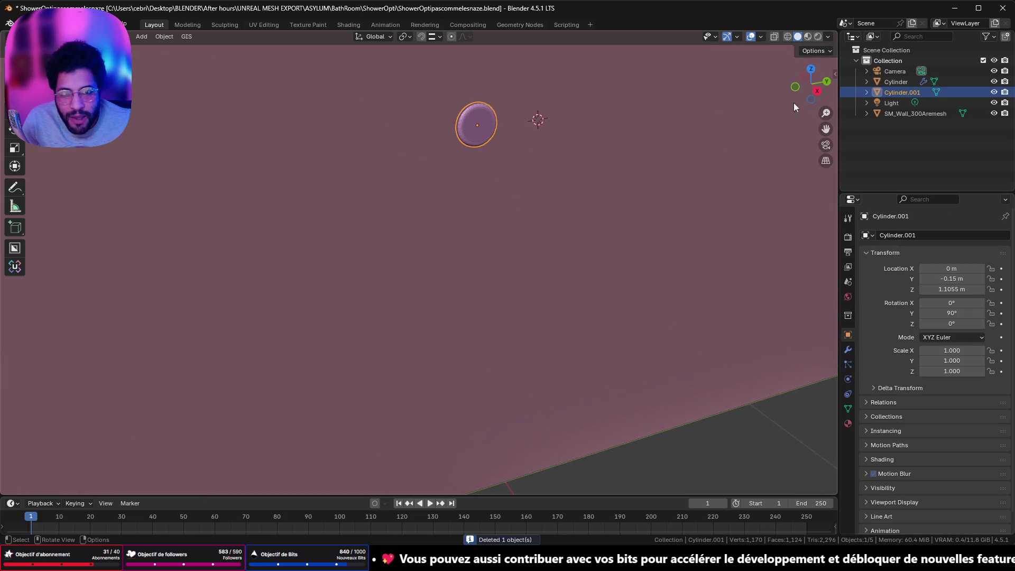
key(Tab)
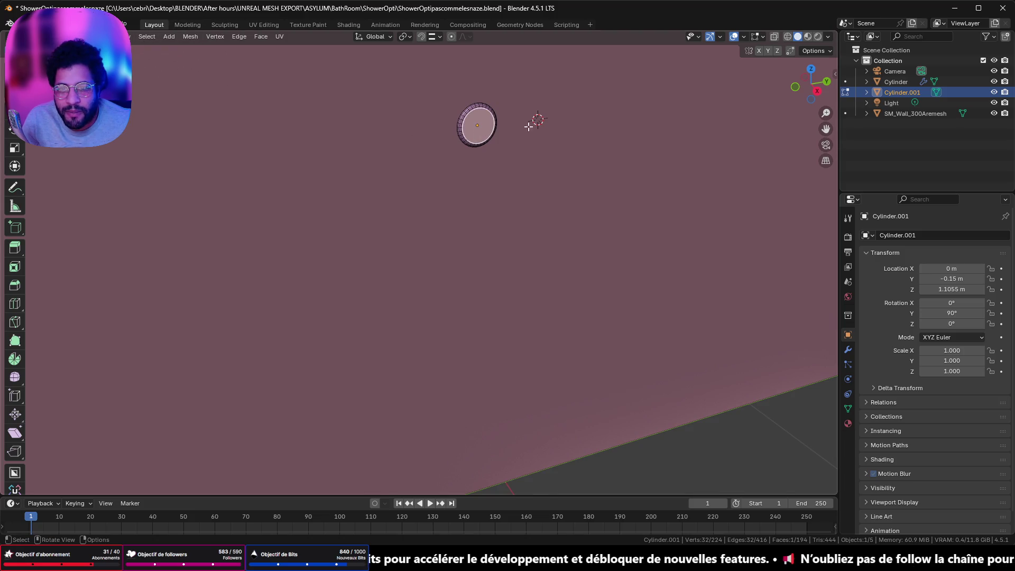
click(816, 92)
scroll(507, 147, up, 4)
shift+middle_drag(508, 148, 338, 335)
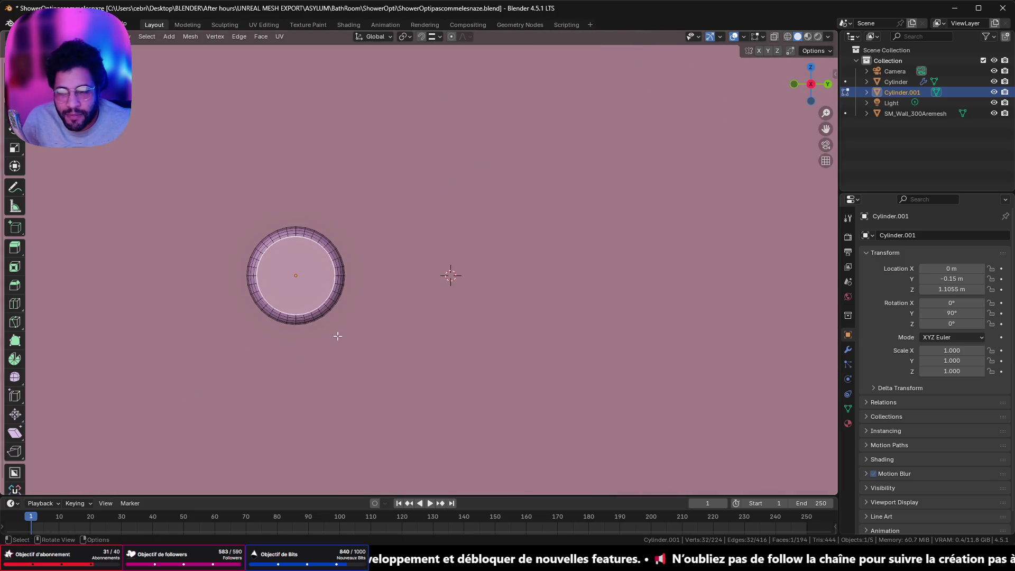
key(i)
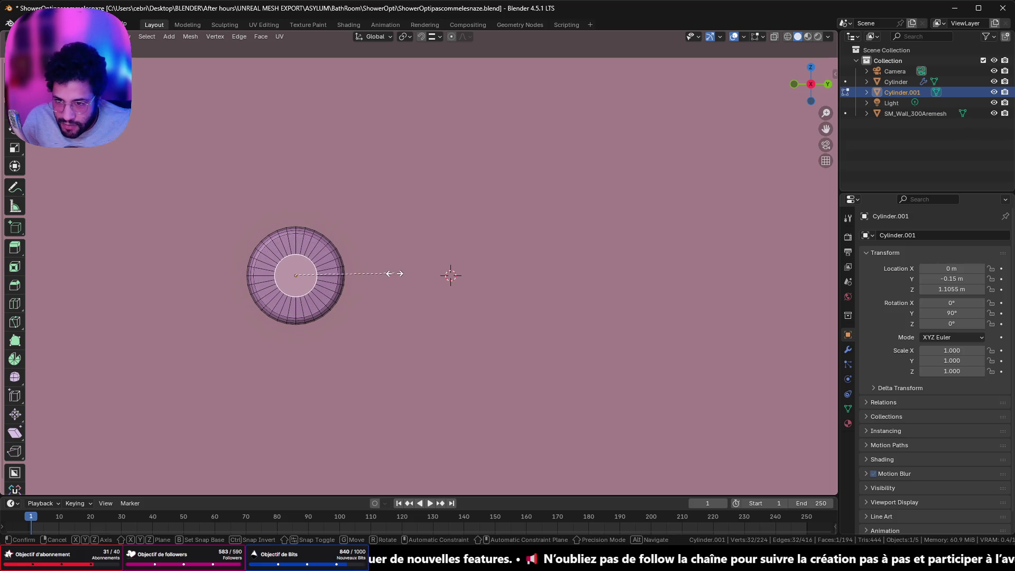
click(394, 272)
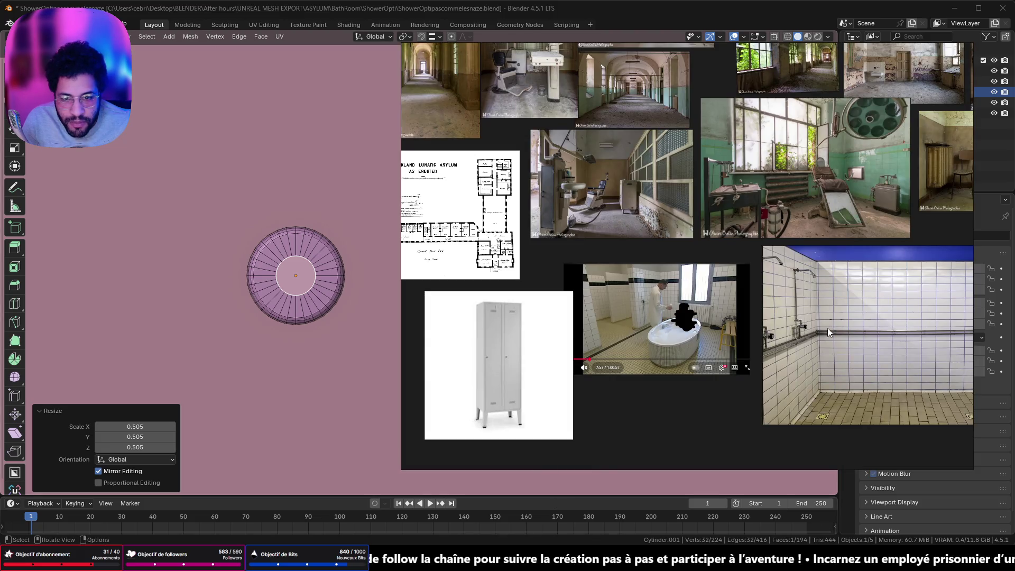
Frame the shower photo's faucets in PureRef and shrink it to a small top-right panel.
key(Right)
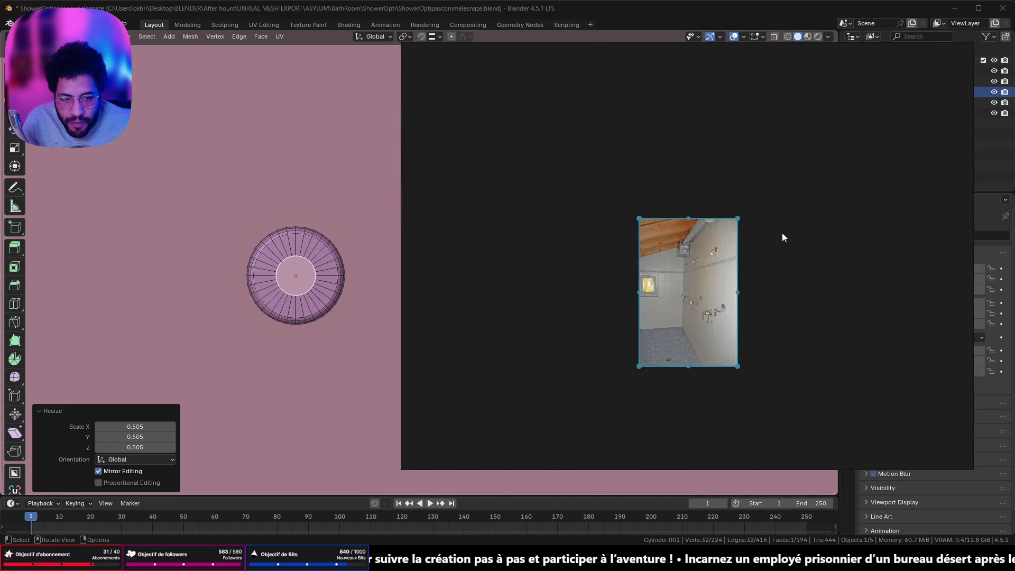
scroll(698, 254, up, 3)
mouse_move(661, 320)
mouse_down()
mouse_move(811, 182)
mouse_move(811, 60)
mouse_up()
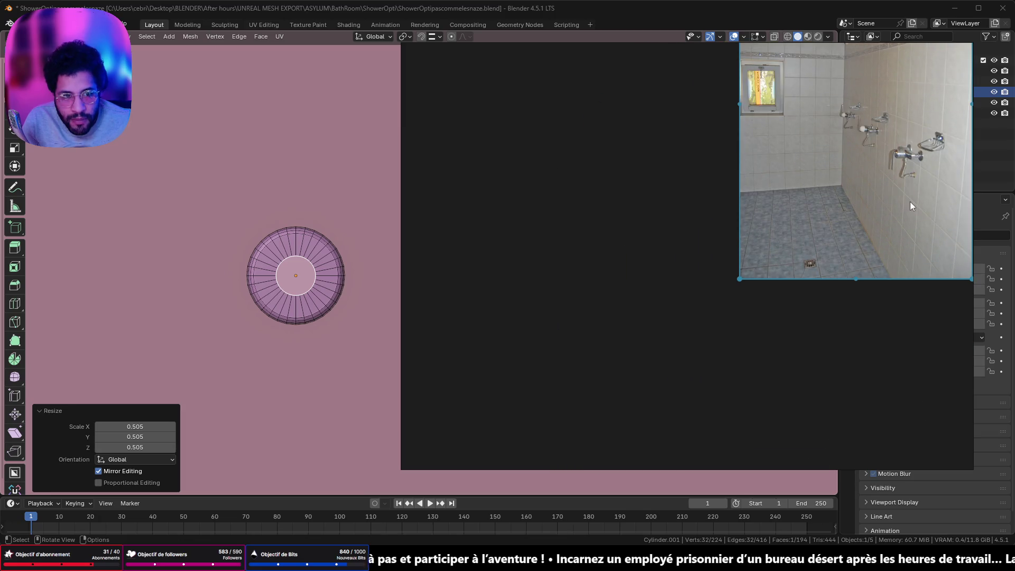
scroll(910, 201, up, 3)
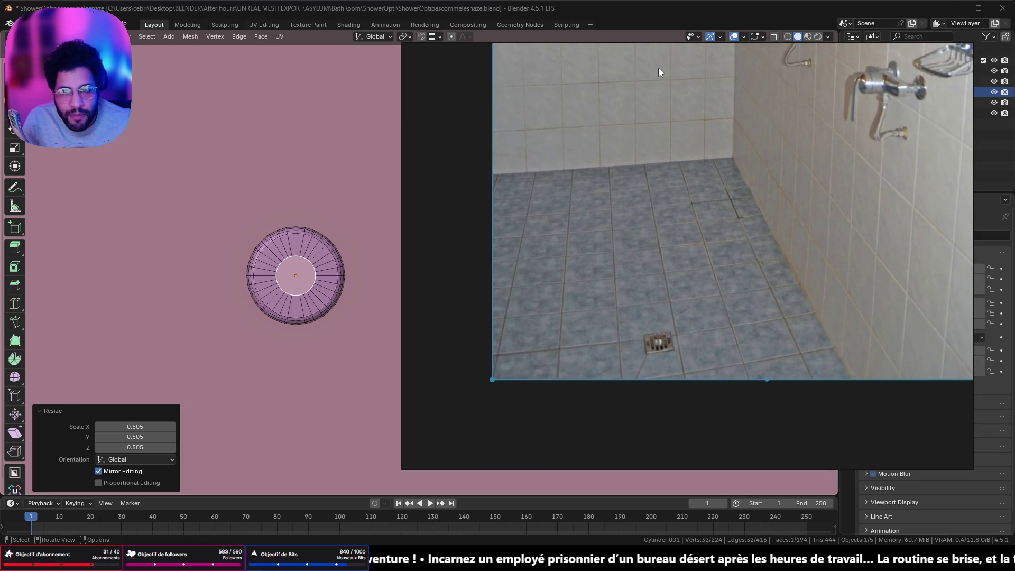
drag(403, 468, 825, 161)
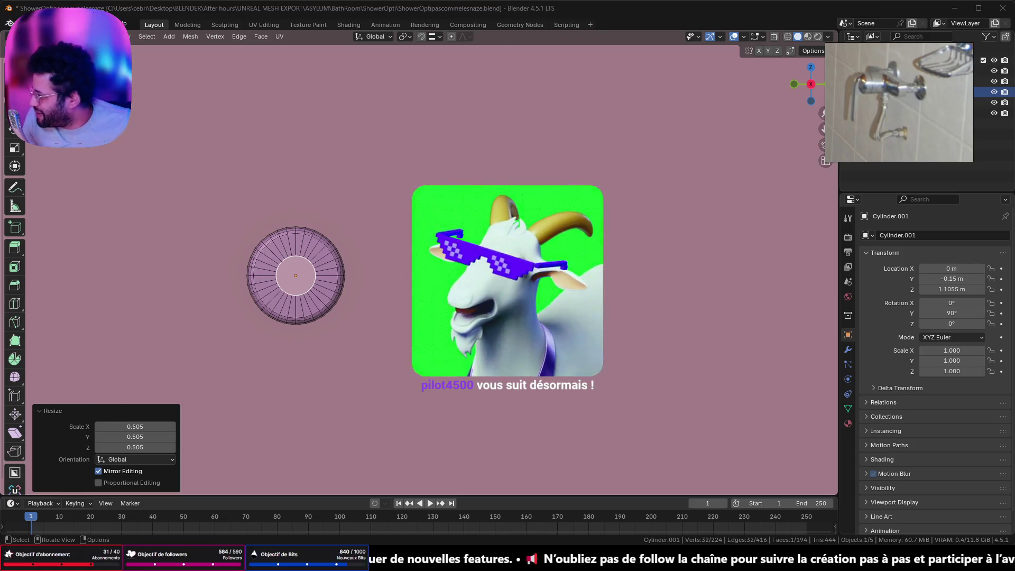
Extrude the central face about 0.027 m outward into a short pipe stub.
mouse_move(375, 308)
middle_down()
mouse_move(444, 301)
mouse_move(310, 267)
mouse_move(360, 301)
middle_up()
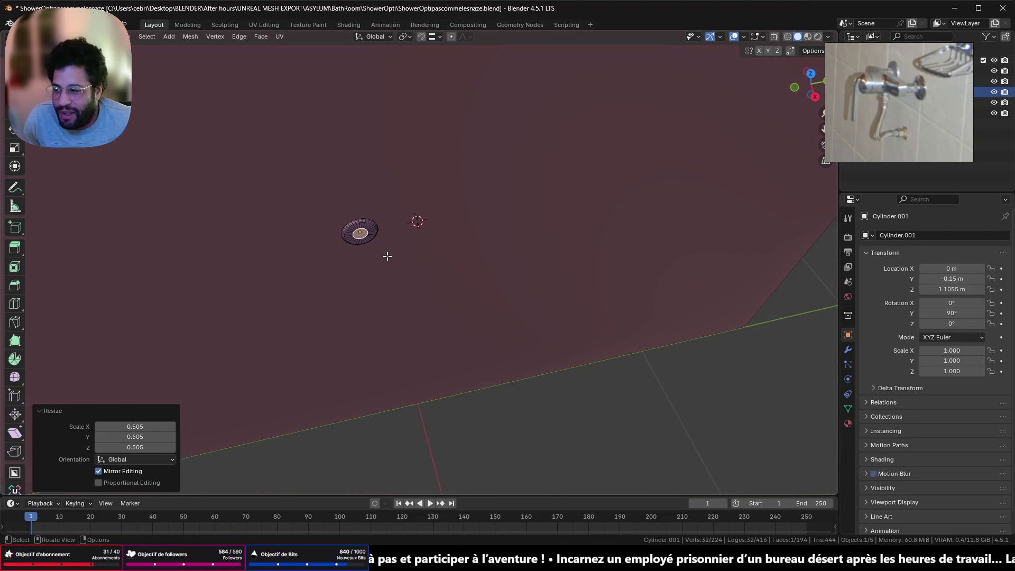
mouse_move(360, 301)
middle_down()
mouse_move(475, 281)
mouse_move(430, 265)
middle_up()
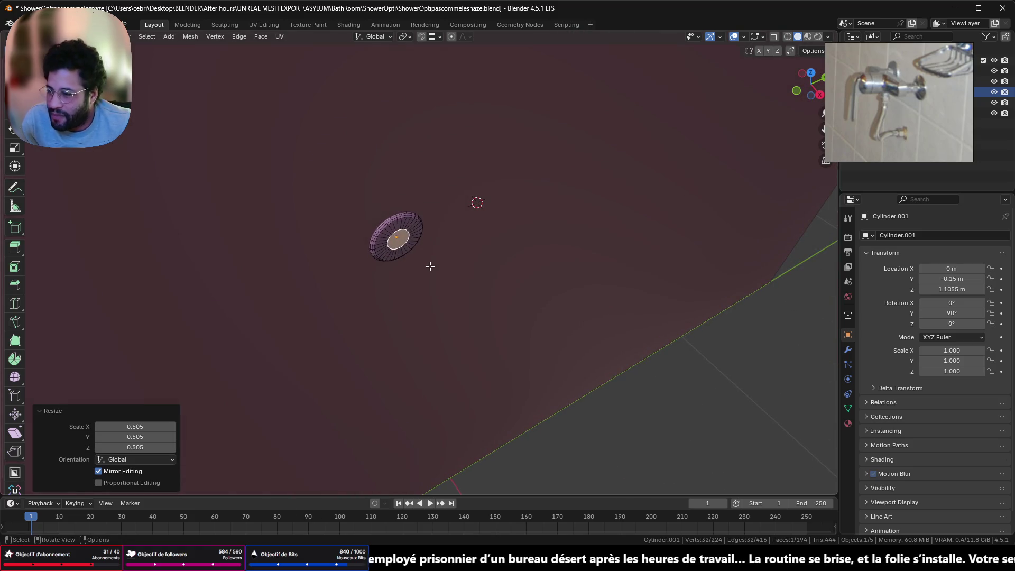
mouse_move(444, 254)
middle_down()
mouse_move(496, 223)
mouse_move(427, 321)
mouse_move(406, 310)
middle_up()
key(e)
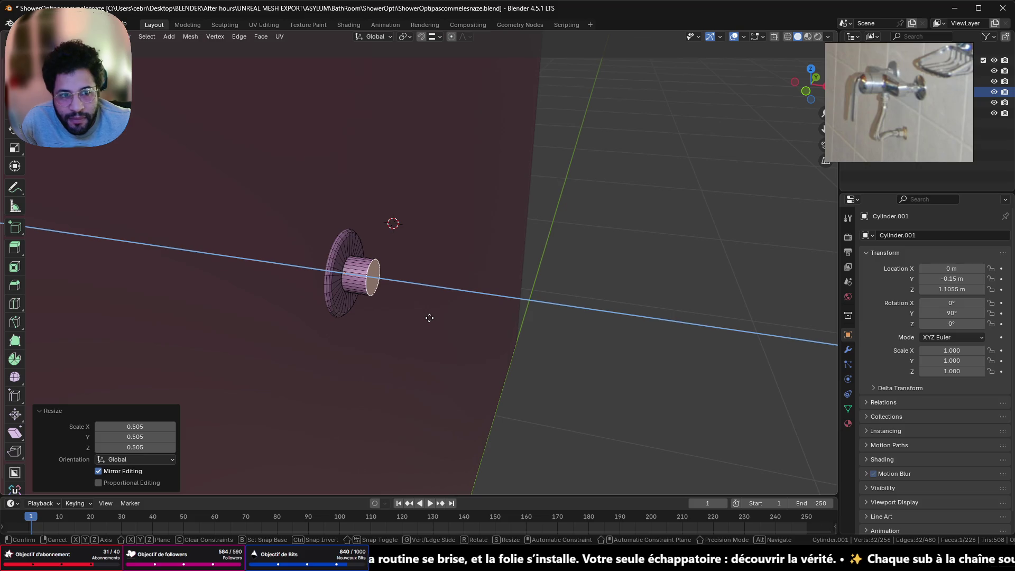
click(429, 317)
mouse_move(429, 317)
middle_down()
mouse_move(460, 267)
mouse_move(617, 302)
mouse_move(576, 277)
mouse_move(497, 257)
mouse_move(562, 278)
middle_up()
scroll(463, 263, down, 3)
mouse_move(462, 263)
middle_down()
mouse_move(520, 268)
mouse_move(152, 288)
mouse_move(538, 257)
mouse_move(511, 261)
middle_up()
scroll(476, 264, up, 3)
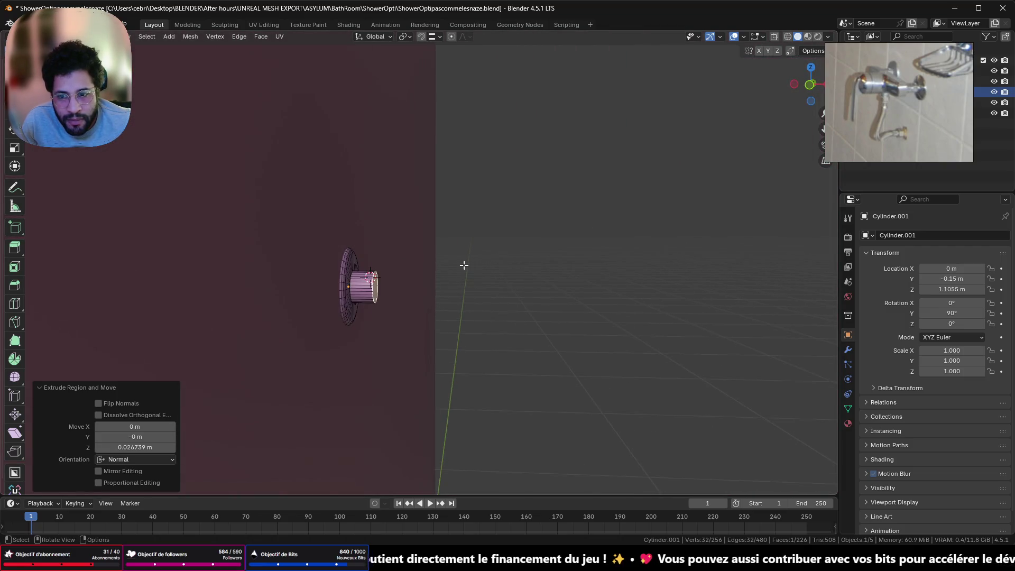
scroll(442, 256, up, 3)
Select the edge loop around the new pipe stub.
click(341, 309)
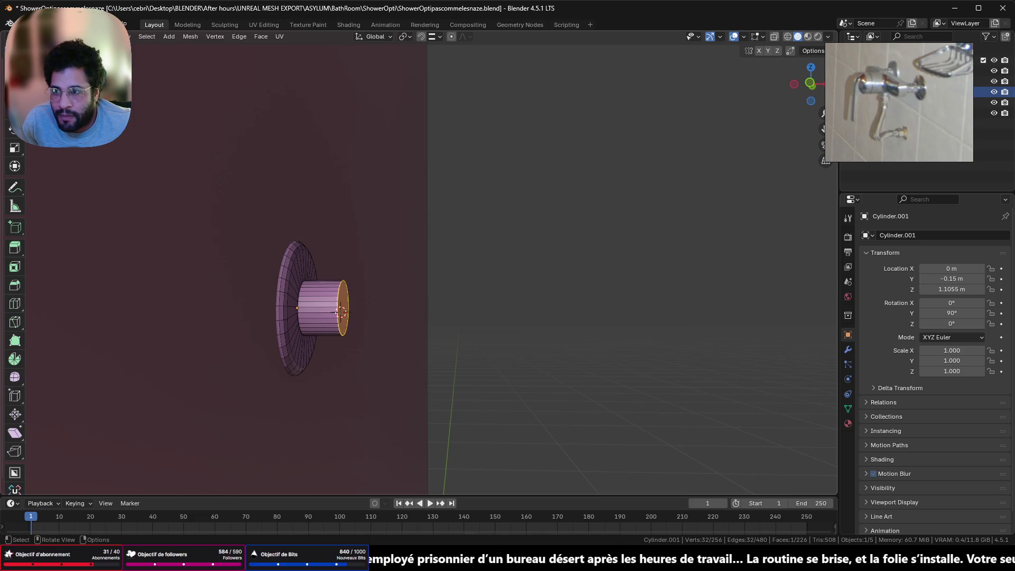
click(230, 252)
alt+click(337, 319)
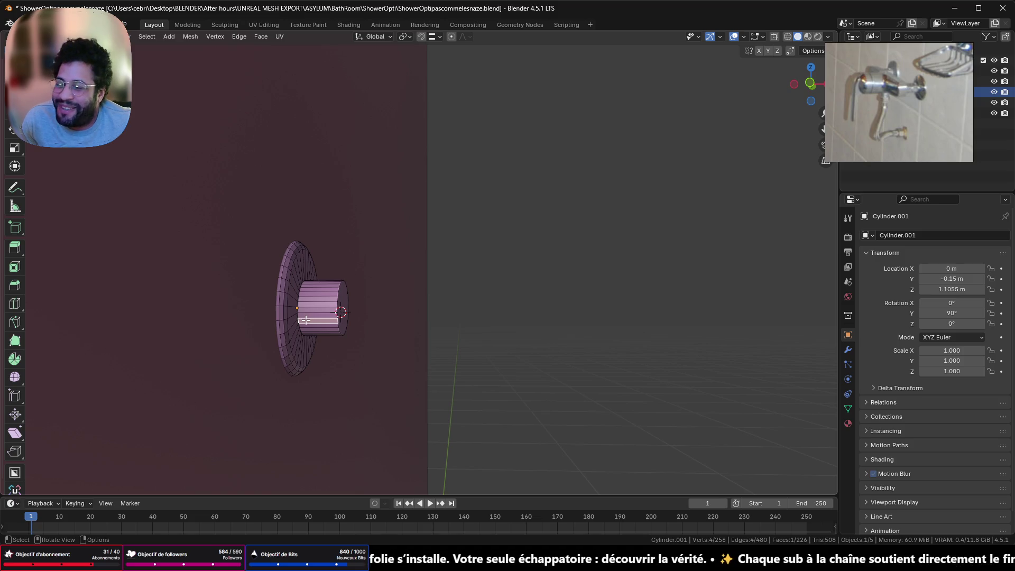
Select the whole pipe and scale it down to 0.832.
key(l)
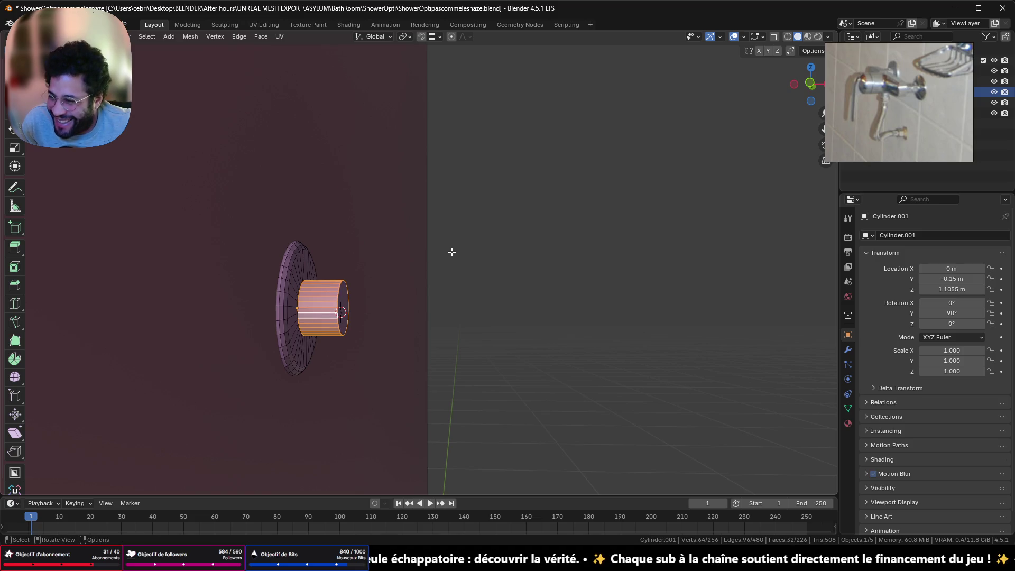
middle_drag(451, 252, 359, 274)
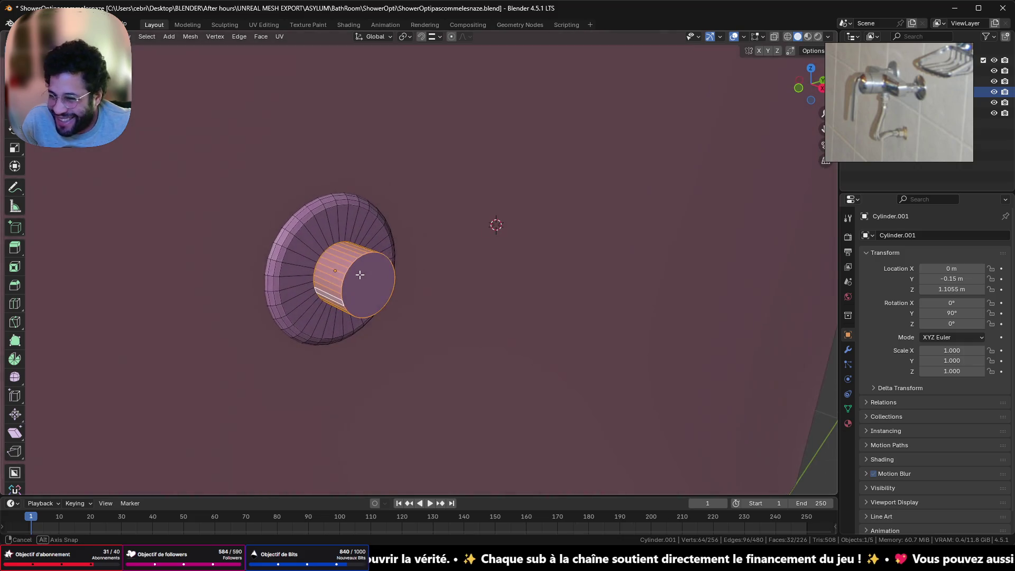
key(s)
click(431, 236)
mouse_move(430, 237)
middle_down()
mouse_move(518, 223)
mouse_move(451, 251)
mouse_move(390, 254)
mouse_move(374, 239)
mouse_move(434, 231)
middle_up()
mouse_move(378, 316)
middle_down()
mouse_move(388, 341)
mouse_move(456, 358)
mouse_move(383, 249)
mouse_move(286, 332)
middle_up()
Pull the pipe's end cap about 0.0096 m outward along X, then return to Object Mode.
key(Tab)
key(Tab)
click(287, 331)
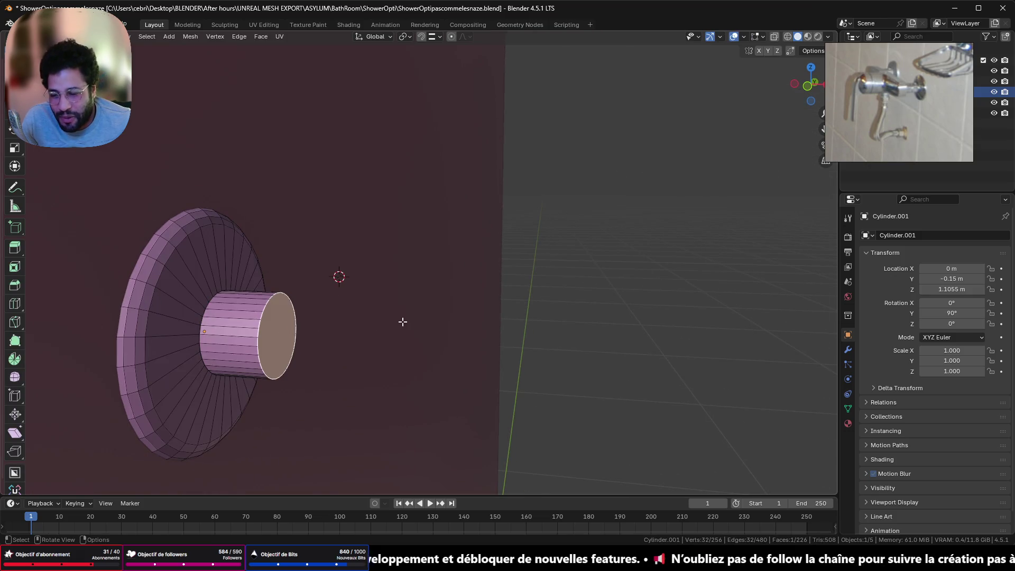
click(808, 85)
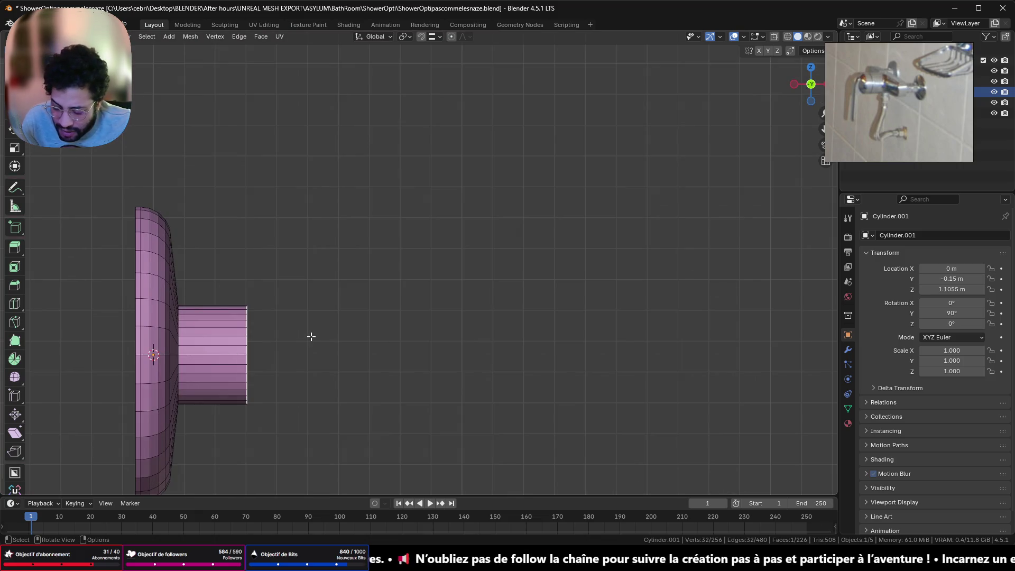
key(g)
key(x)
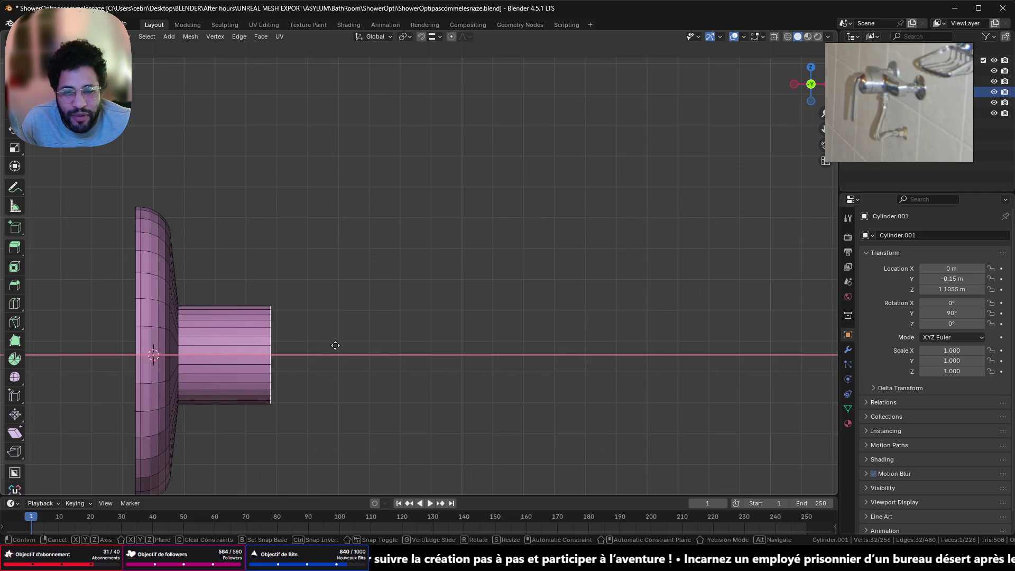
click(341, 348)
scroll(342, 345, down, 5)
mouse_move(529, 216)
middle_down()
mouse_move(376, 250)
mouse_move(479, 224)
middle_up()
scroll(428, 247, up, 5)
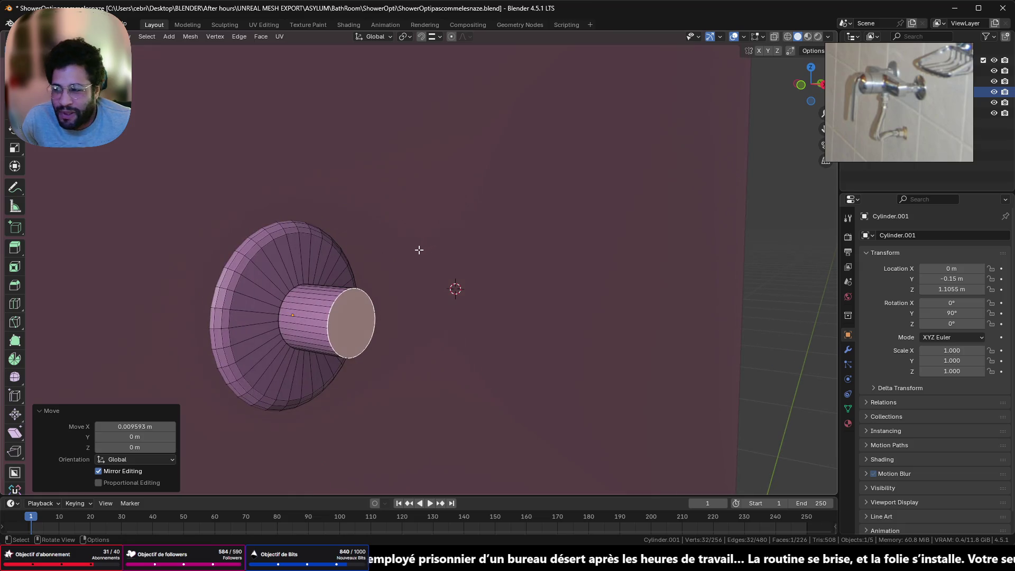
key(Tab)
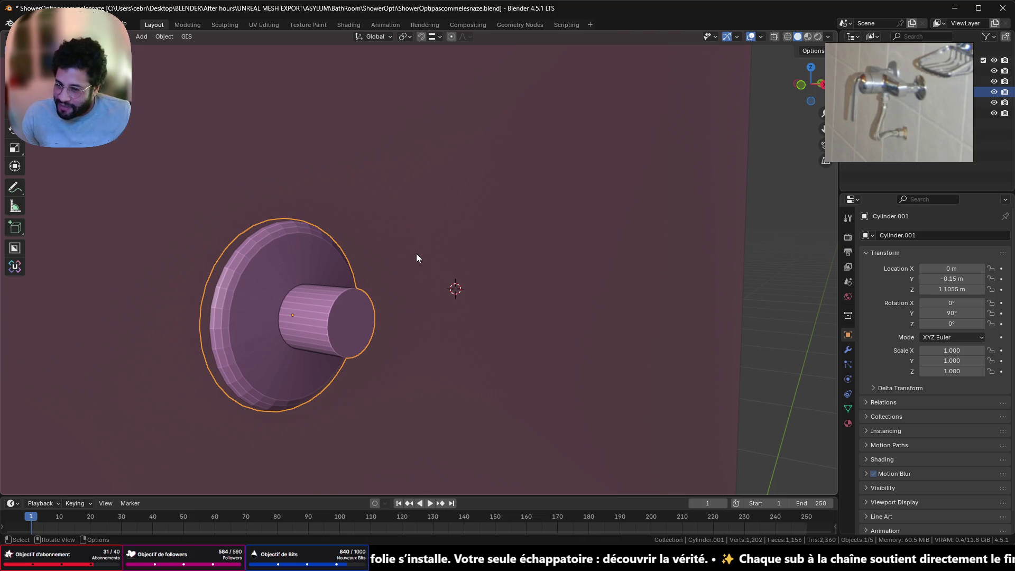
Apply Shade Auto Smooth at 30° to the fitting.
right_click(320, 343)
click(320, 343)
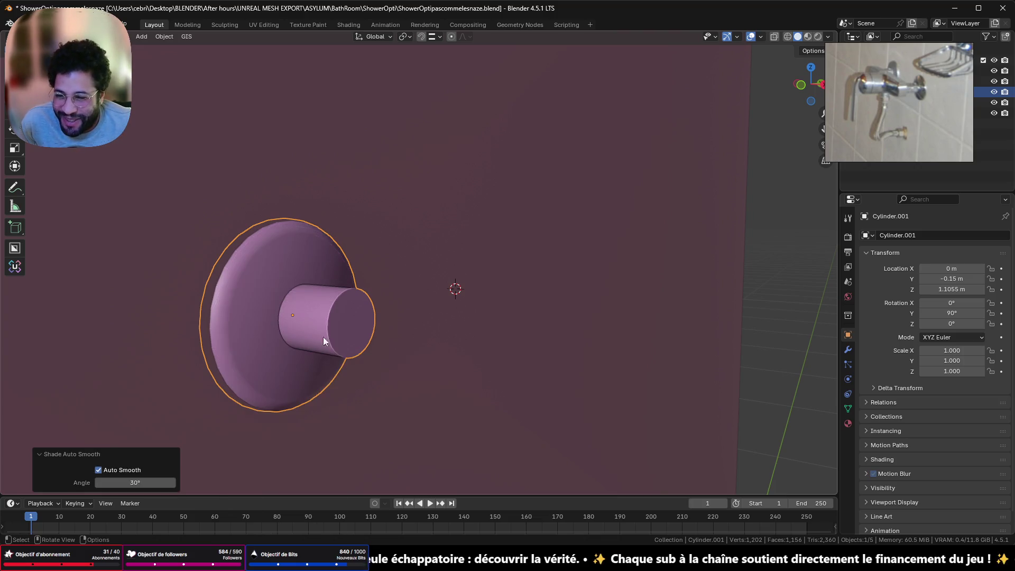
middle_drag(323, 337, 376, 317)
right_click(312, 306)
click(312, 301)
Inspect the smoothed fitting from several angles and show its Modifier Properties.
middle_drag(312, 302, 243, 275)
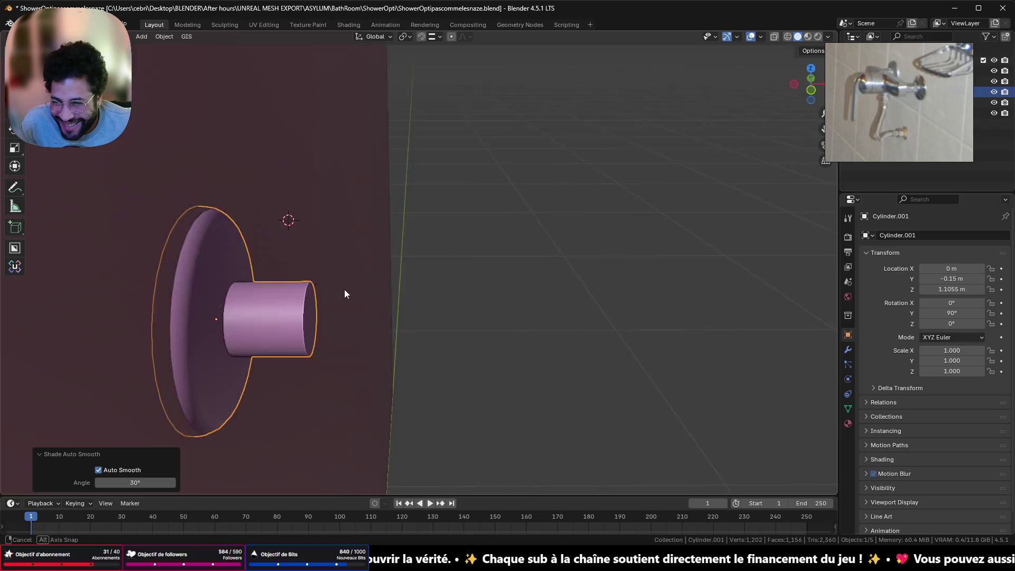
scroll(256, 294, down, 3)
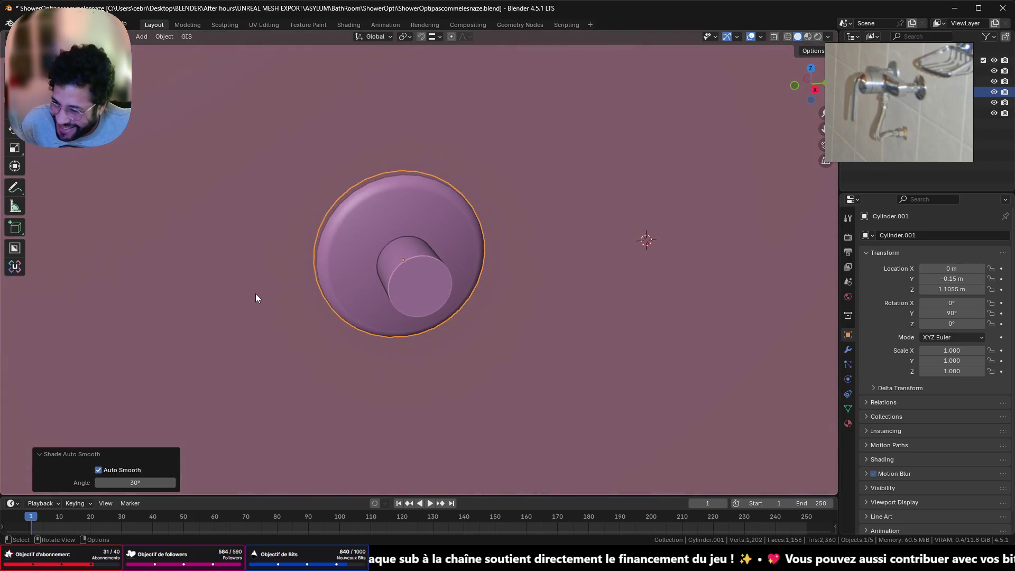
middle_drag(270, 296, 328, 320)
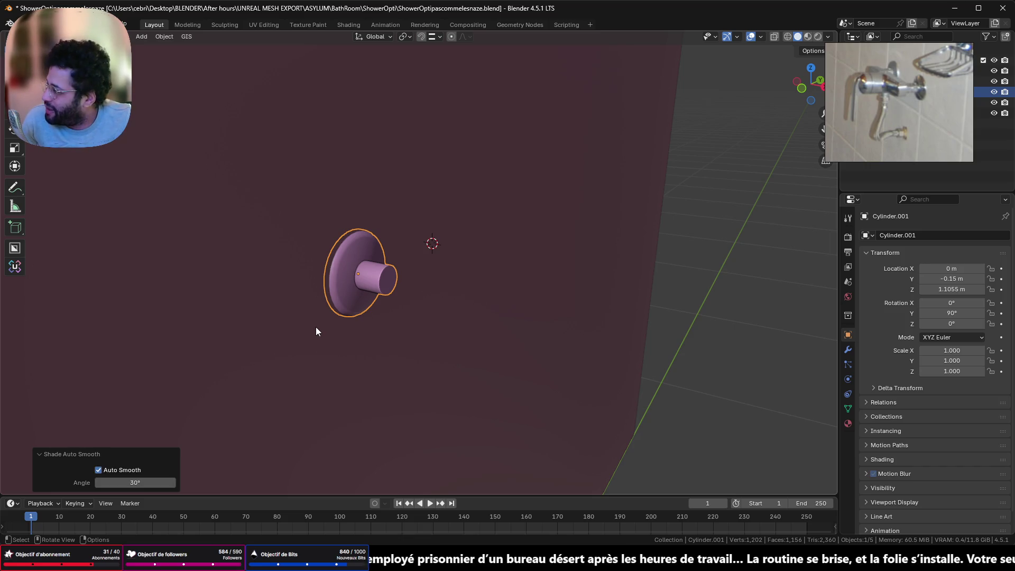
scroll(324, 297, up, 4)
mouse_move(442, 233)
middle_down()
mouse_move(372, 239)
mouse_move(439, 222)
mouse_move(429, 170)
mouse_move(304, 162)
mouse_move(429, 302)
mouse_move(492, 339)
mouse_move(535, 271)
mouse_move(454, 242)
mouse_move(492, 311)
mouse_move(456, 350)
mouse_move(414, 166)
mouse_move(388, 256)
mouse_move(439, 199)
mouse_move(376, 181)
mouse_move(342, 212)
mouse_move(353, 217)
mouse_move(357, 208)
mouse_move(288, 162)
mouse_move(266, 177)
mouse_move(355, 267)
middle_up()
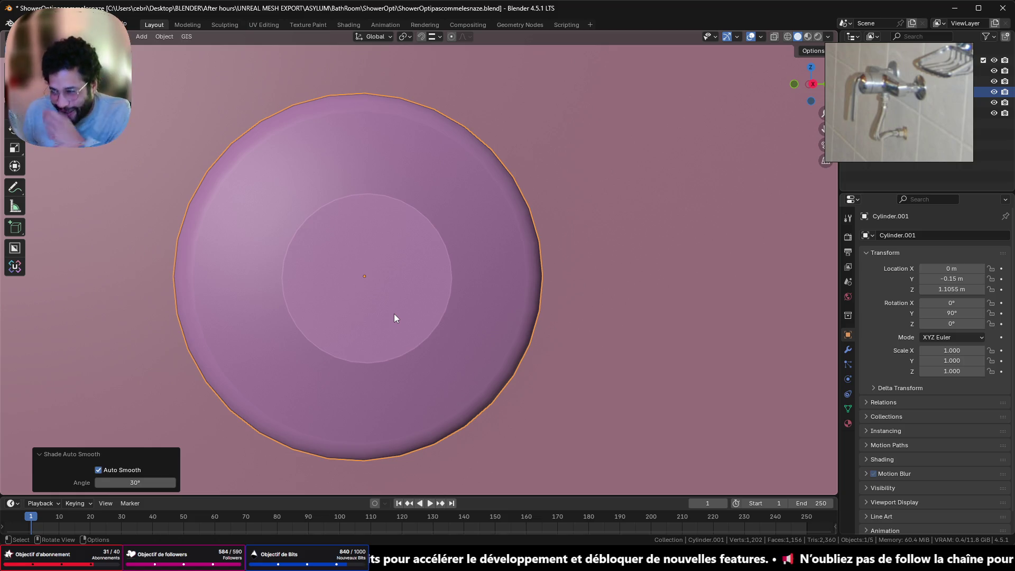
scroll(356, 408, down, 3)
mouse_move(340, 310)
middle_down()
mouse_move(408, 317)
mouse_move(309, 329)
mouse_move(365, 333)
mouse_move(311, 260)
mouse_move(238, 278)
mouse_move(202, 363)
mouse_move(282, 386)
middle_up()
scroll(280, 200, up, 2)
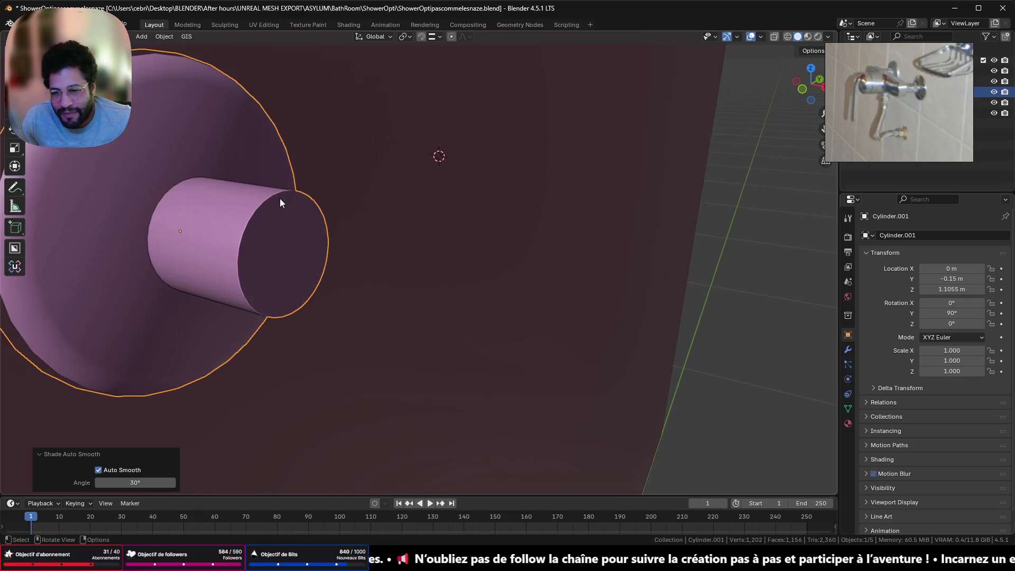
middle_drag(282, 200, 529, 248)
scroll(664, 254, up, 2)
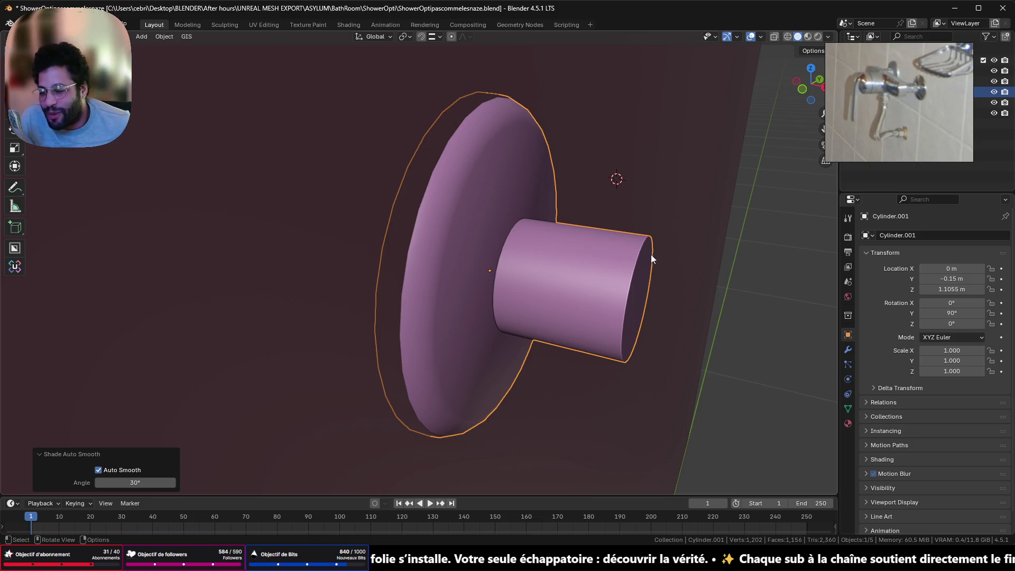
scroll(432, 297, down, 2)
scroll(433, 298, down, 3)
middle_drag(432, 298, 454, 290)
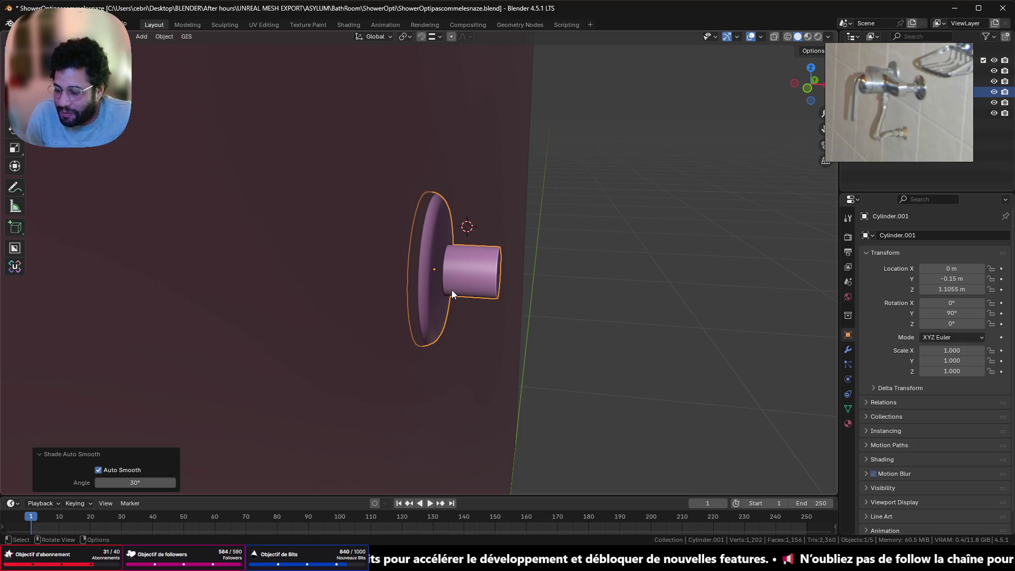
scroll(537, 220, up, 4)
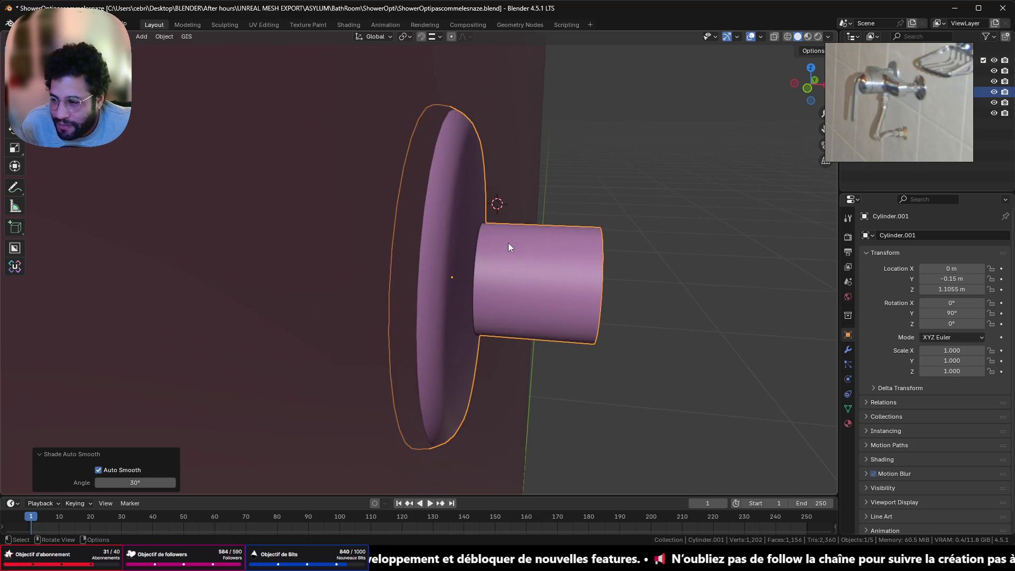
mouse_move(523, 260)
middle_down()
mouse_move(458, 256)
mouse_move(473, 245)
mouse_move(246, 235)
mouse_move(414, 252)
mouse_move(485, 242)
middle_up()
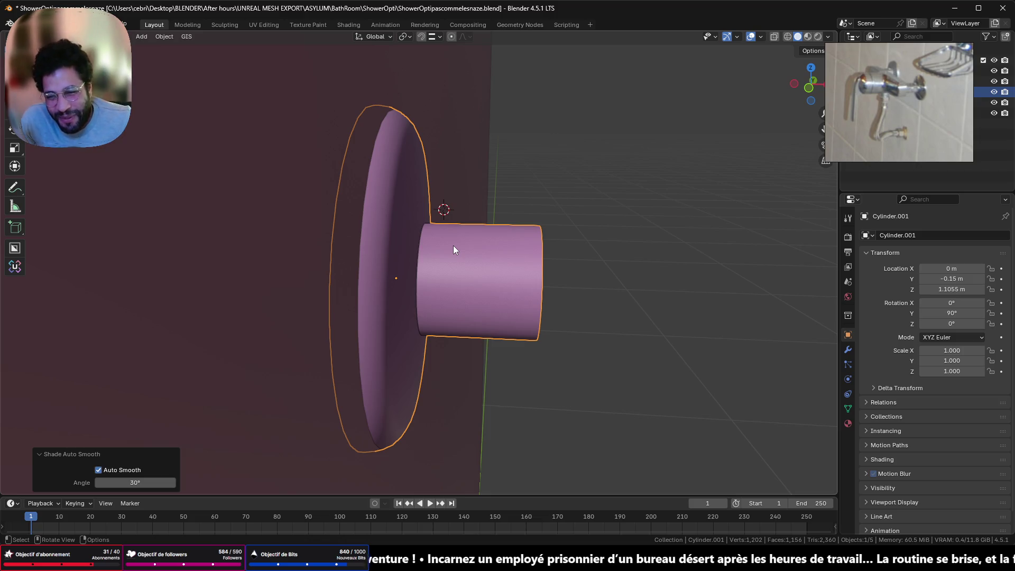
mouse_move(431, 279)
middle_down()
mouse_move(392, 282)
mouse_move(471, 257)
middle_up()
scroll(588, 267, down, 5)
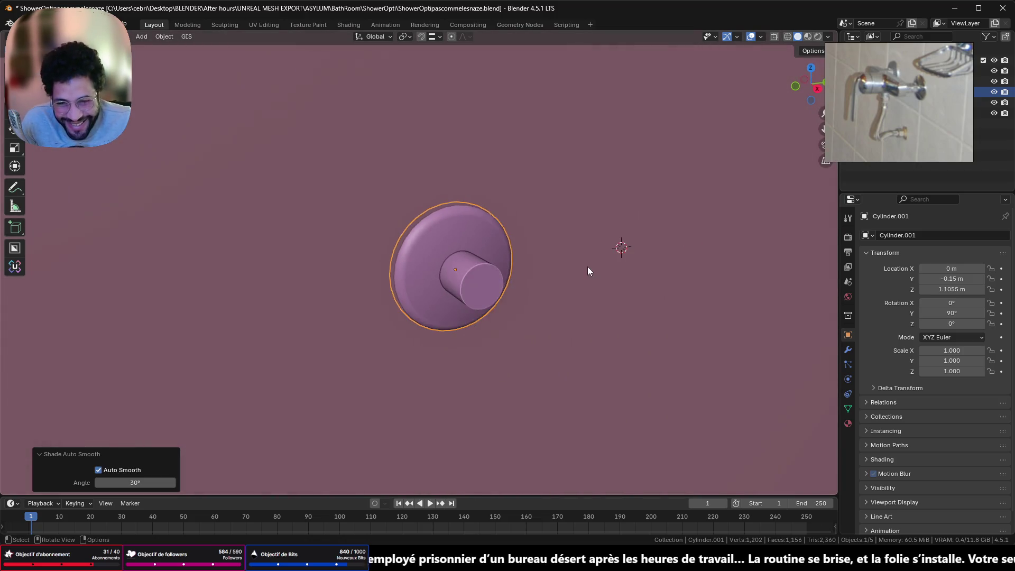
click(849, 350)
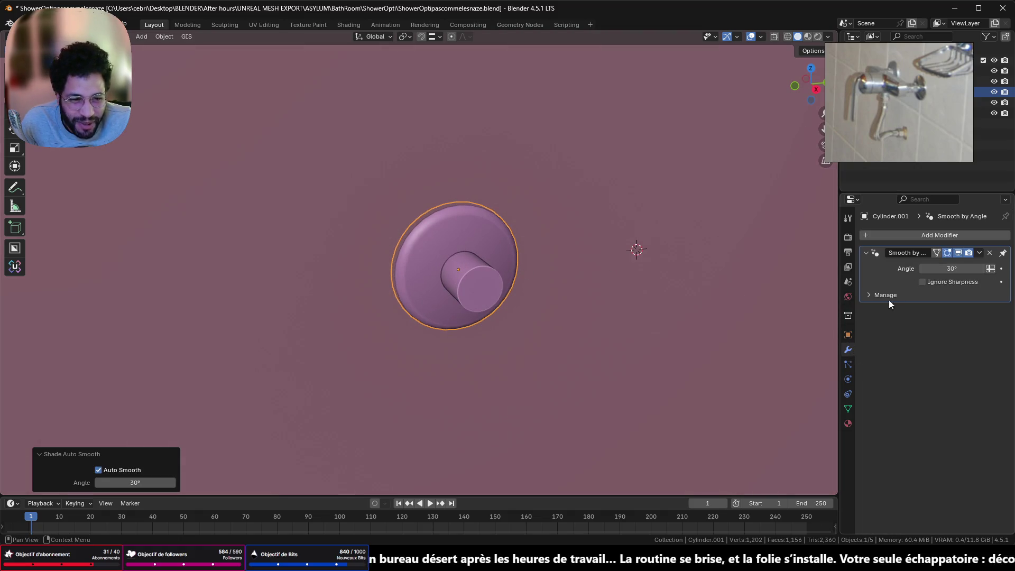
Add a Mirror modifier to the fitting and bring up the Add menu.
click(919, 235)
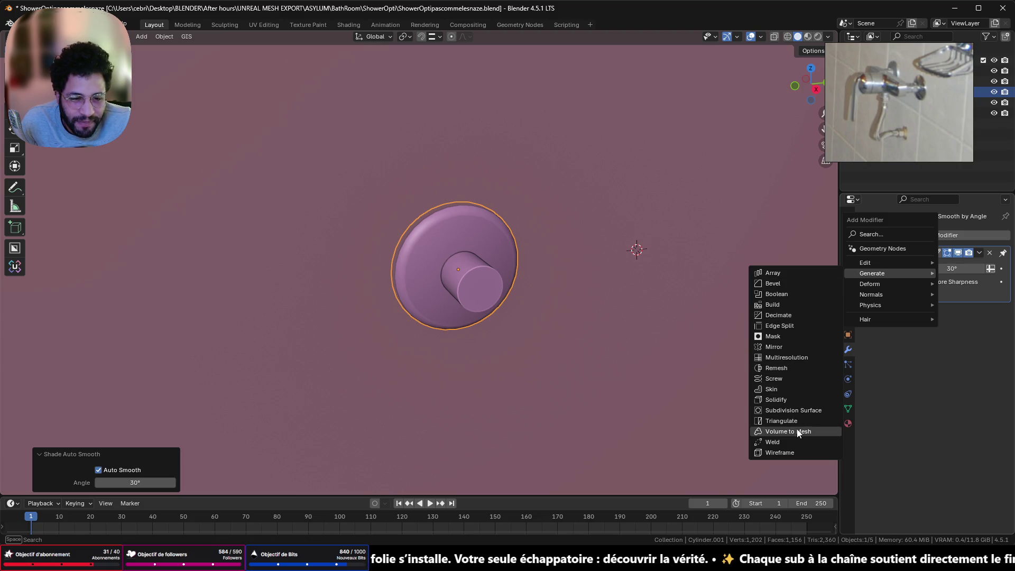
click(796, 345)
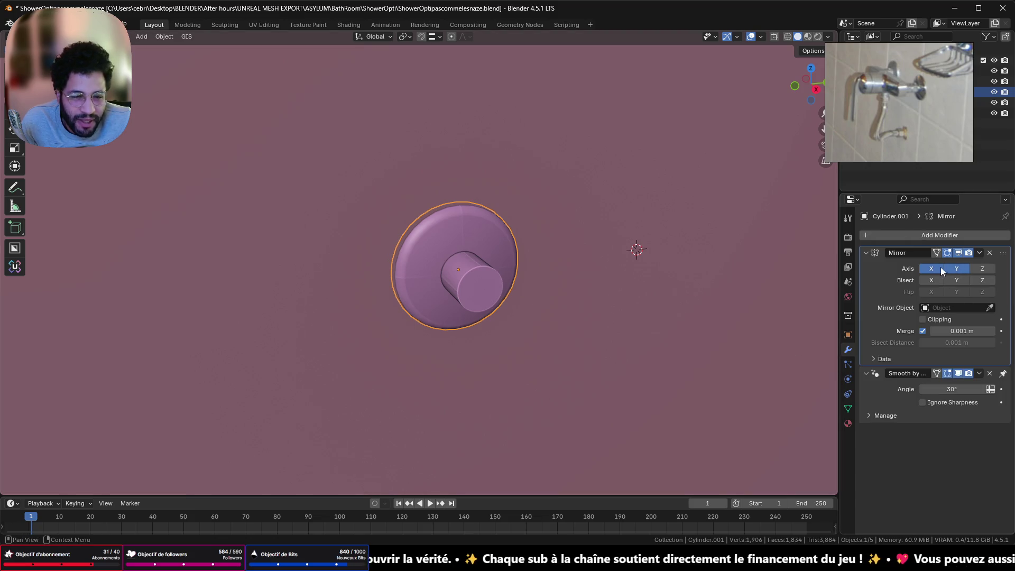
scroll(732, 278, down, 4)
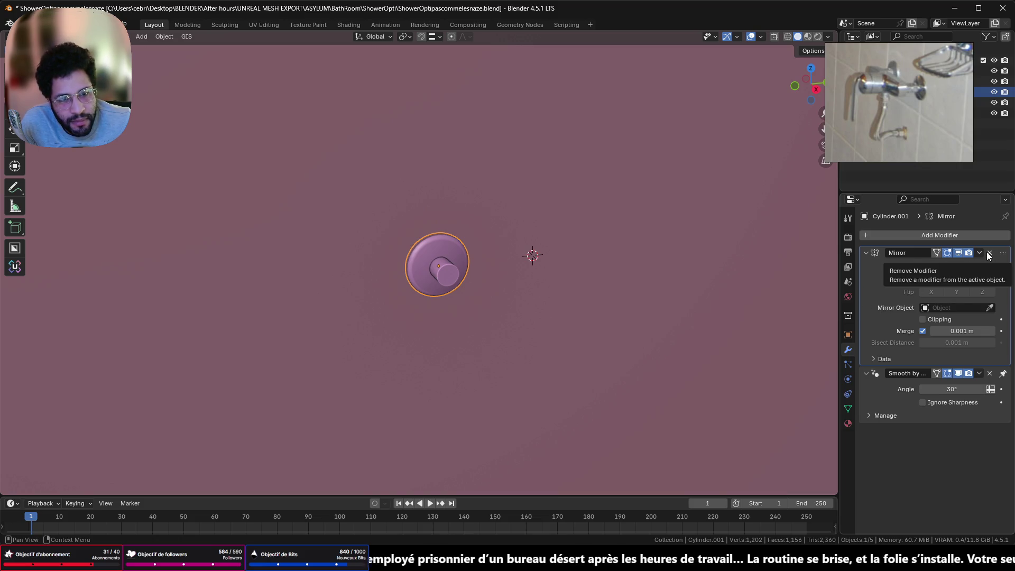
mouse_move(534, 249)
ctrl+middle_down()
mouse_move(557, 245)
mouse_move(554, 235)
ctrl+middle_up()
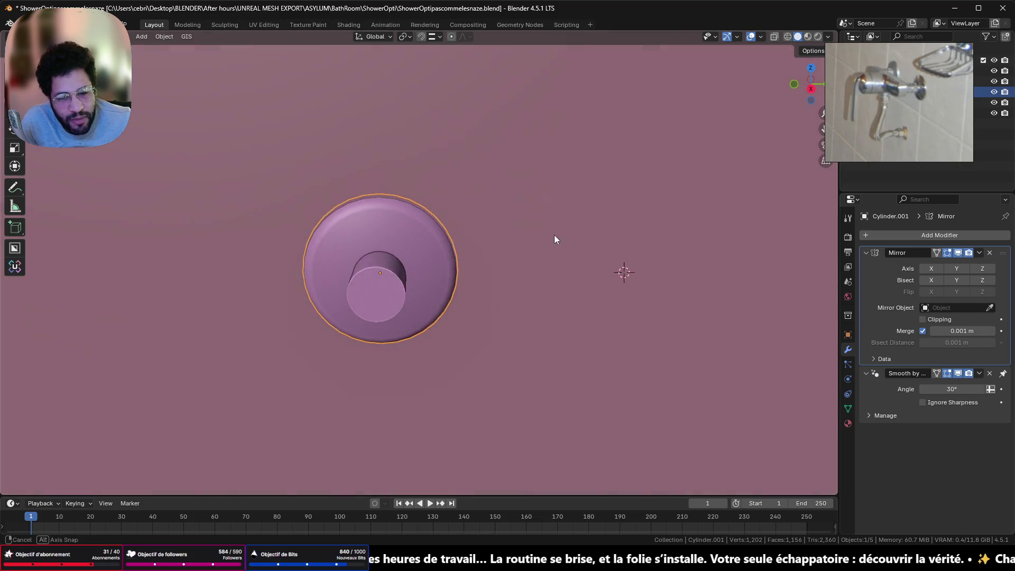
key(shift+a)
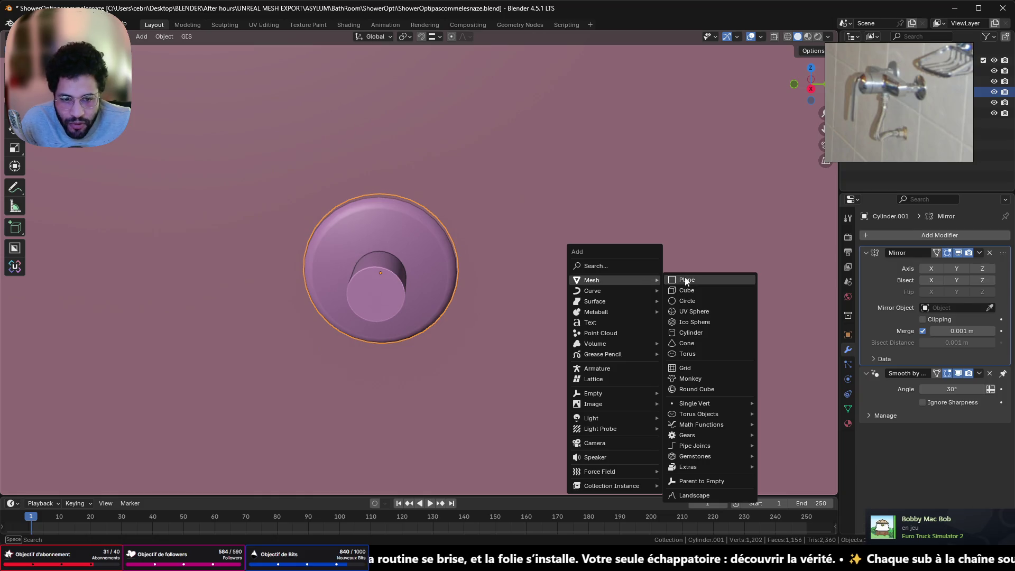
Add a small helper circle and set it as the fitting's Mirror Object on Y.
click(701, 302)
key(s)
click(651, 332)
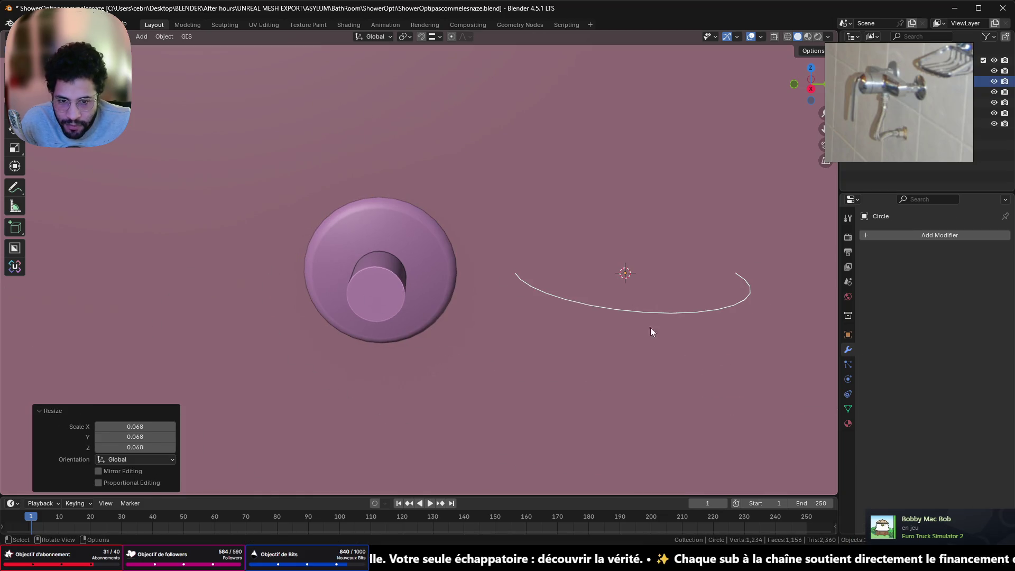
click(398, 305)
scroll(619, 289, down, 4)
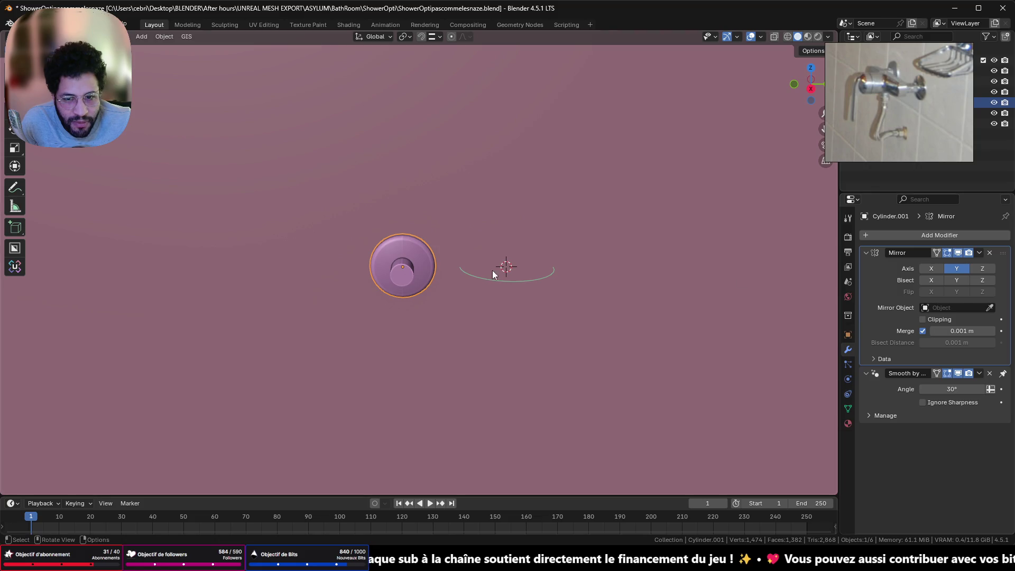
middle_drag(464, 280, 520, 276)
click(983, 307)
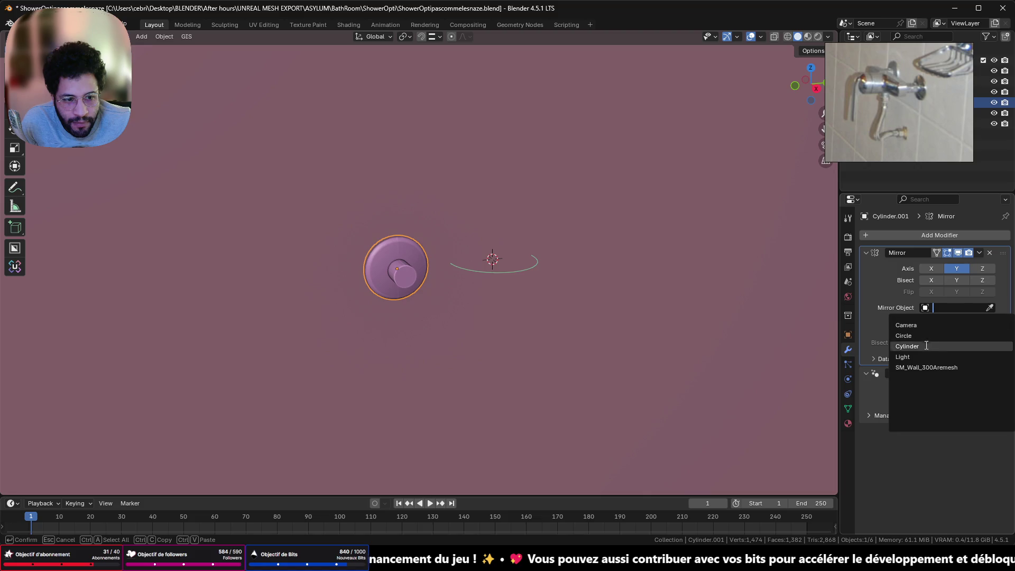
click(904, 336)
scroll(508, 256, up, 3)
scroll(586, 266, down, 4)
Apply the Mirror modifier to keep the second fitting, then delete the helper circle.
mouse_move(607, 274)
middle_down()
mouse_move(607, 310)
mouse_move(769, 287)
middle_up()
click(979, 254)
mouse_move(711, 275)
middle_down()
mouse_move(581, 248)
mouse_move(514, 253)
middle_up()
click(505, 256)
key(x)
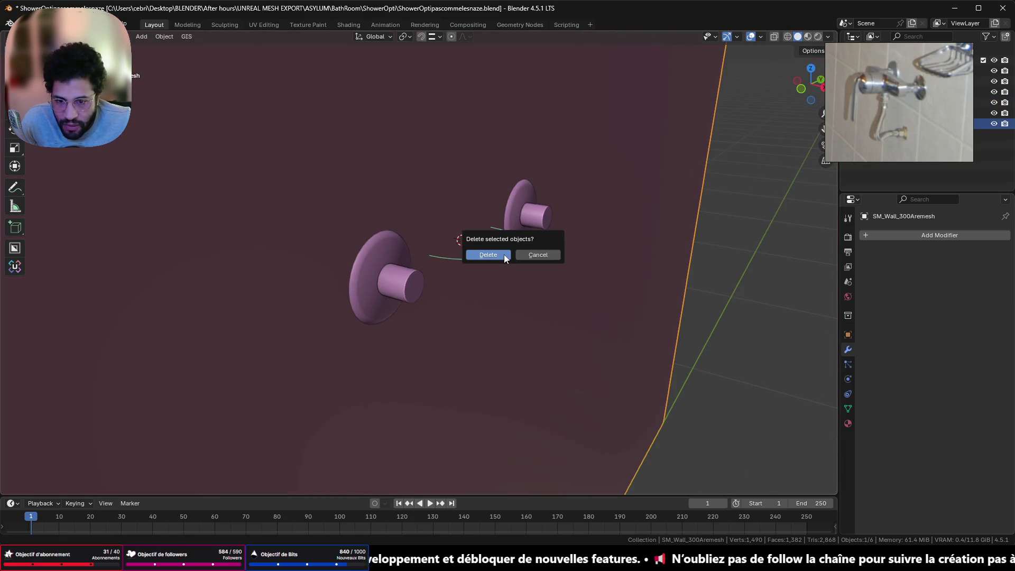
key(Escape)
click(467, 259)
key(x)
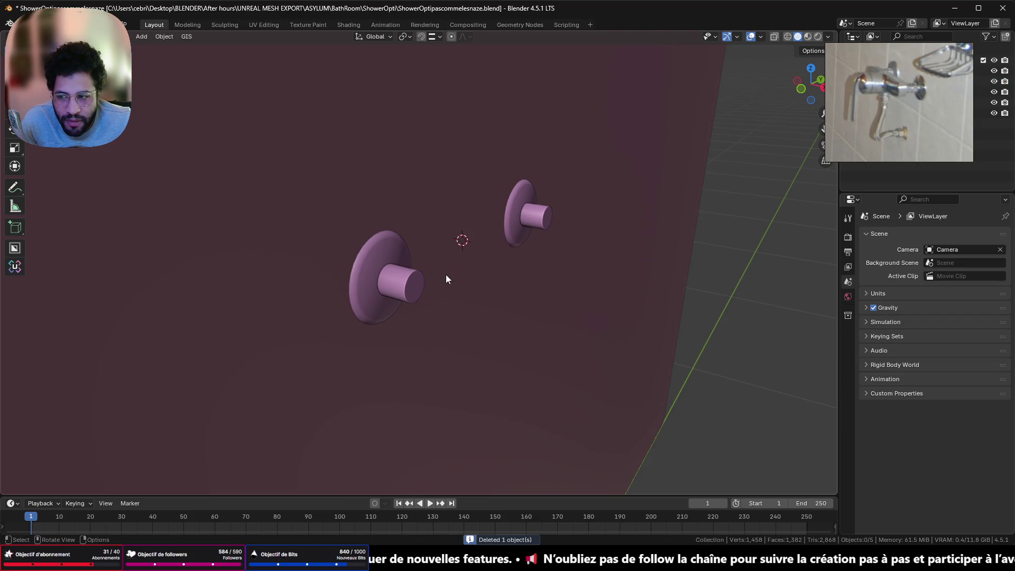
click(390, 295)
key(KP_3)
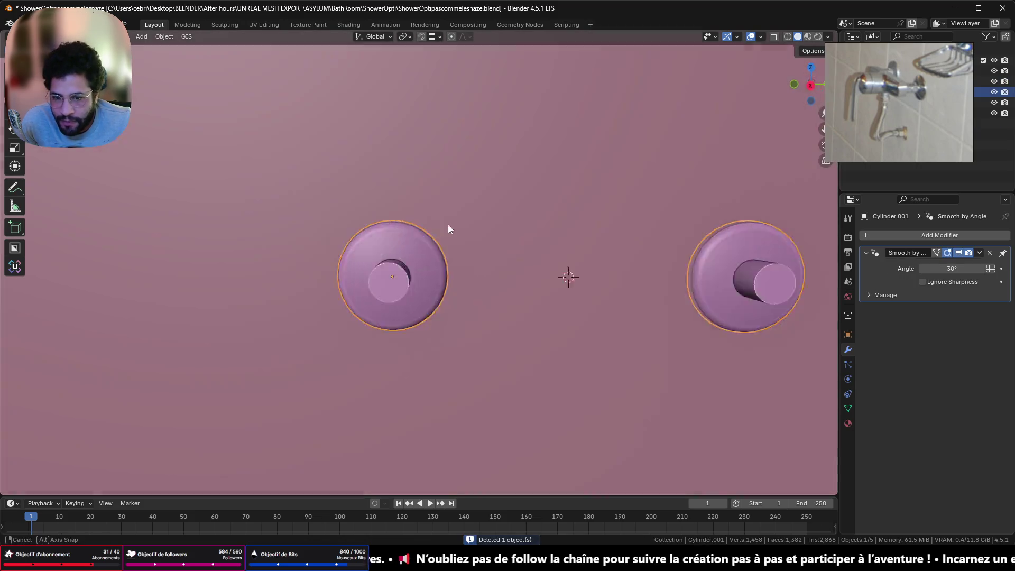
scroll(449, 222, down, 5)
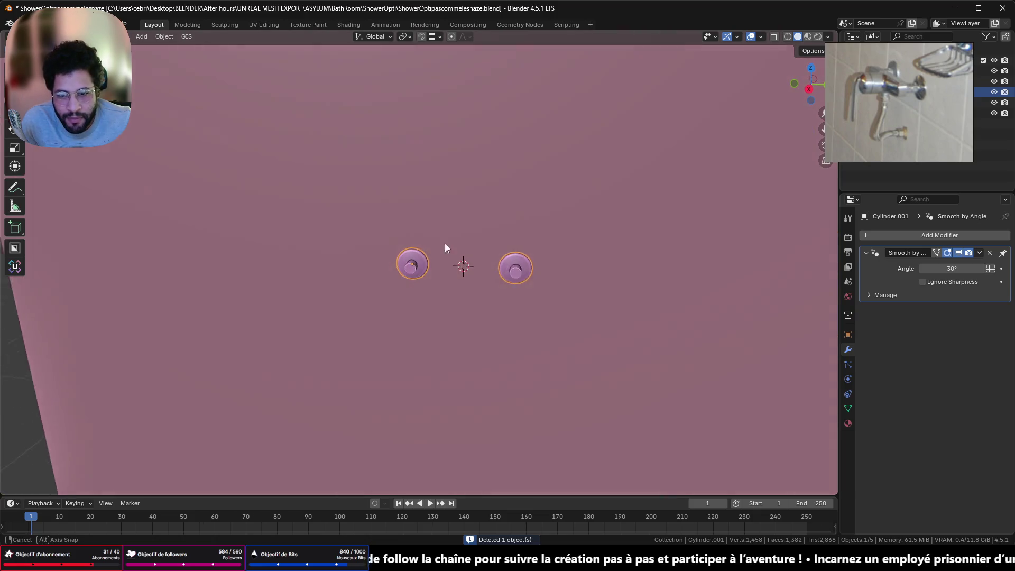
Orbit around the wall and fittings to review their placement.
middle_drag(464, 219, 452, 228)
scroll(455, 235, down, 4)
scroll(463, 253, up, 4)
scroll(463, 253, down, 3)
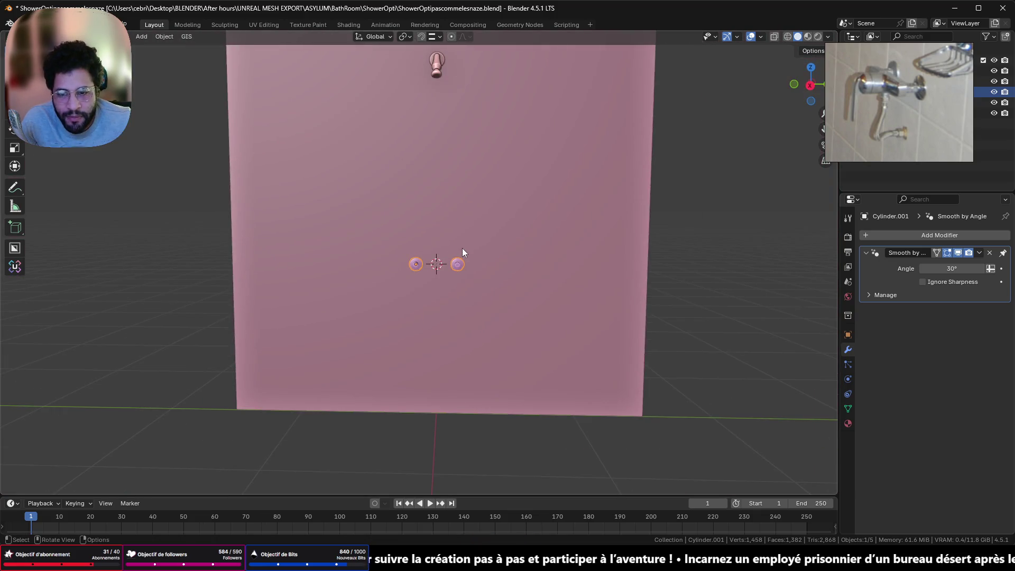
scroll(472, 248, up, 6)
mouse_move(460, 249)
middle_down()
mouse_move(449, 318)
mouse_move(394, 311)
mouse_move(507, 342)
middle_up()
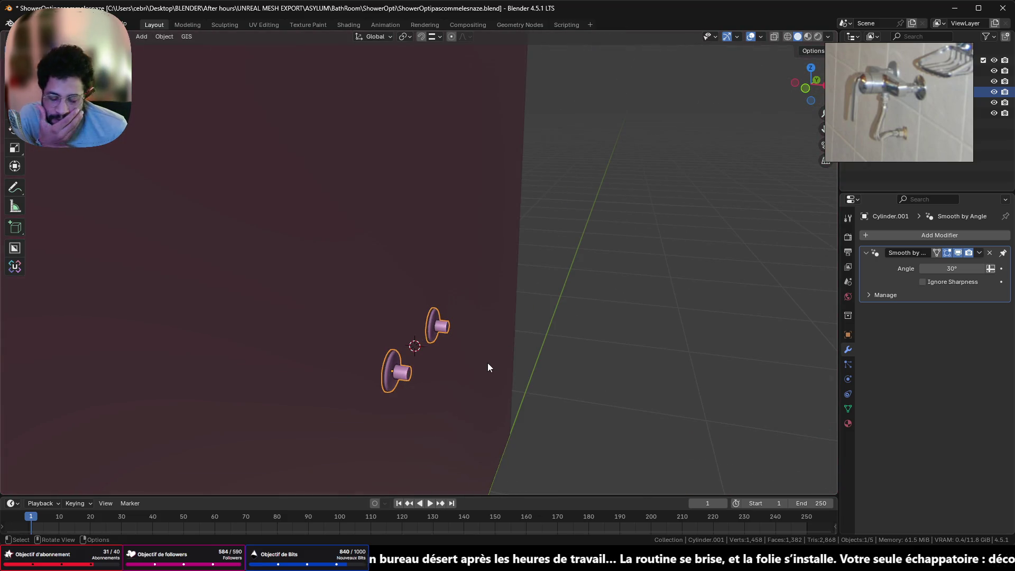
middle_drag(488, 364, 406, 347)
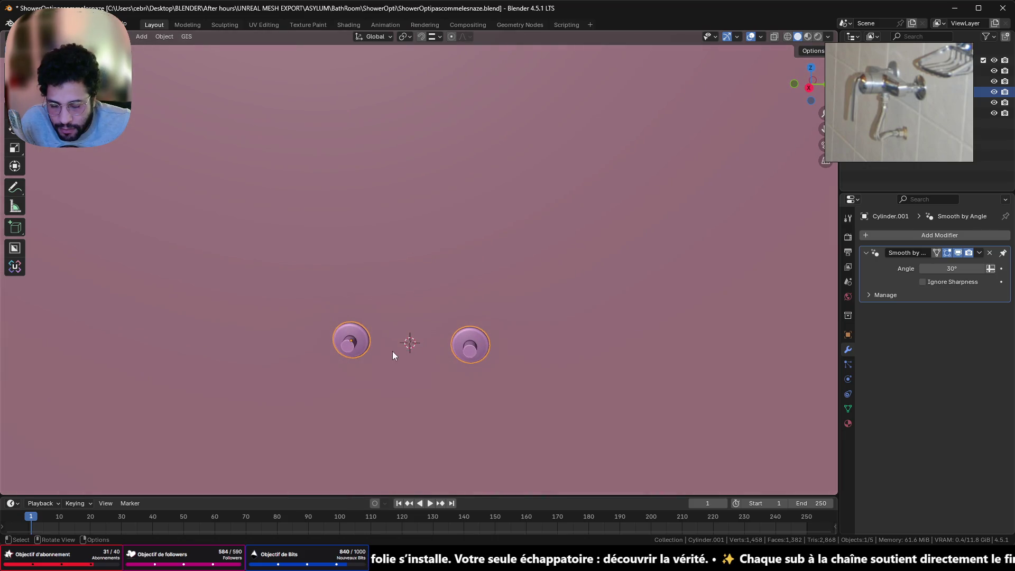
scroll(393, 351, down, 5)
mouse_move(393, 342)
middle_down()
mouse_move(389, 263)
mouse_move(397, 304)
middle_up()
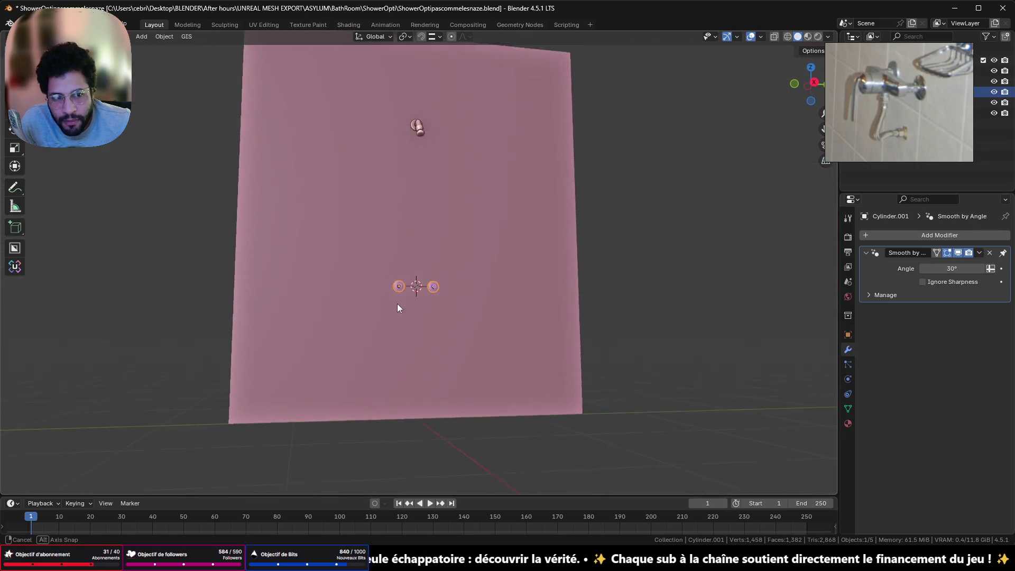
scroll(399, 265, up, 3)
scroll(392, 308, up, 2)
Snap the 3D cursor to the fittings' geometry and add a 2 m cube there.
key(Tab)
key(Tab)
key(Tab)
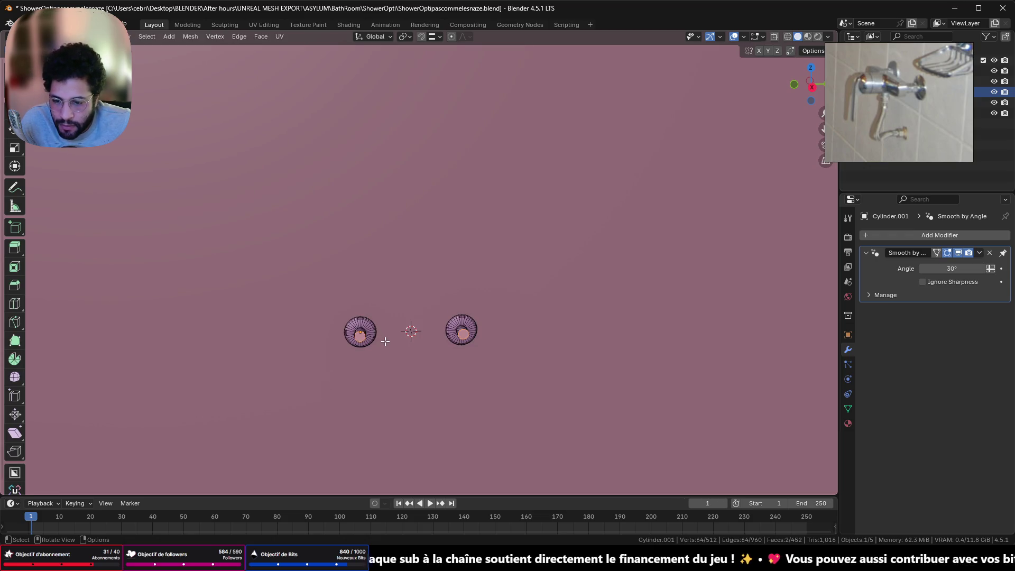
key(Tab)
key(shift+a)
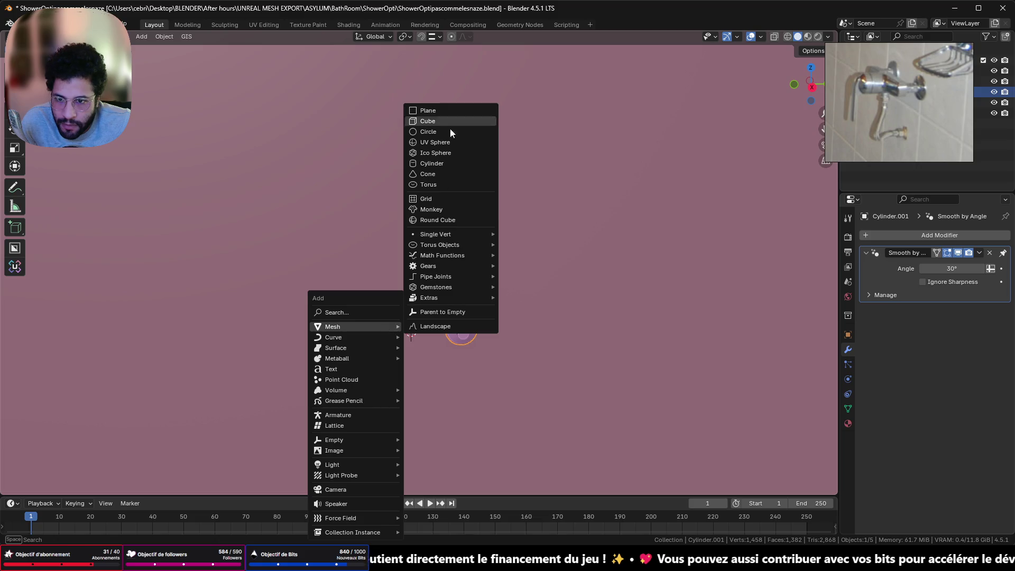
key(Escape)
key(Tab)
key(shift+s)
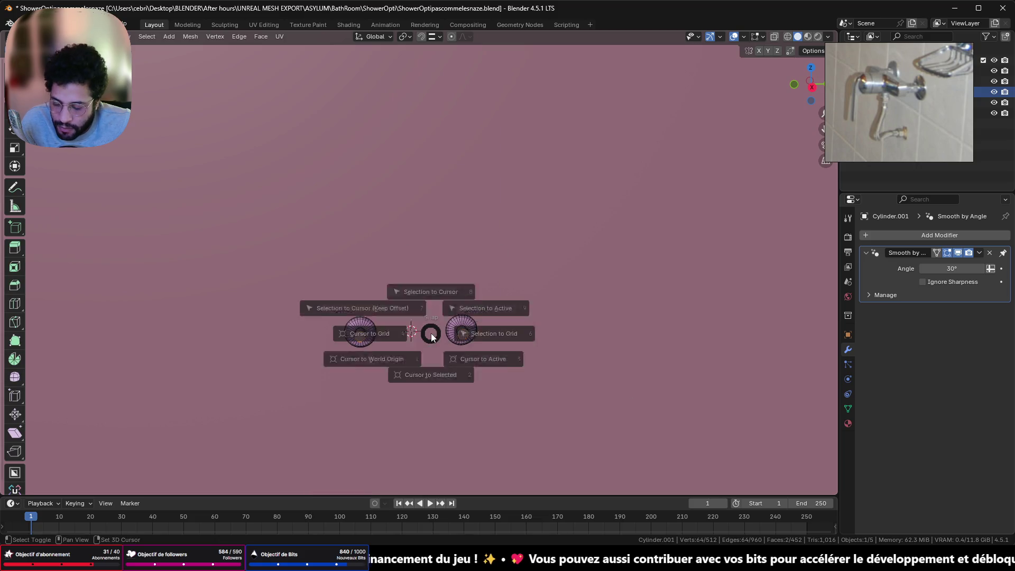
click(429, 388)
key(Tab)
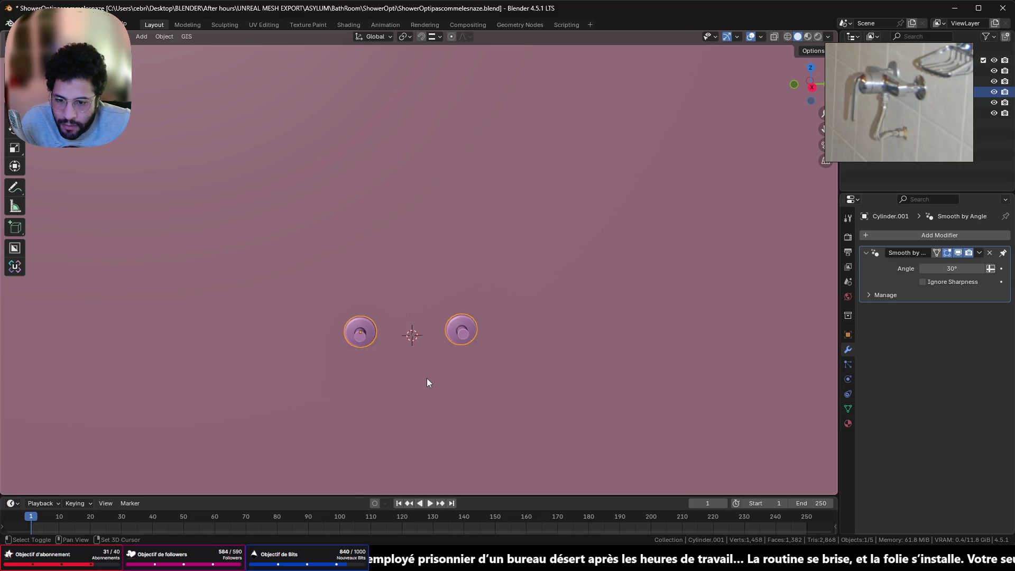
key(shift+a)
click(494, 119)
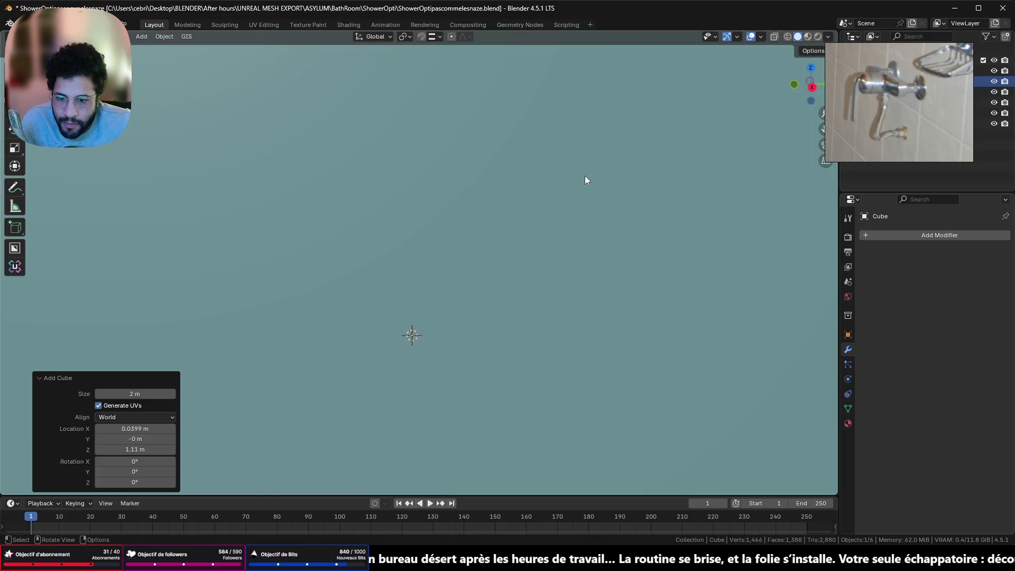
scroll(584, 175, down, 5)
scroll(736, 273, down, 2)
Shrink the new cube uniformly with wireframe view on.
key(s)
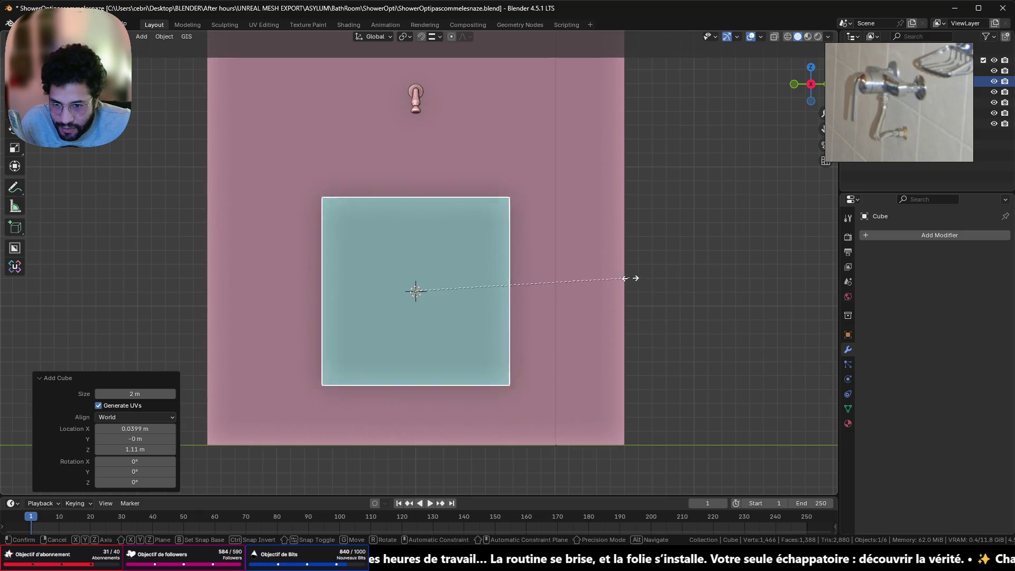
click(509, 278)
click(788, 37)
scroll(561, 247, up, 5)
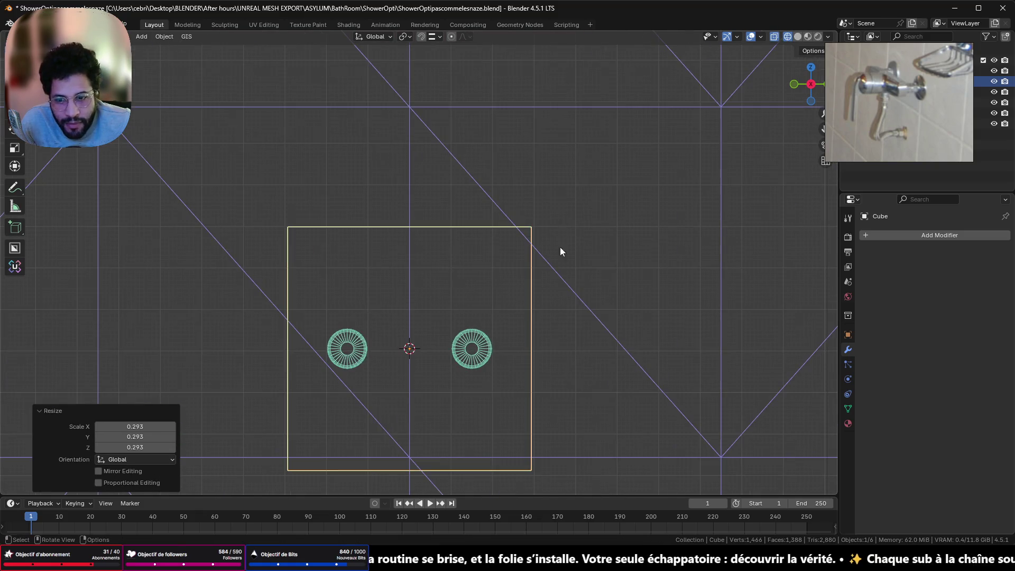
key(s)
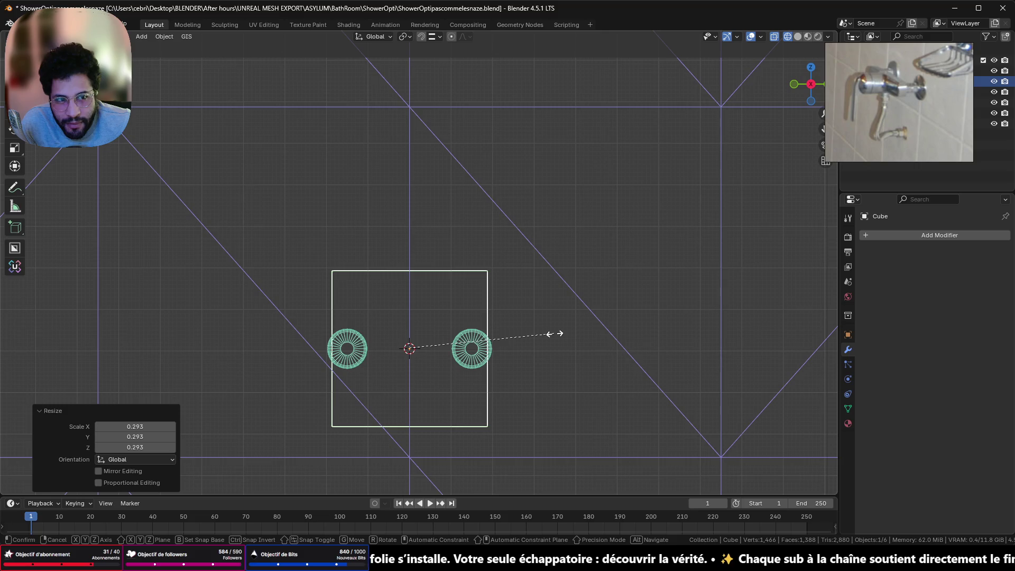
click(553, 338)
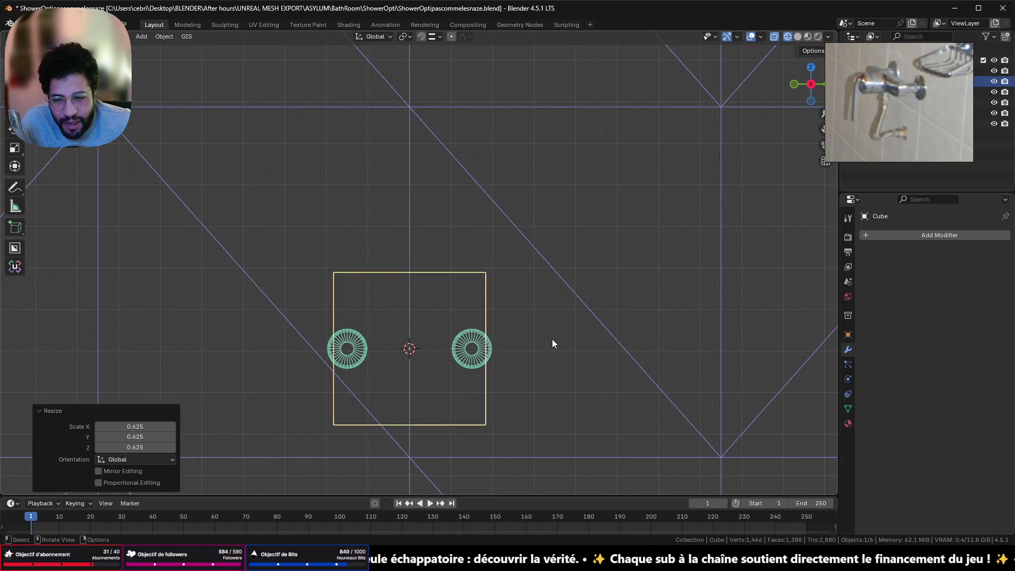
scroll(628, 363, up, 5)
scroll(636, 362, down, 3)
Flatten the cube on Z (last factor 0.875) into a plate and view it from the side.
key(s)
key(z)
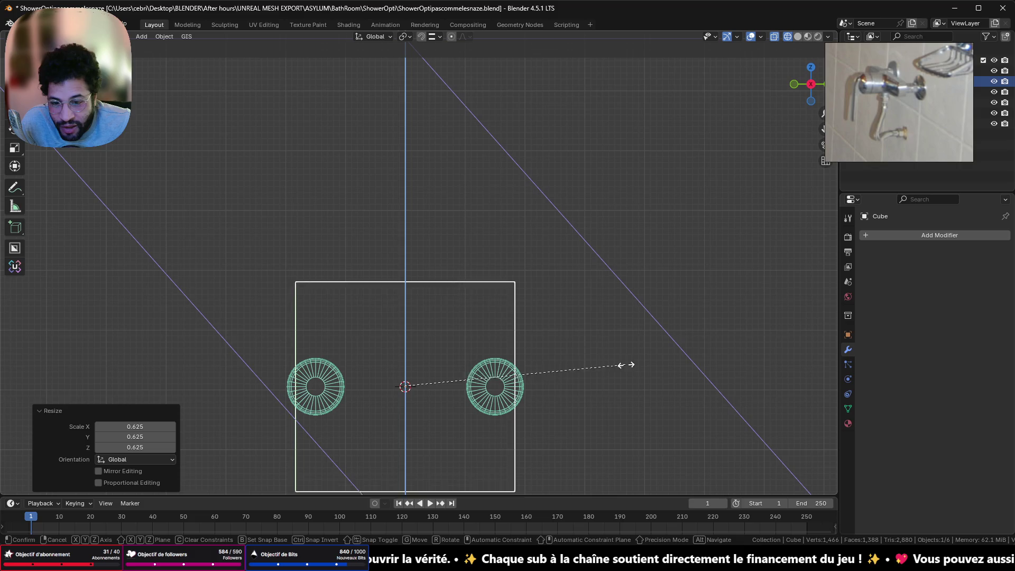
click(460, 375)
scroll(521, 386, up, 4)
scroll(520, 386, down, 1)
shift+middle_drag(520, 385, 555, 205)
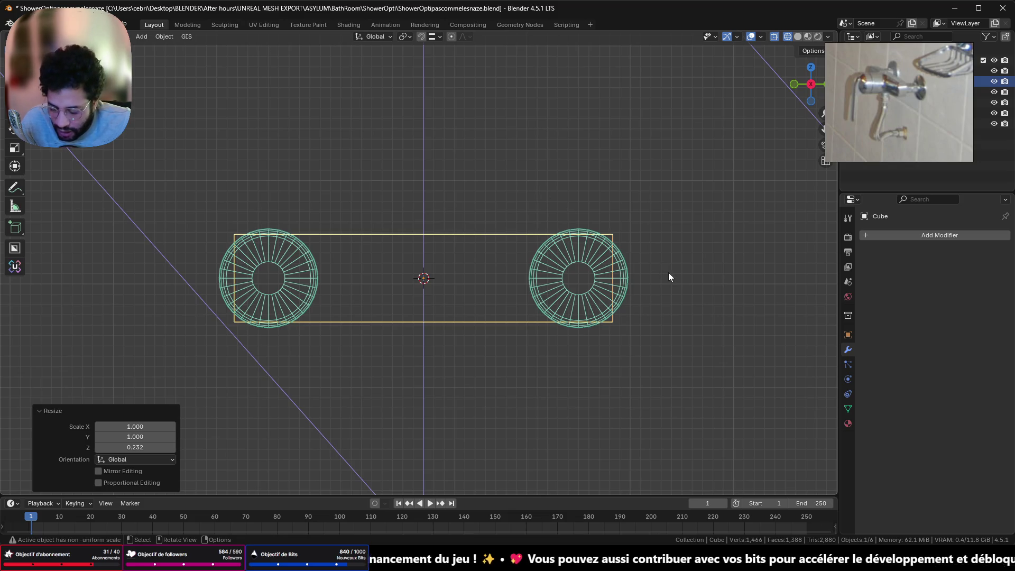
key(s)
key(z)
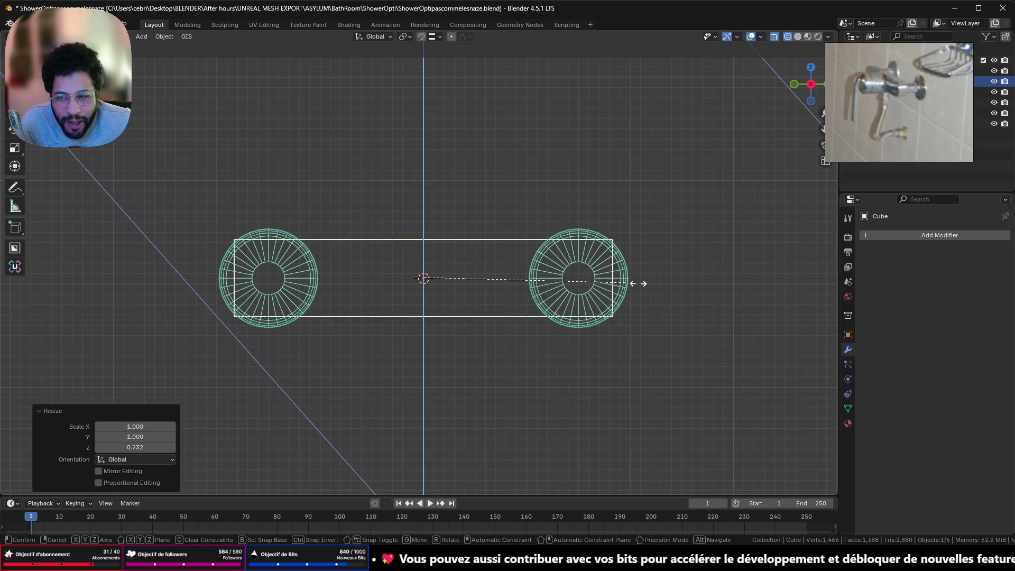
click(637, 283)
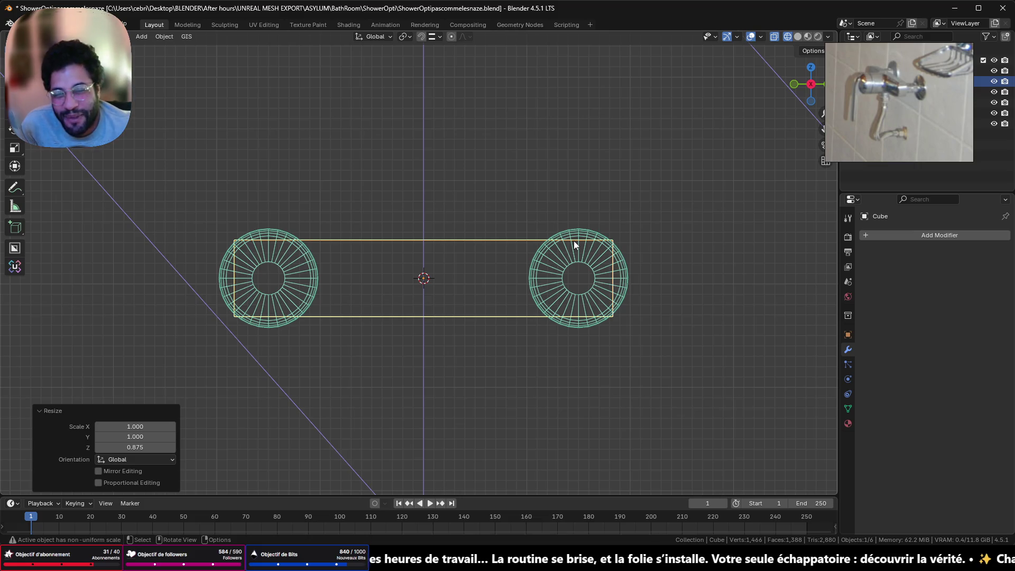
click(793, 85)
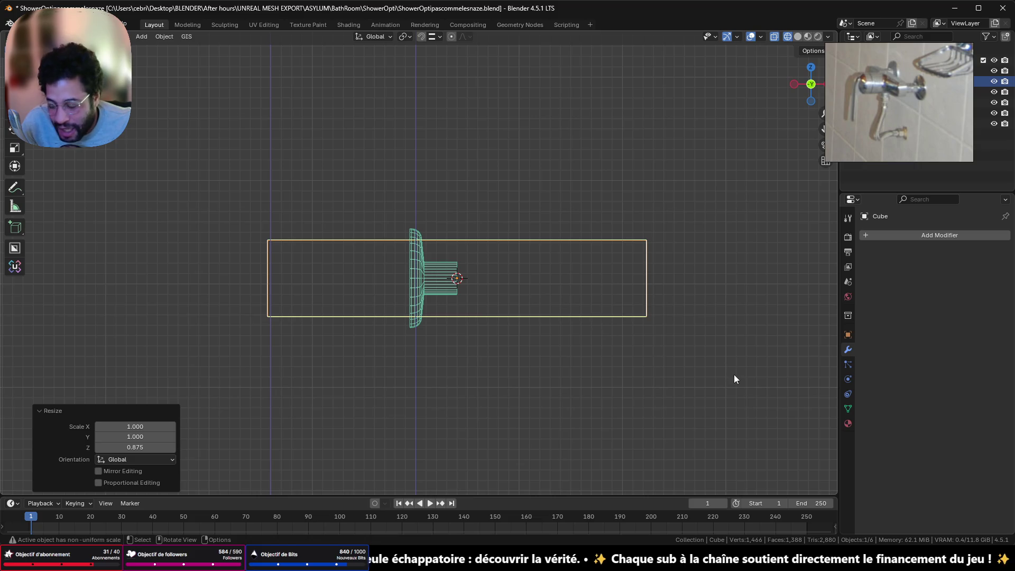
Scale the back plate on X to 0.08 into a thin slab.
key(s)
key(x)
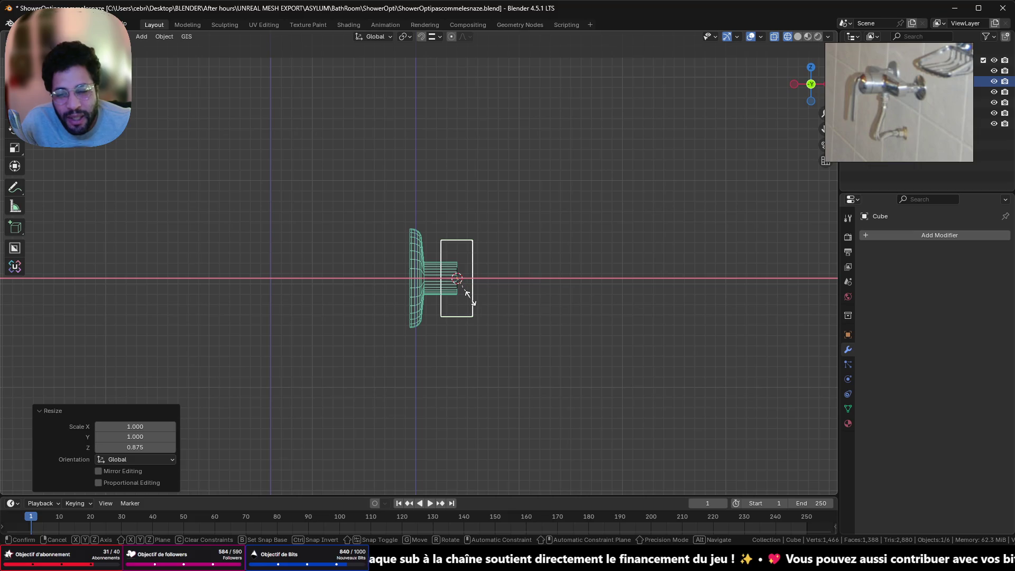
click(469, 303)
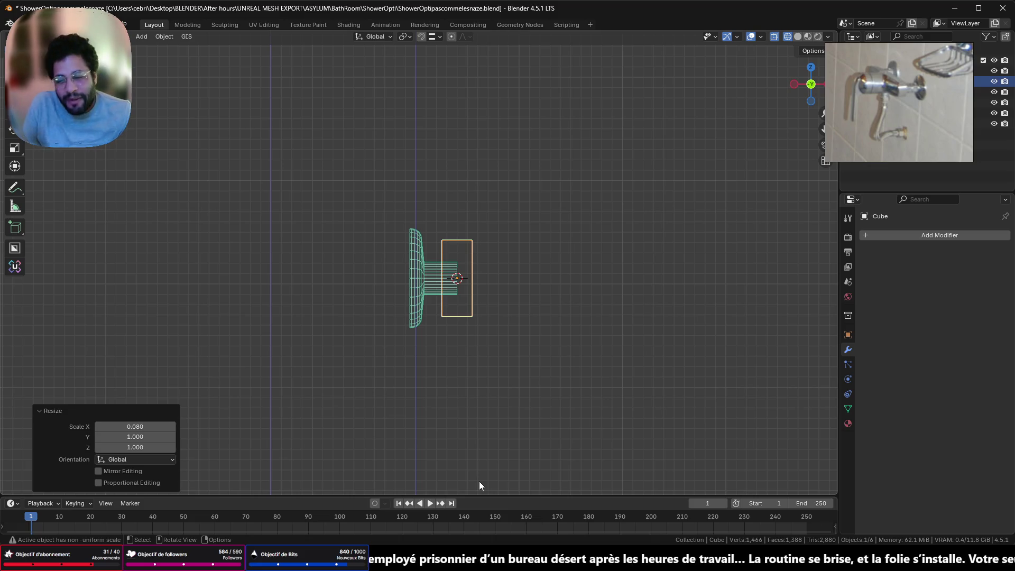
scroll(568, 266, up, 5)
Apply the plate's scale to its mesh with Ctrl+A > Scale.
mouse_move(568, 266)
middle_down()
mouse_move(552, 308)
mouse_move(492, 304)
mouse_move(454, 279)
mouse_move(471, 276)
middle_up()
key(Tab)
key(Tab)
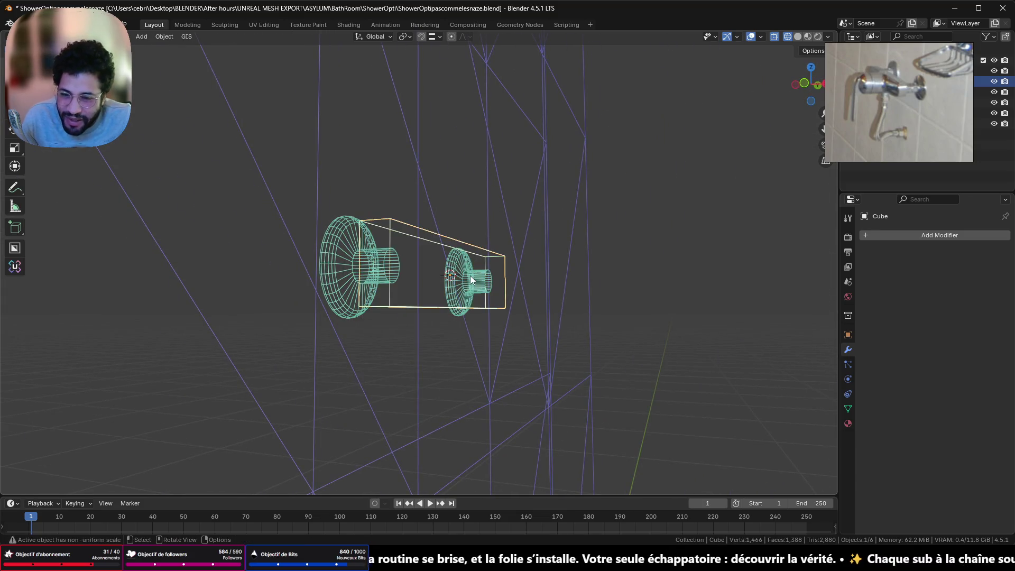
key(ctrl+a)
click(460, 274)
mouse_move(460, 274)
middle_down()
mouse_move(380, 277)
mouse_move(396, 293)
middle_up()
key(Tab)
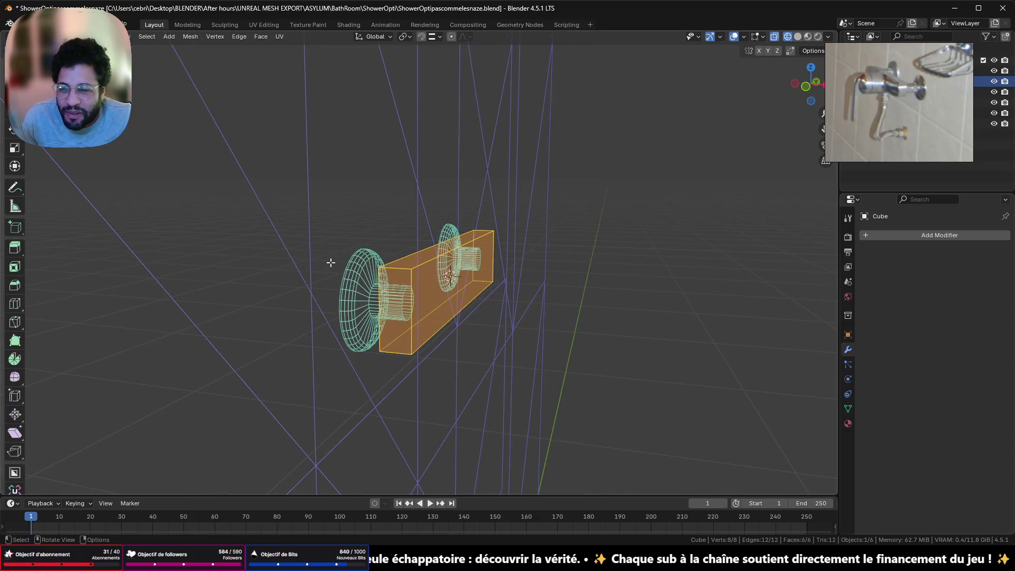
Bevel the back plate's end edges so both ends become rounded, pill-shaped.
click(399, 269)
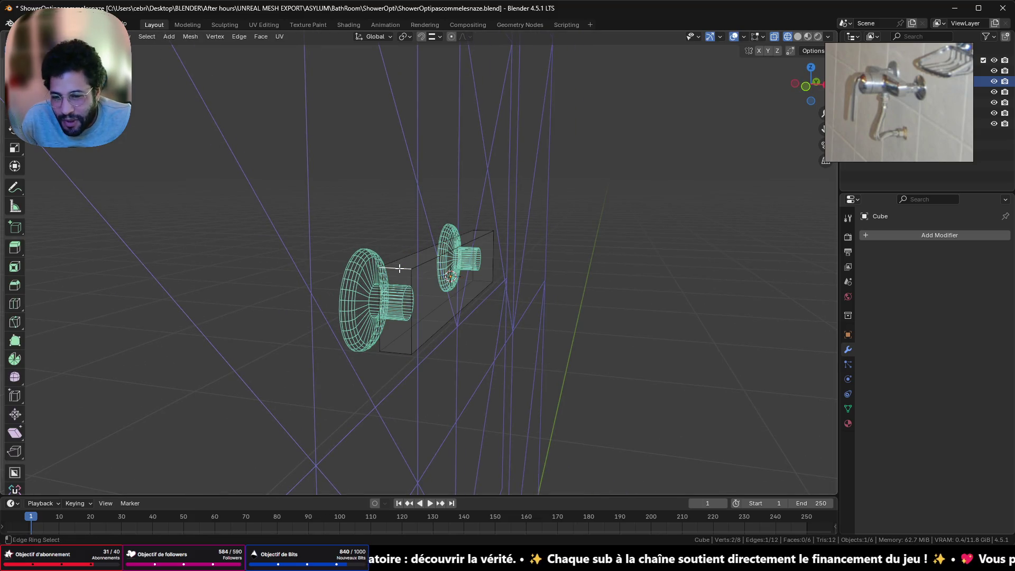
click(824, 84)
key(KP_Decimal)
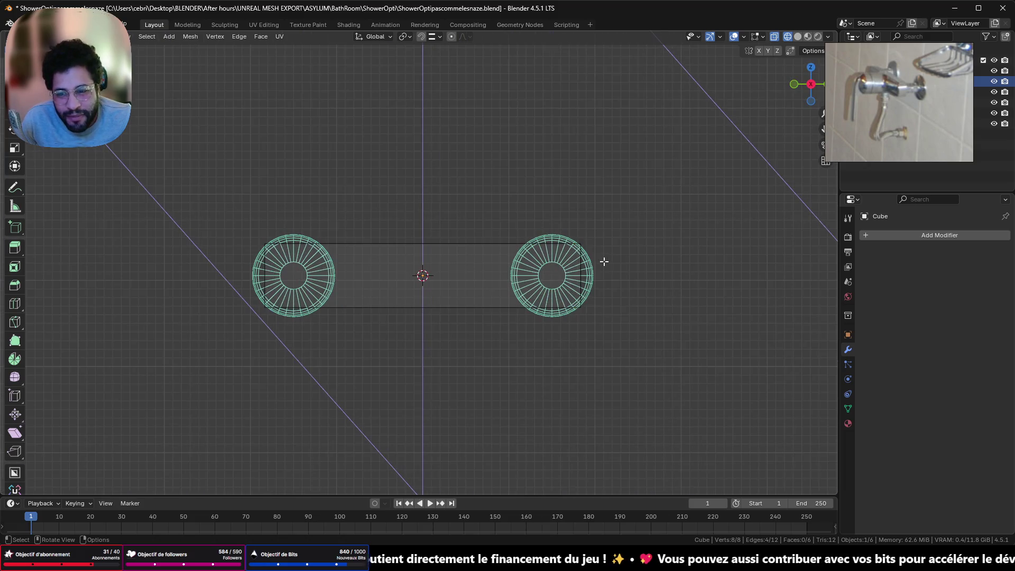
key(ctrl+b)
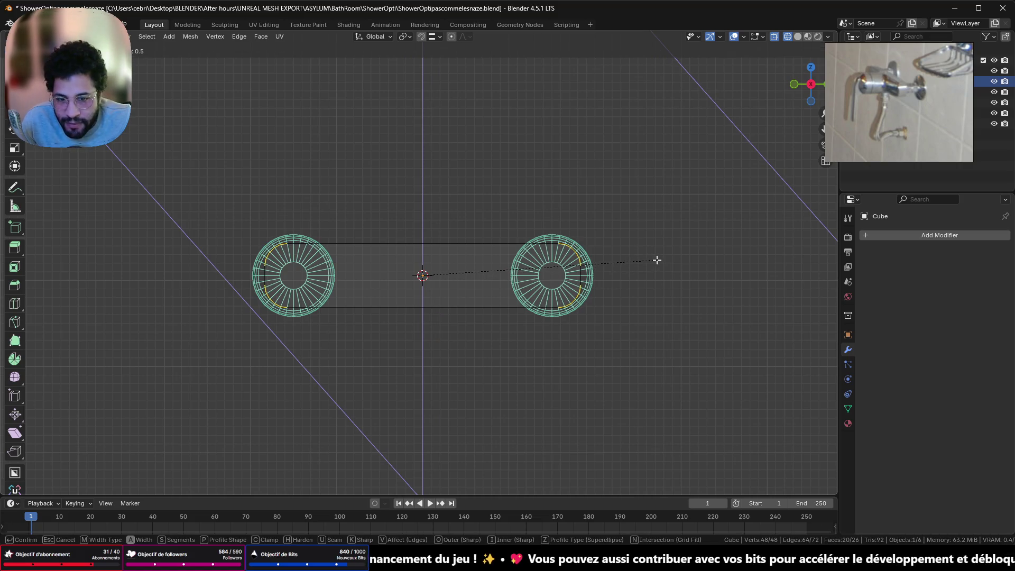
click(662, 258)
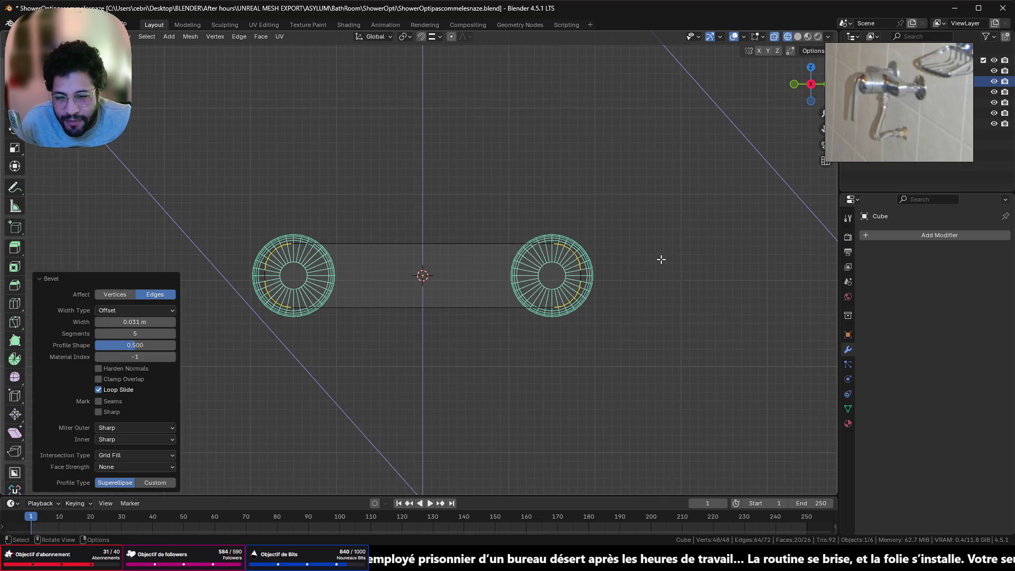
scroll(451, 272, down, 3)
mouse_move(451, 272)
middle_down()
mouse_move(576, 275)
mouse_move(505, 271)
middle_up()
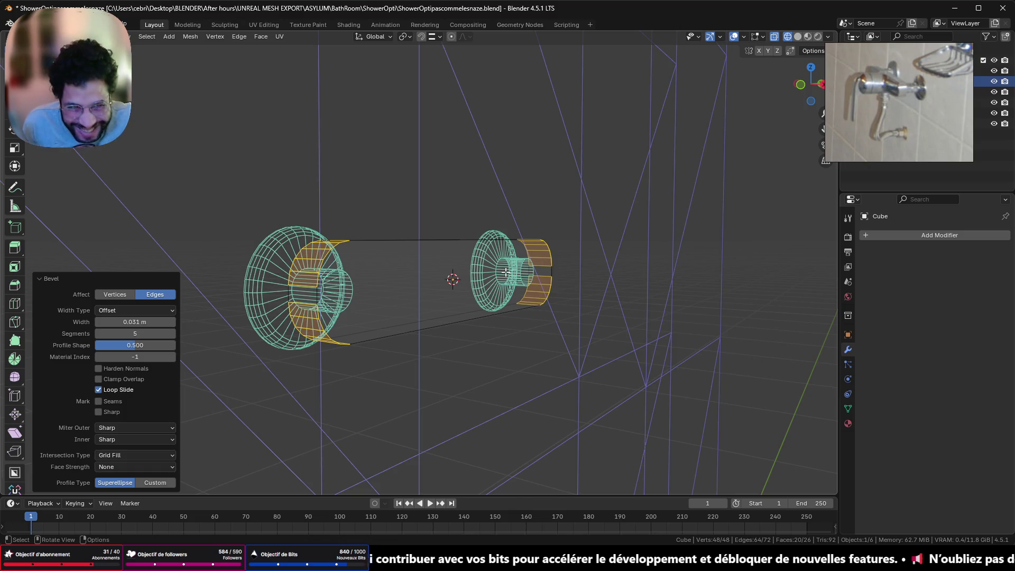
key(Tab)
mouse_move(483, 282)
middle_down()
mouse_move(521, 286)
mouse_move(519, 190)
middle_up()
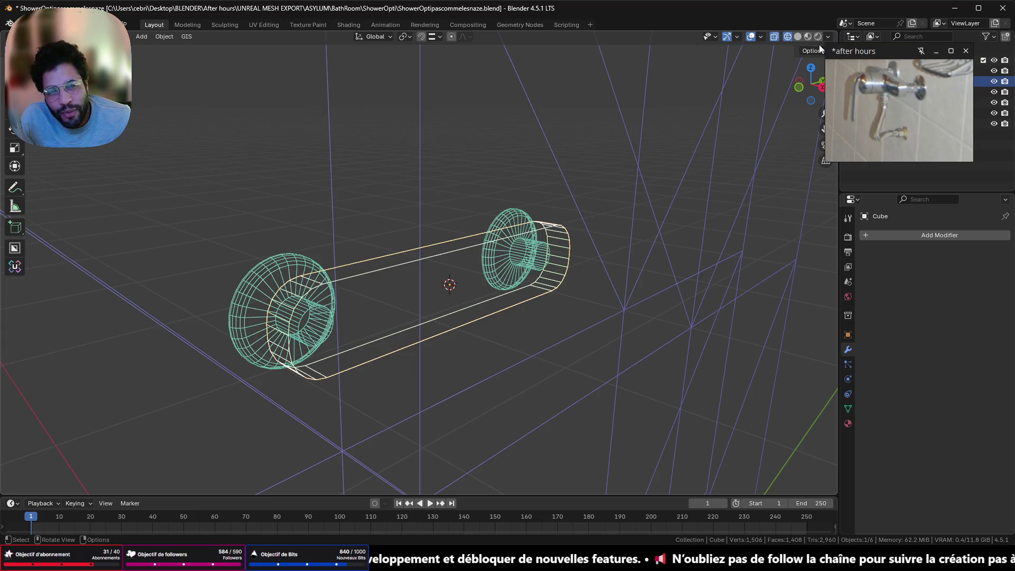
Chamfer the plate's front face with a single-segment 0.01 m bevel.
key(Tab)
click(443, 257)
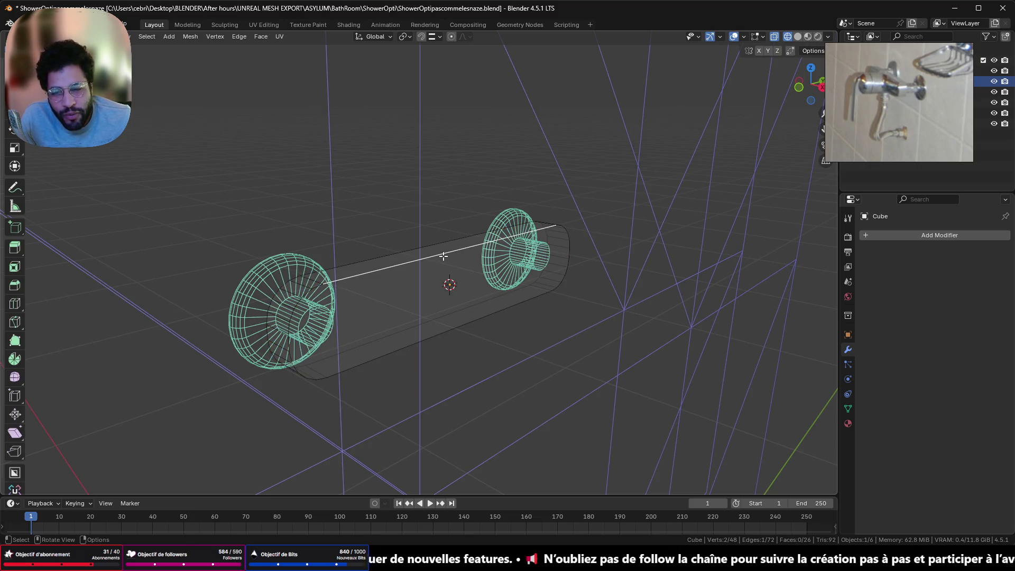
alt+click(456, 252)
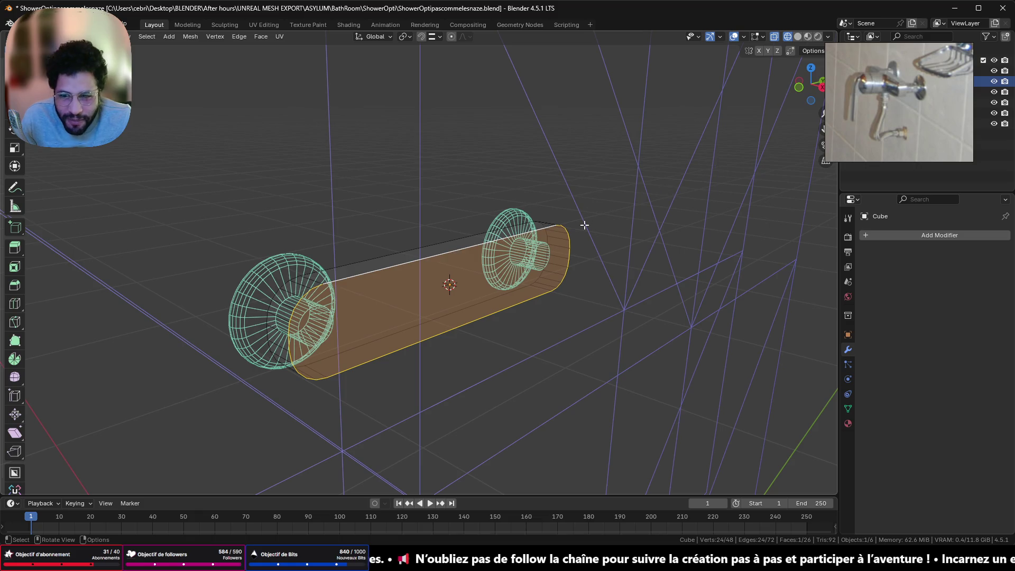
scroll(585, 226, up, 1)
scroll(554, 195, up, 3)
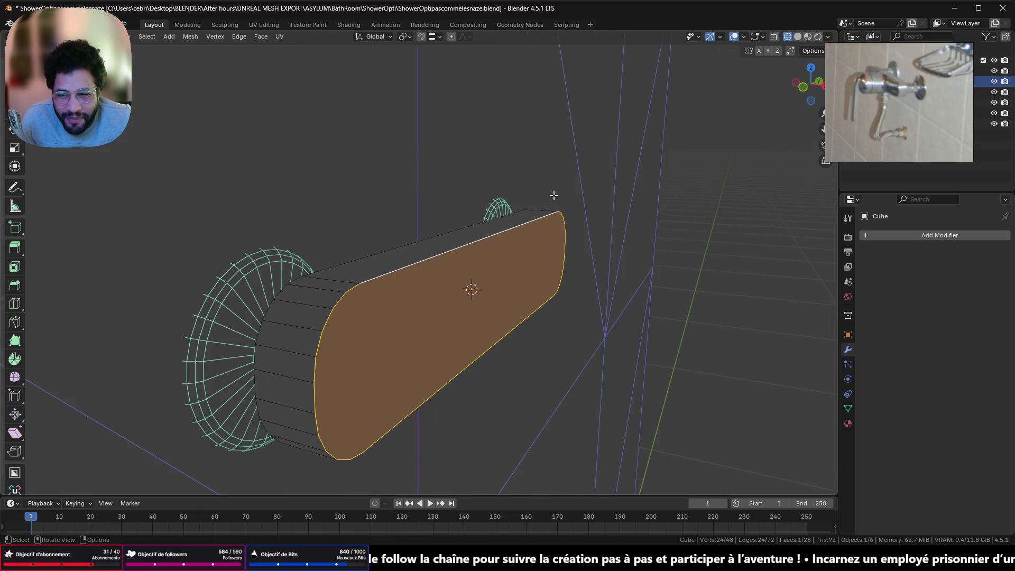
key(ctrl+b)
scroll(611, 217, up, 5)
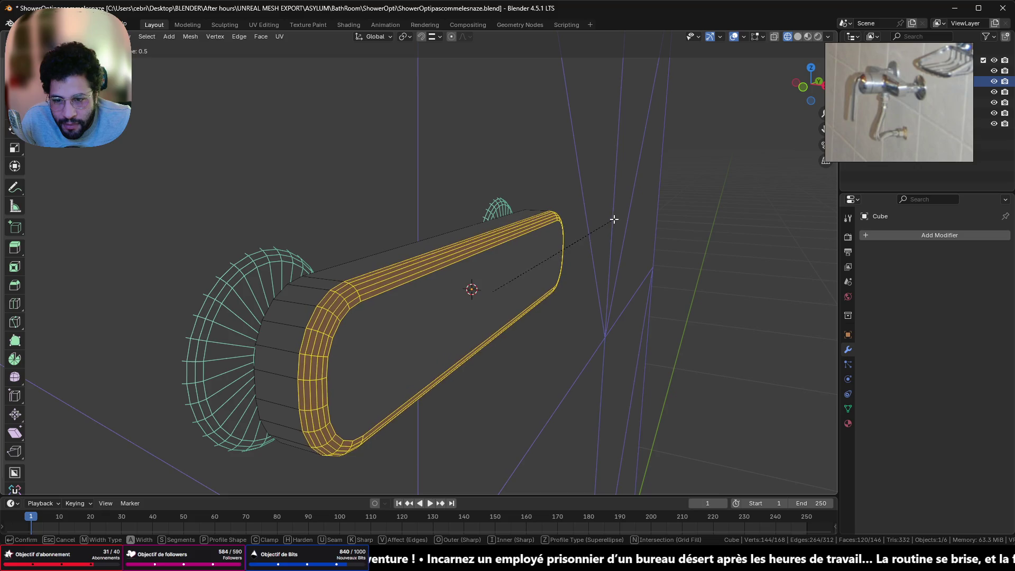
click(611, 222)
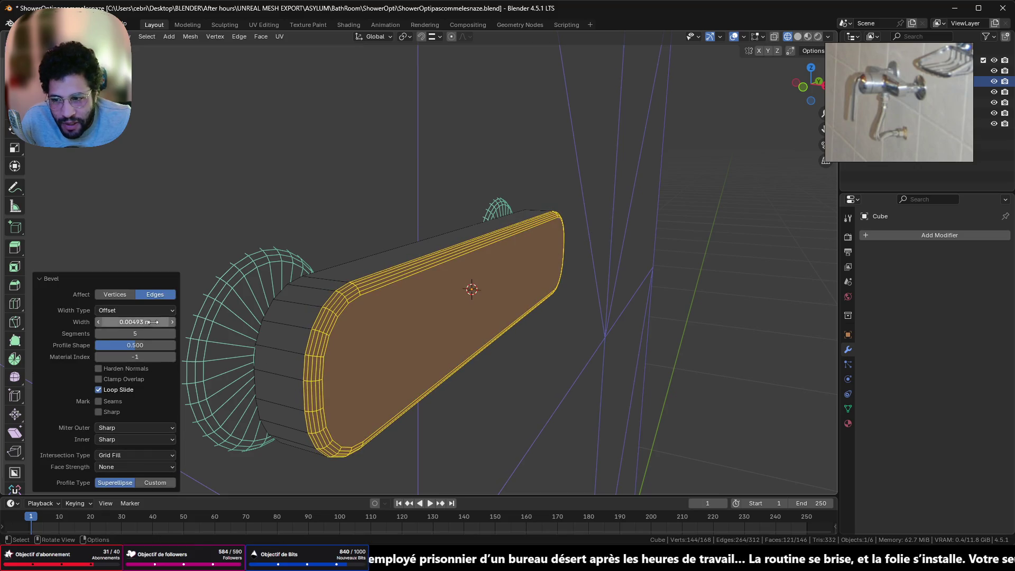
drag(135, 321, 99, 320)
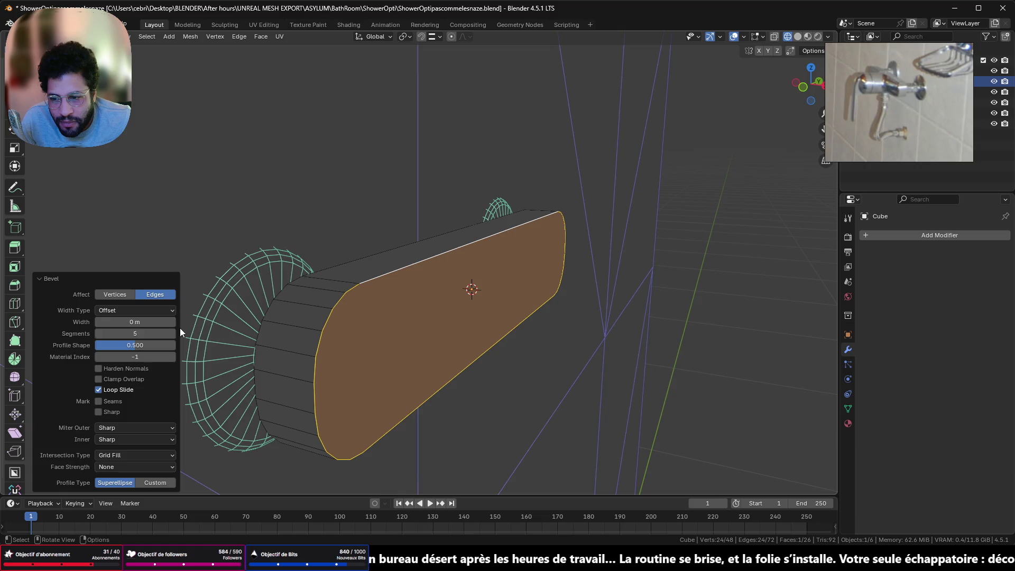
click(97, 334)
click(96, 333)
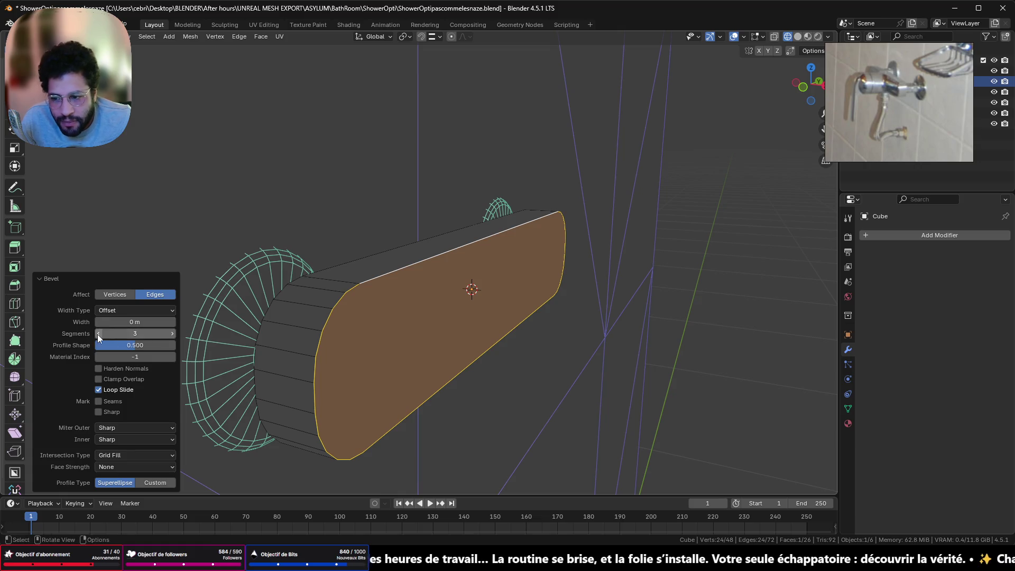
click(98, 333)
click(171, 321)
mouse_move(412, 317)
middle_down()
mouse_move(507, 320)
mouse_move(494, 295)
mouse_move(421, 277)
mouse_move(404, 286)
mouse_move(404, 404)
mouse_move(421, 318)
mouse_move(444, 277)
mouse_move(414, 284)
middle_up()
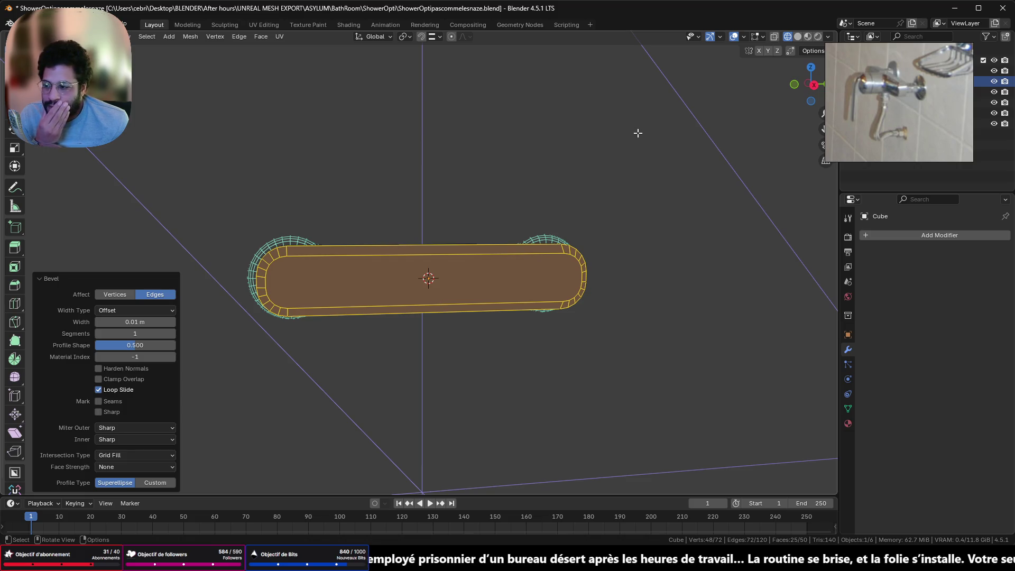
Snap to the front X view and leave Edit Mode with the plate finished.
click(815, 84)
key(Tab)
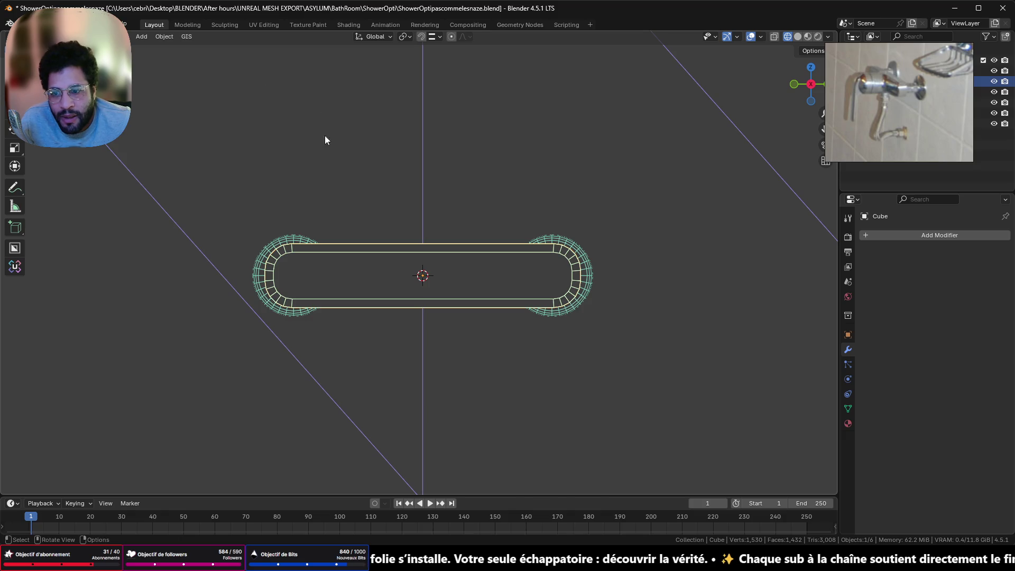
scroll(323, 176, down, 2)
scroll(309, 207, down, 6)
scroll(381, 202, down, 4)
scroll(440, 264, up, 3)
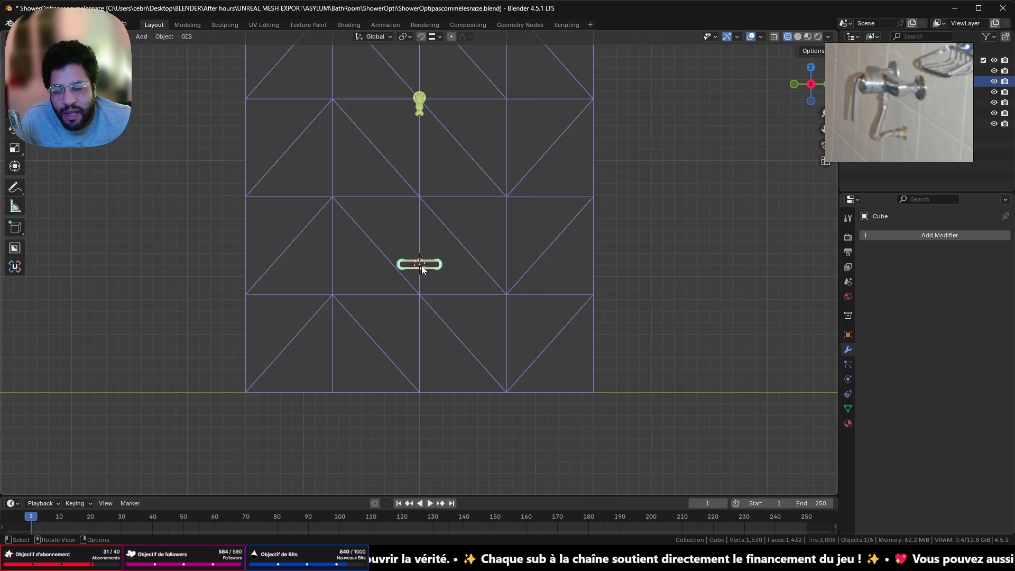
scroll(429, 266, up, 5)
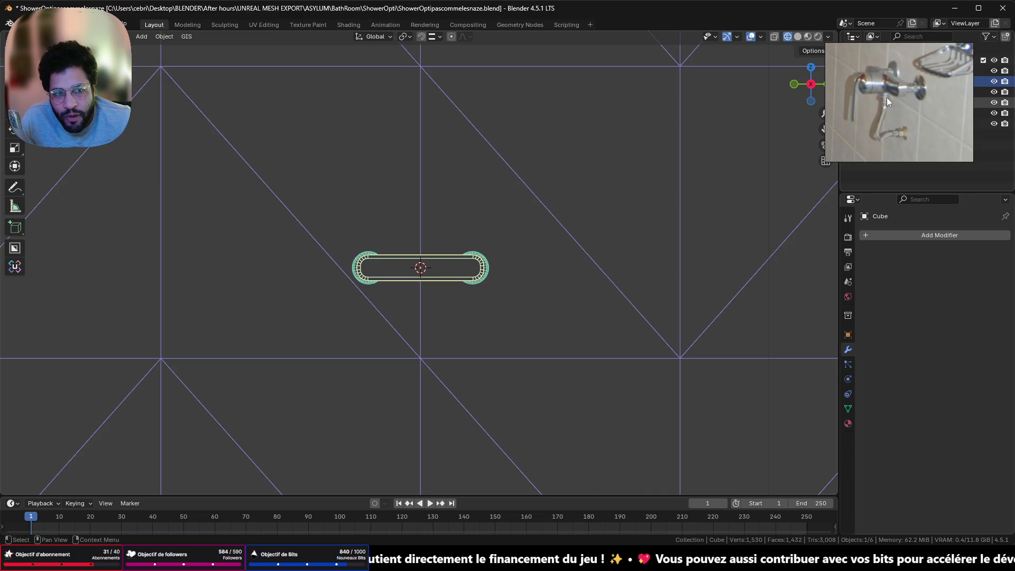
scroll(408, 259, down, 3)
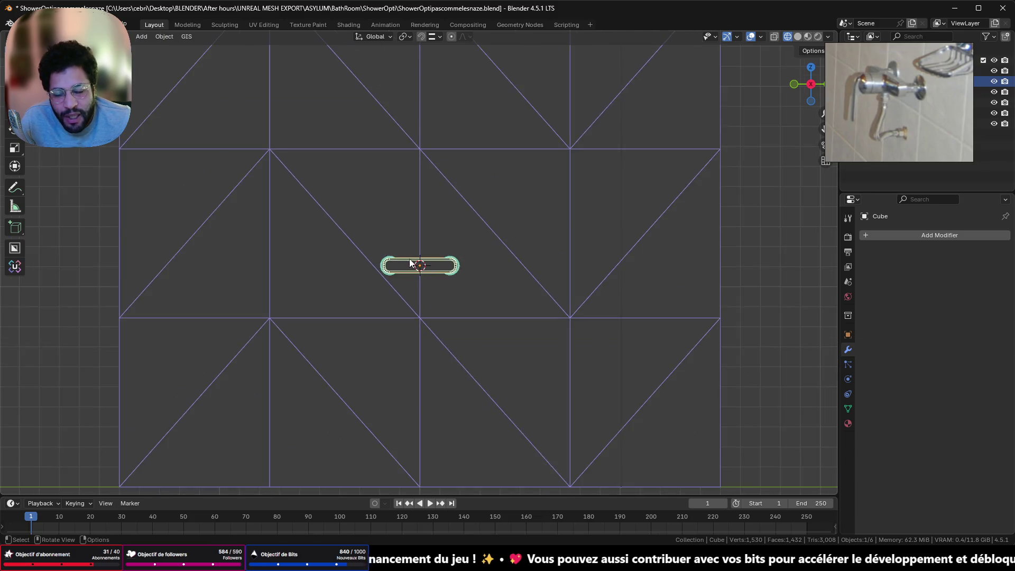
scroll(408, 259, up, 7)
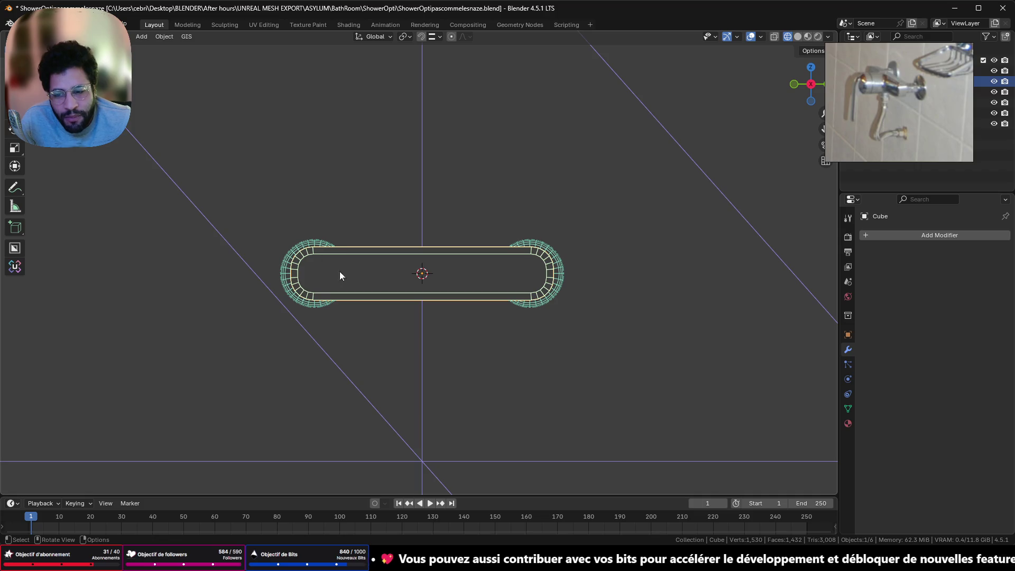
scroll(416, 260, down, 2)
mouse_move(372, 244)
middle_down()
mouse_move(408, 270)
mouse_move(429, 244)
middle_up()
scroll(439, 244, up, 2)
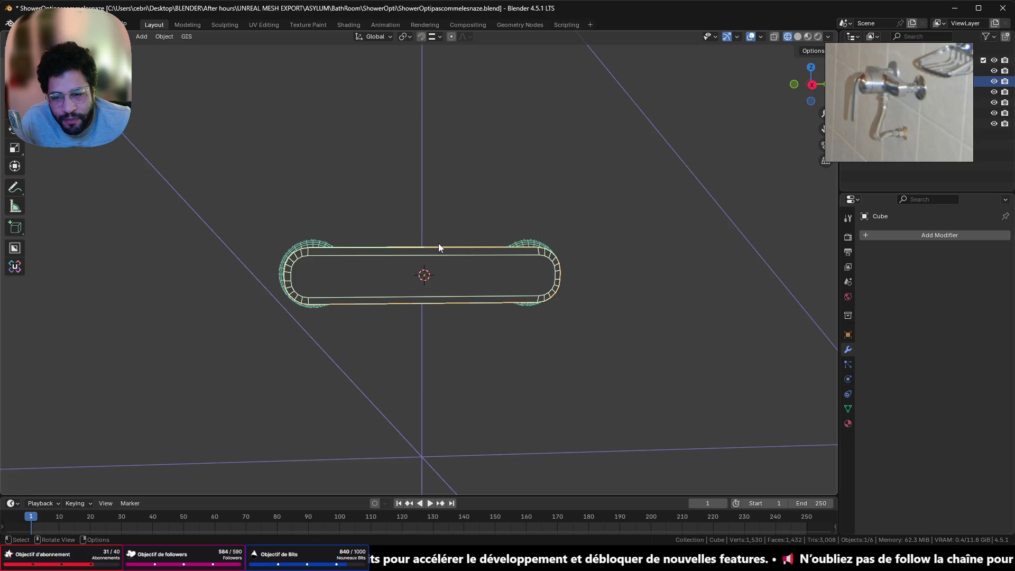
key(Tab)
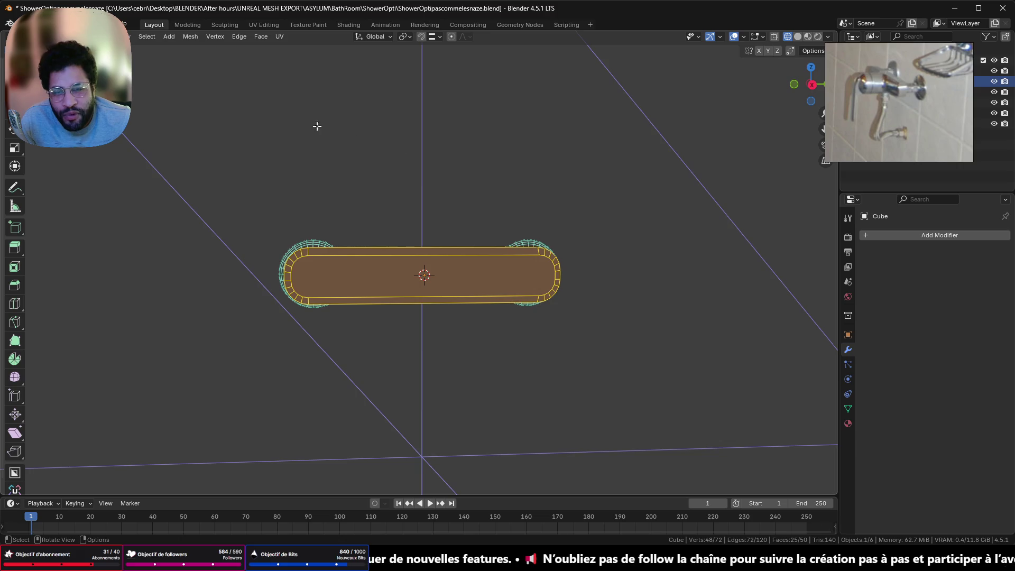
key(a)
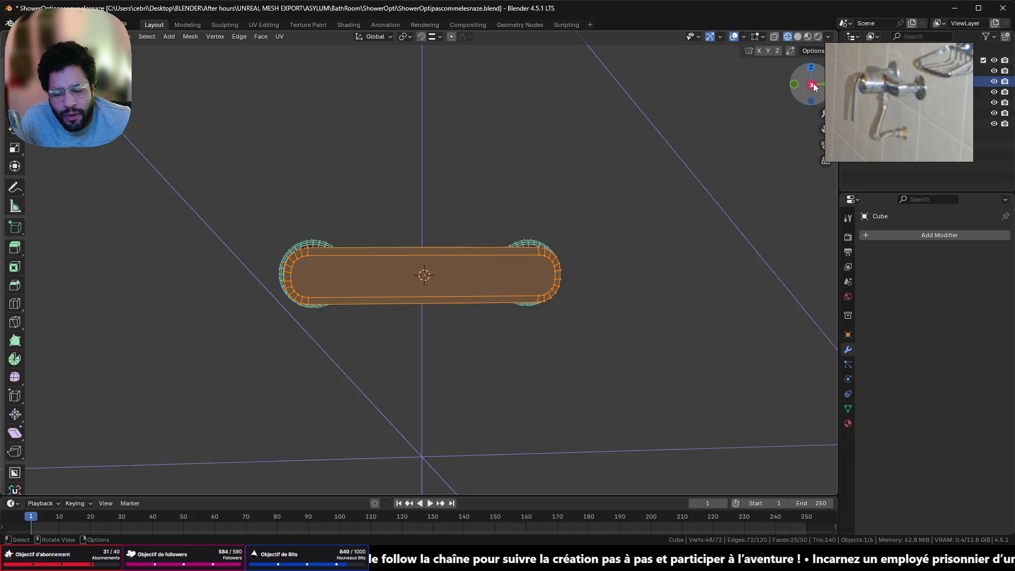
drag(446, 217, 624, 354)
key(Tab)
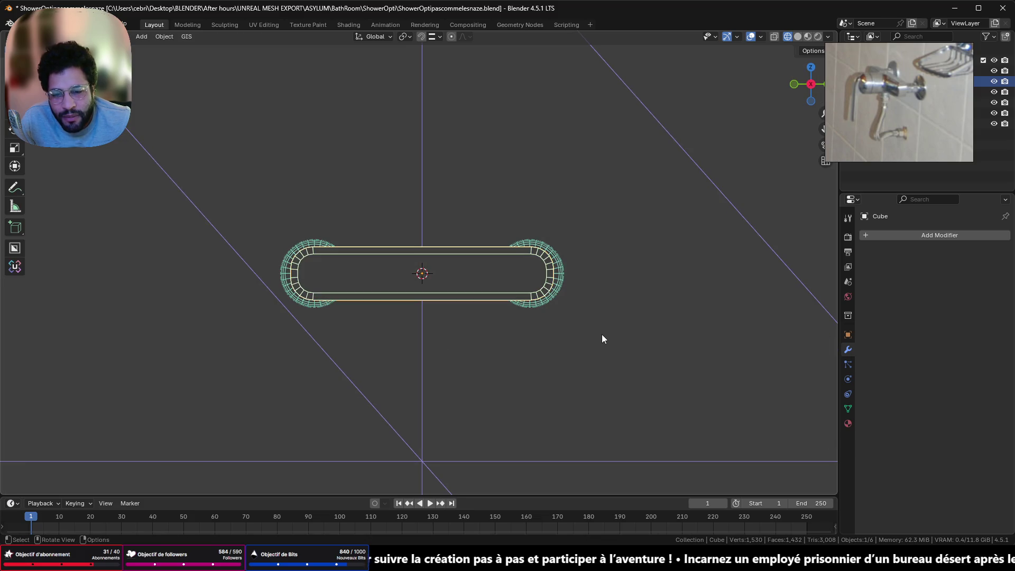
Select the plate's right end cap in wireframe and move it inward along Y.
shift+click(545, 252)
shift+click(545, 246)
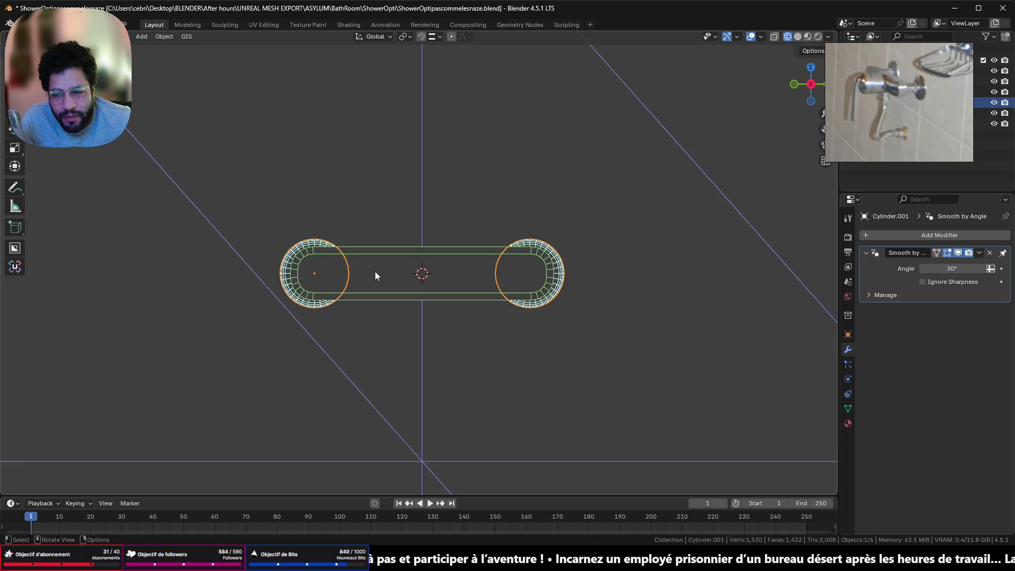
shift+click(458, 251)
key(Tab)
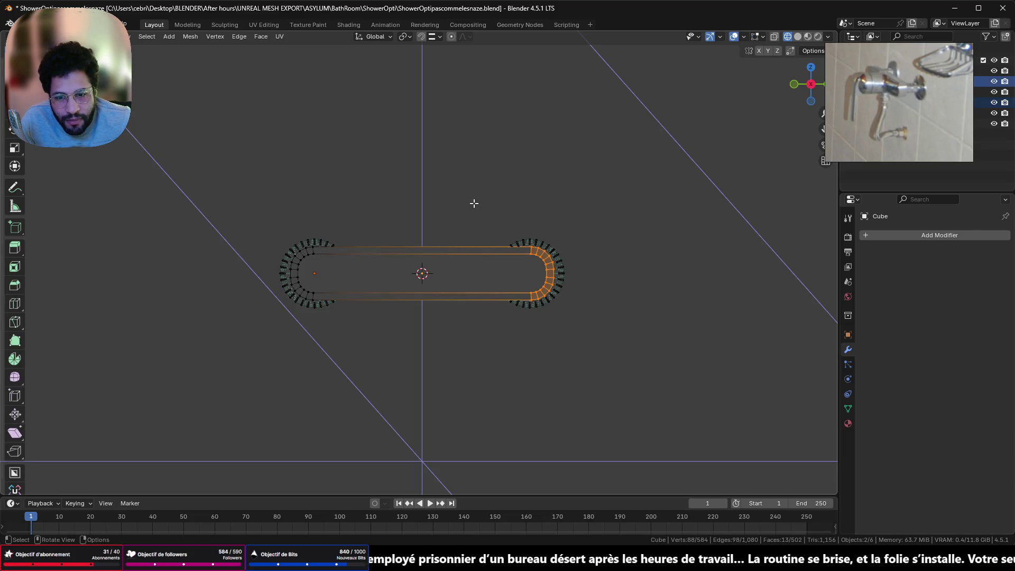
key(ctrl+l)
key(g)
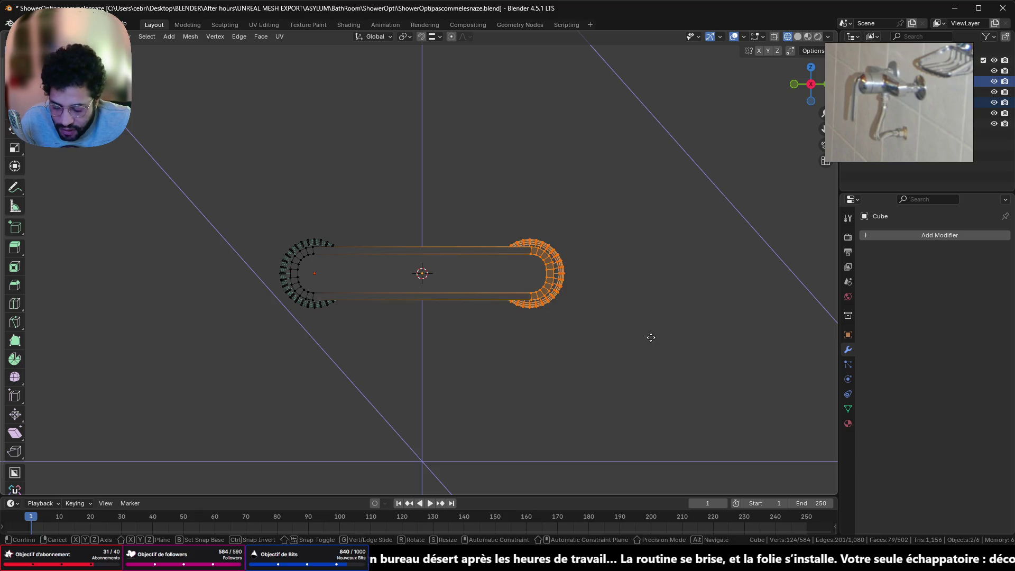
key(y)
click(644, 296)
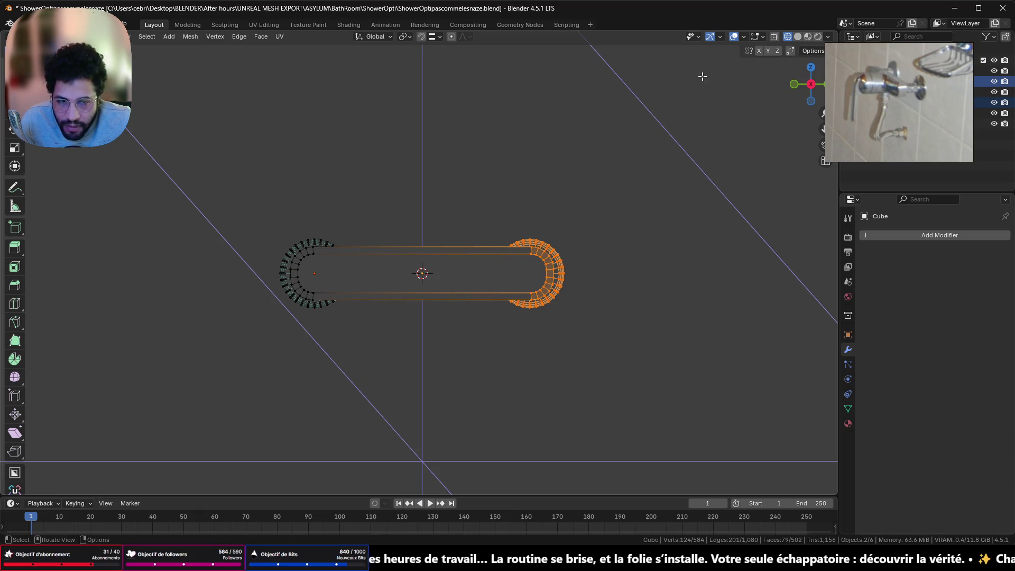
click(790, 39)
drag(457, 190, 608, 345)
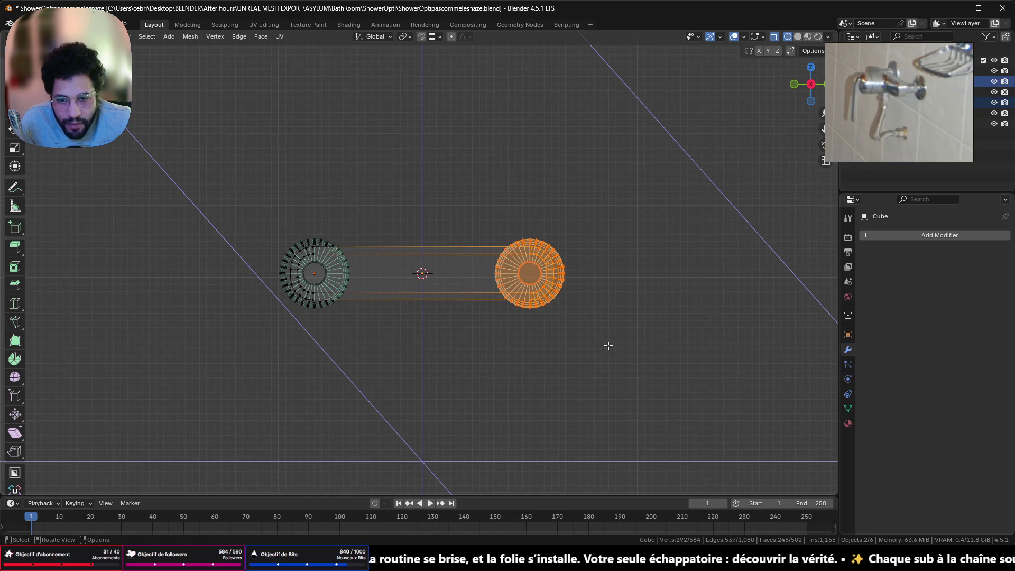
key(g)
key(y)
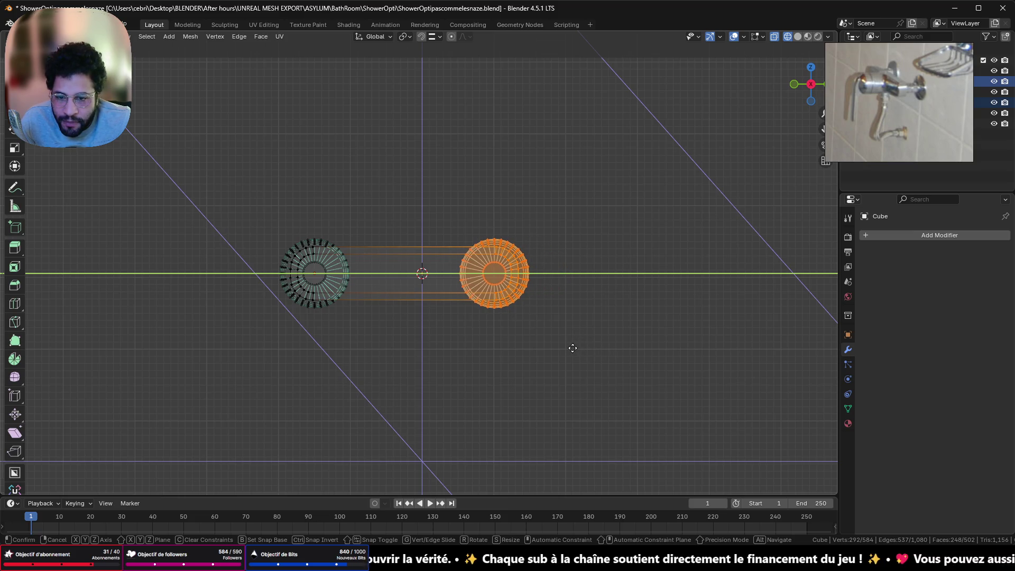
click(574, 347)
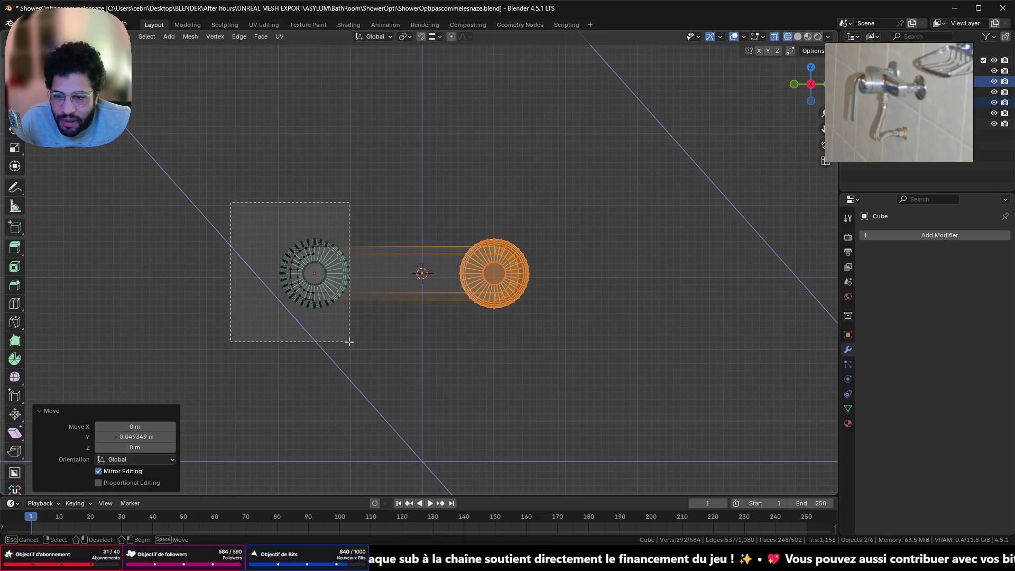
Move the plate's left end cap inward along Y by about 0.049 m and return to Object Mode.
drag(231, 204, 389, 348)
key(g)
key(y)
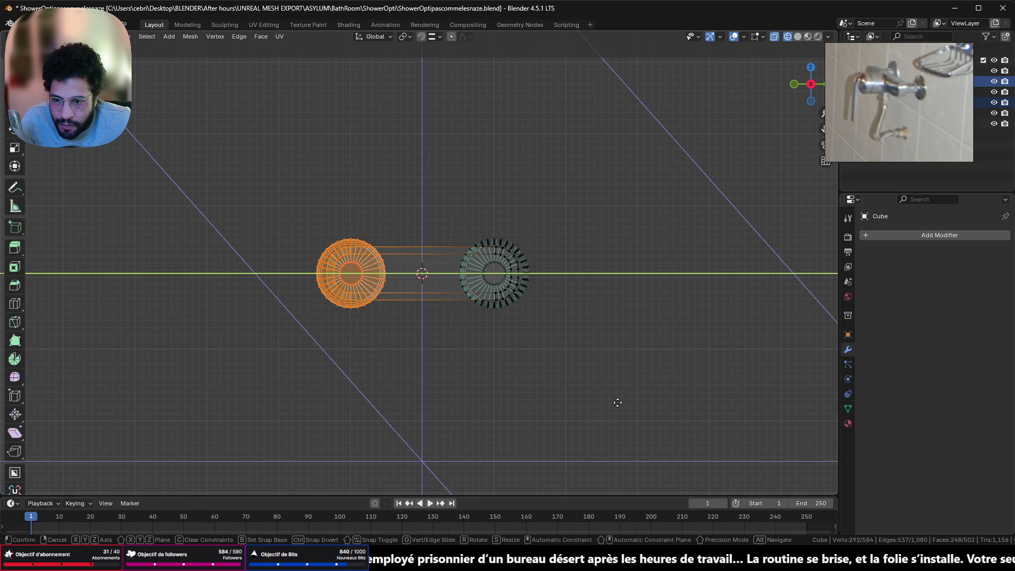
click(616, 402)
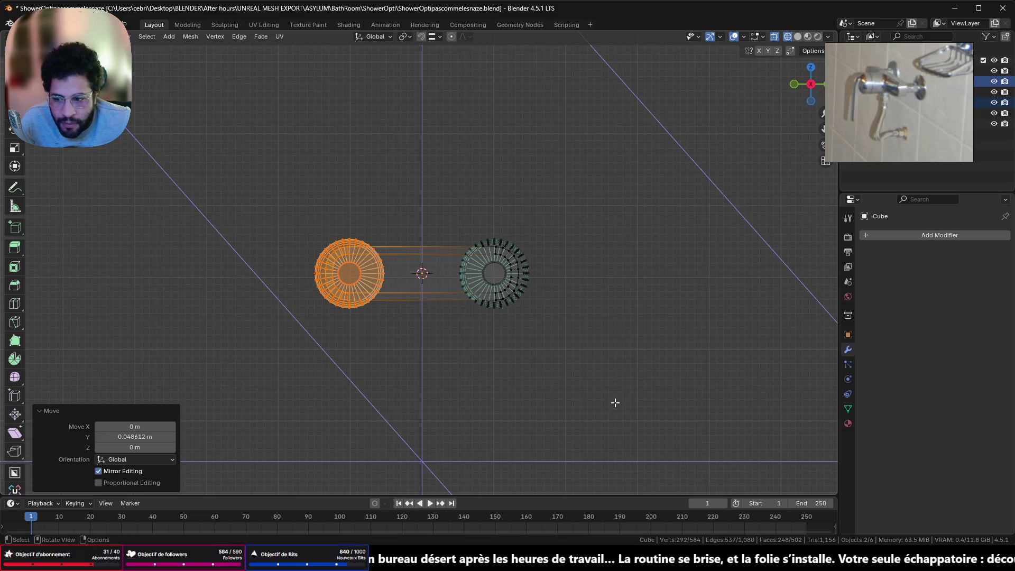
mouse_move(540, 347)
middle_down()
mouse_move(449, 320)
mouse_move(764, 80)
middle_up()
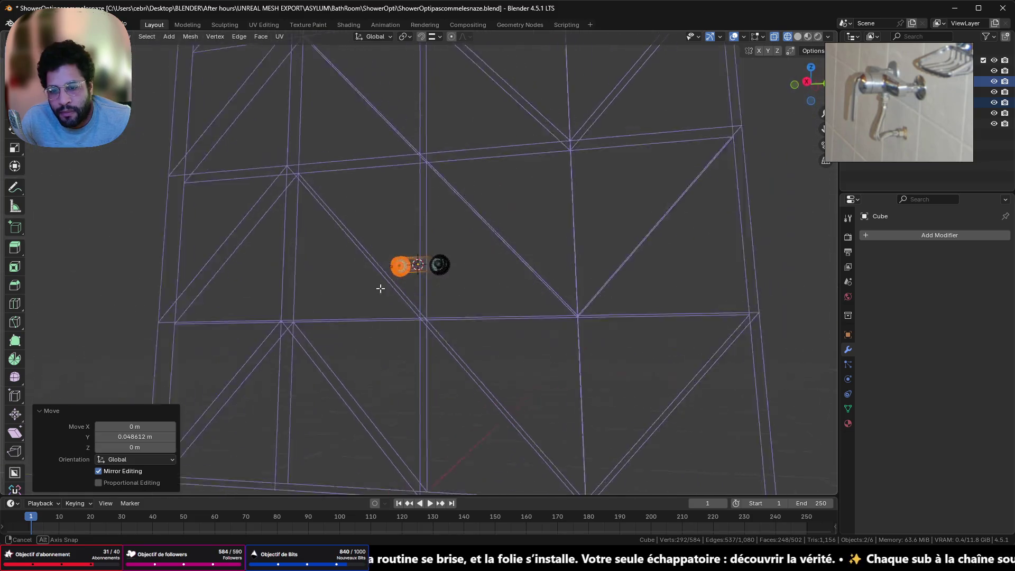
key(Tab)
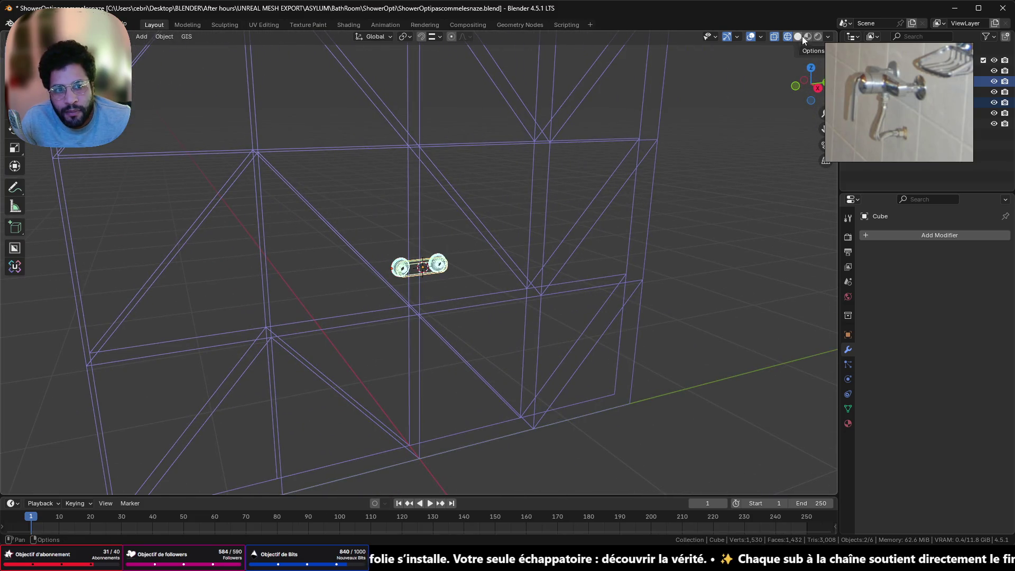
Switch to solid shading and orbit to inspect the shortened plate with its fittings.
click(799, 37)
mouse_move(698, 98)
middle_down()
mouse_move(448, 361)
mouse_move(402, 302)
mouse_move(386, 254)
mouse_move(403, 280)
middle_up()
scroll(386, 254, up, 2)
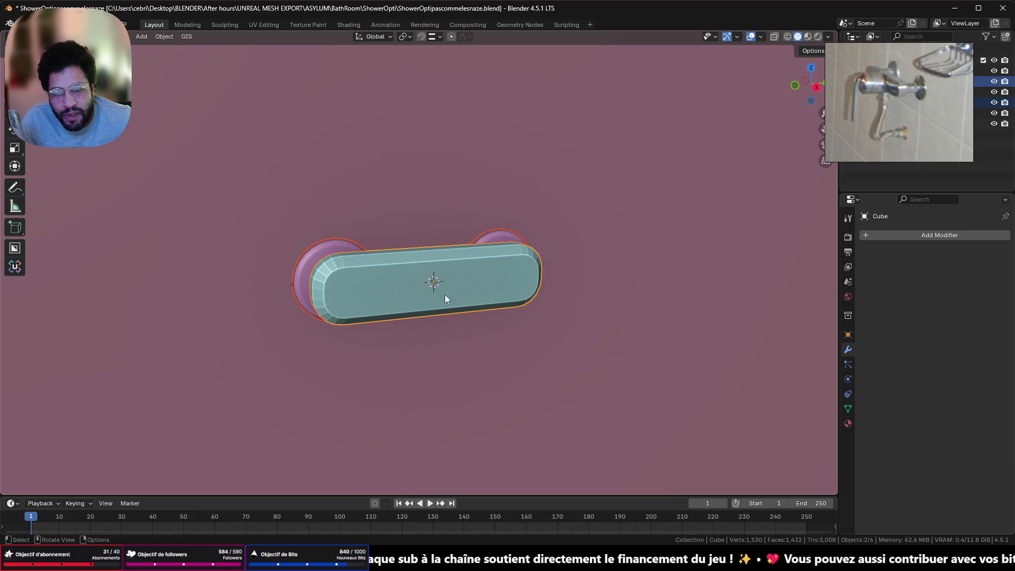
key(Tab)
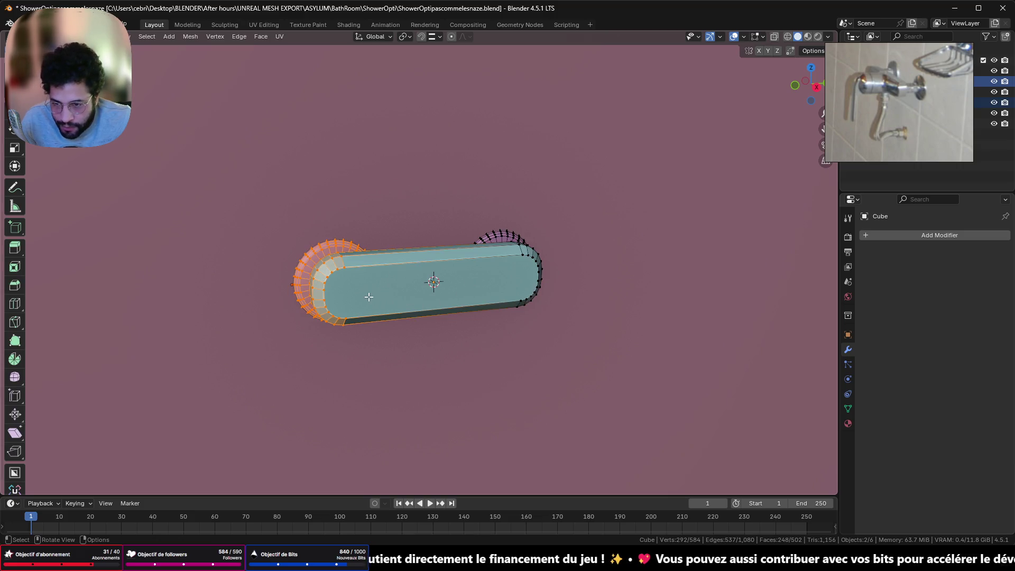
key(Tab)
middle_drag(350, 286, 622, 201)
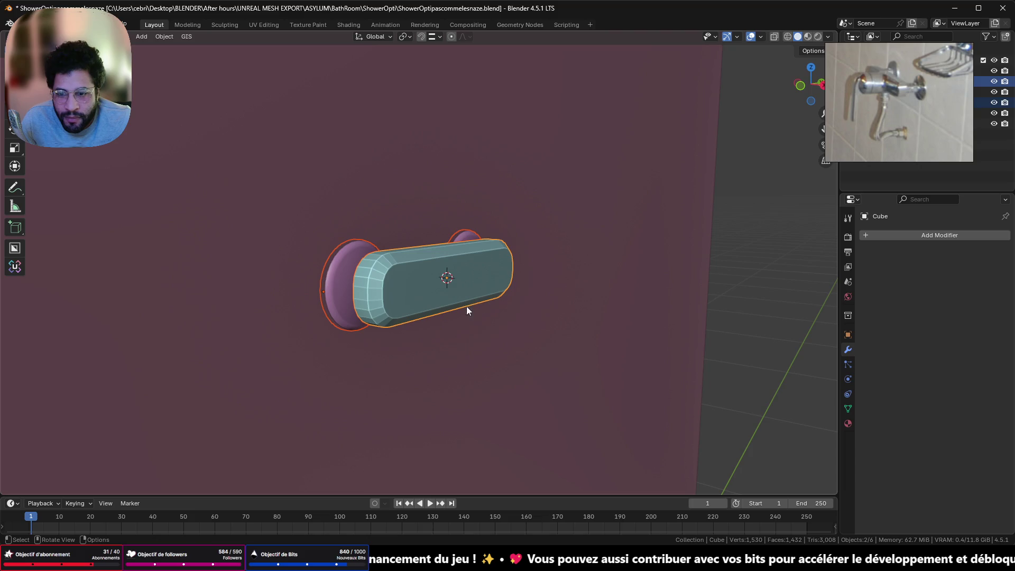
mouse_move(467, 279)
middle_down()
mouse_move(416, 349)
mouse_move(366, 279)
middle_up()
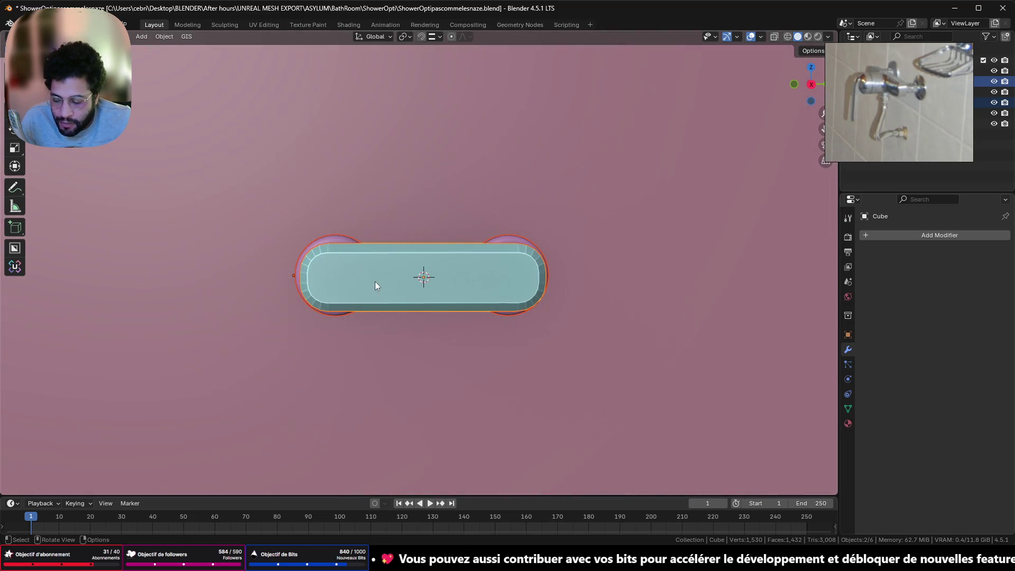
Cancel the Add menu and switch to the browser, ready to enter a new address.
key(shift+a)
key(Escape)
key(alt+Tab)
click(670, 59)
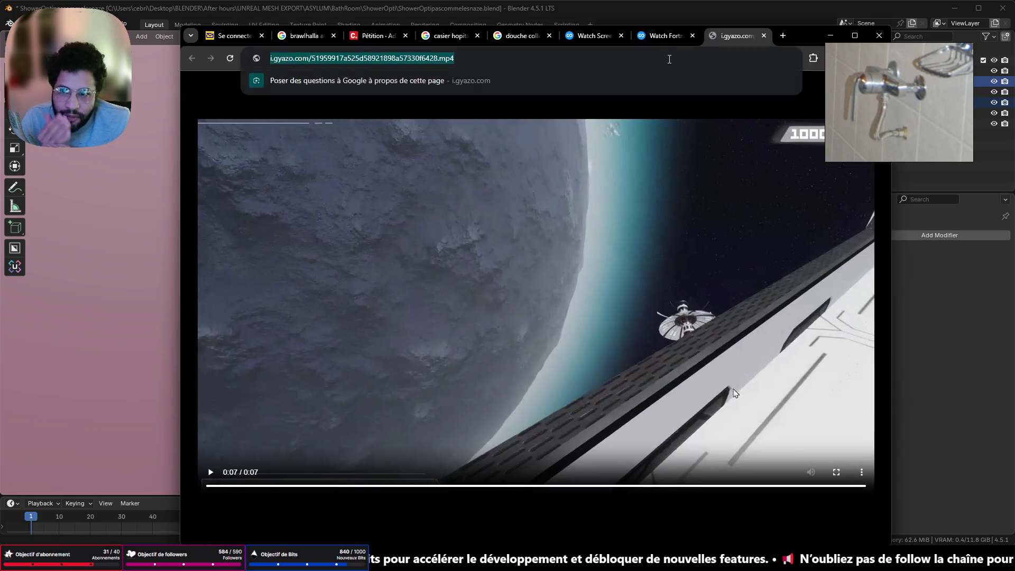
text(robinet )
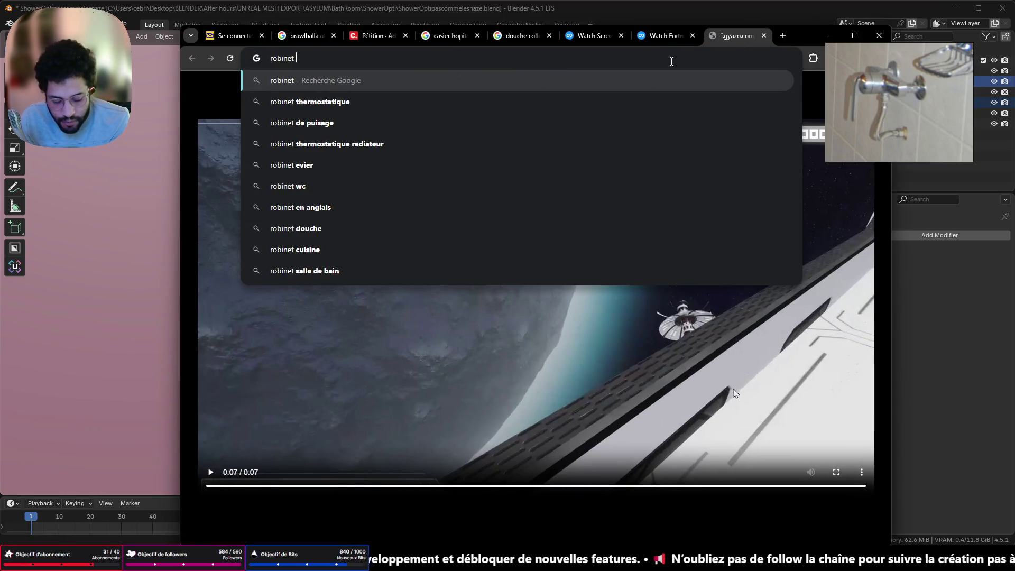
text(90s)
Search Google for 'robinet 90s' and show the image results.
key(Return)
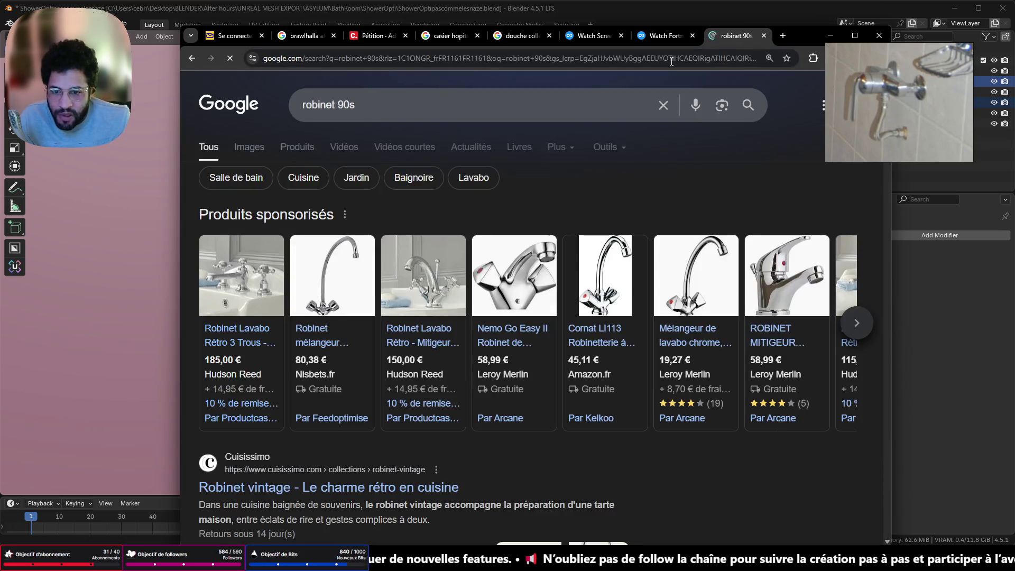
mouse_move(511, 286)
scroll(475, 262, down, 1)
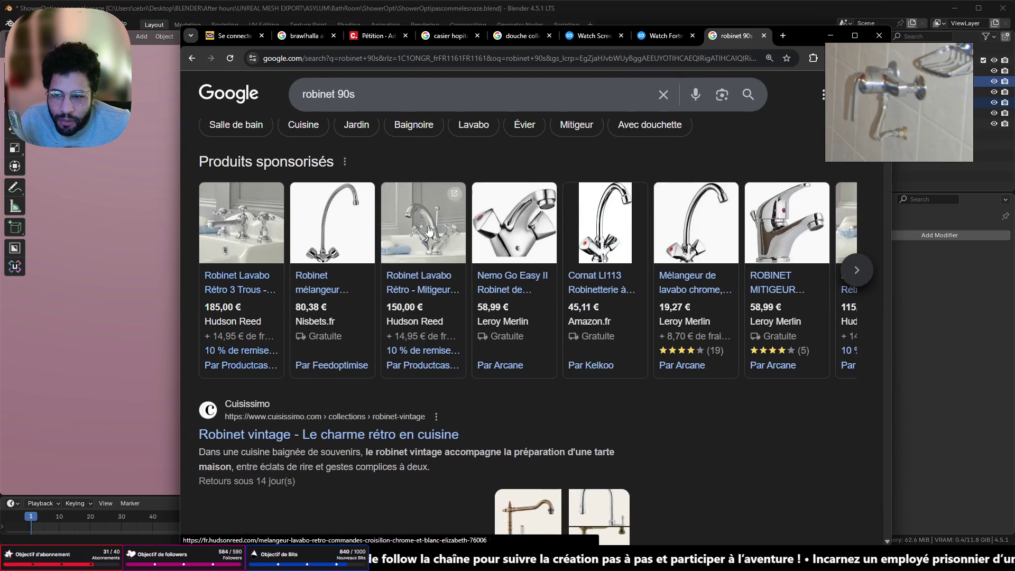
scroll(361, 217, down, 4)
scroll(364, 227, up, 5)
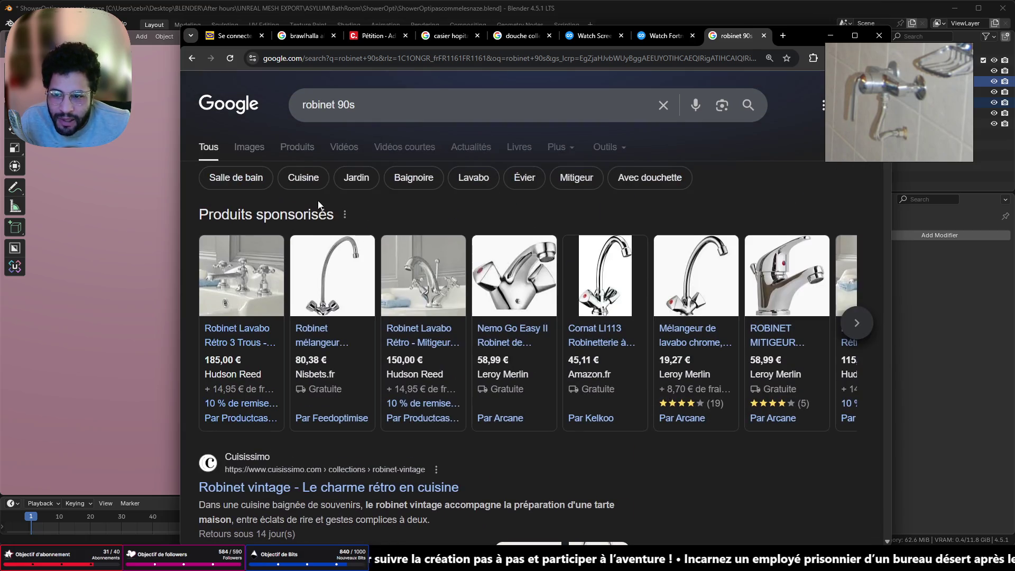
click(247, 150)
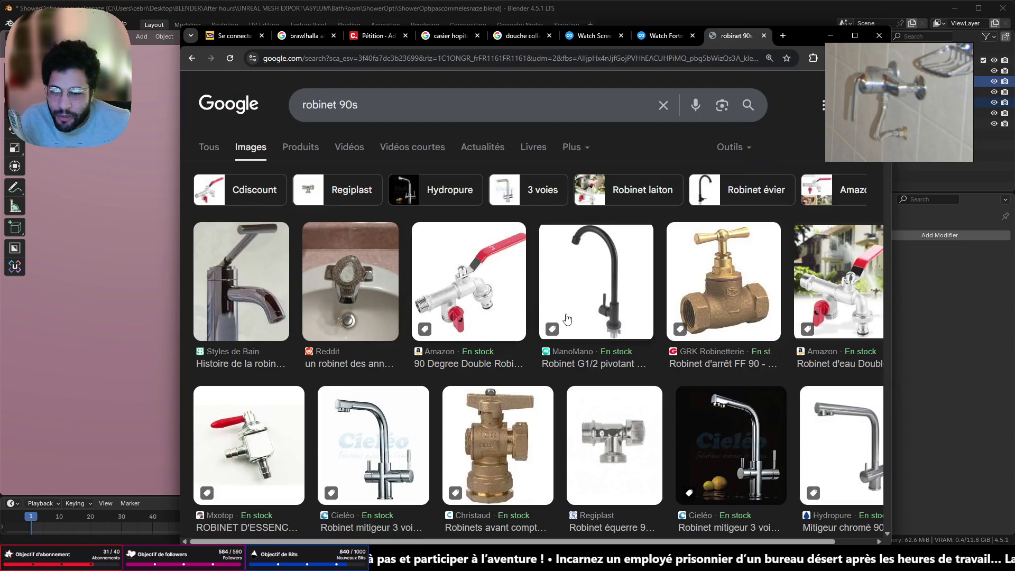
scroll(602, 334, down, 1)
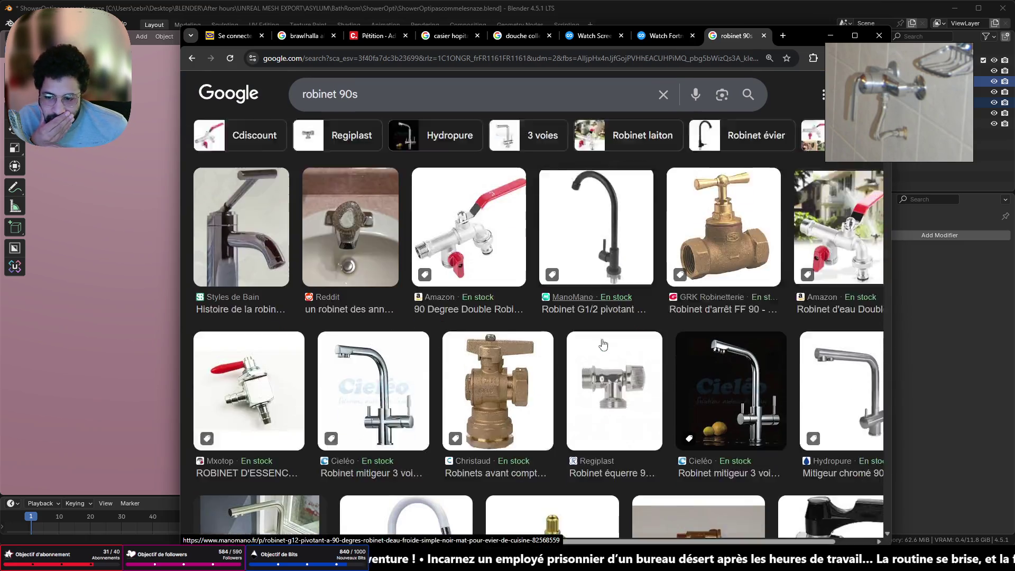
scroll(602, 338, down, 2)
scroll(603, 341, down, 3)
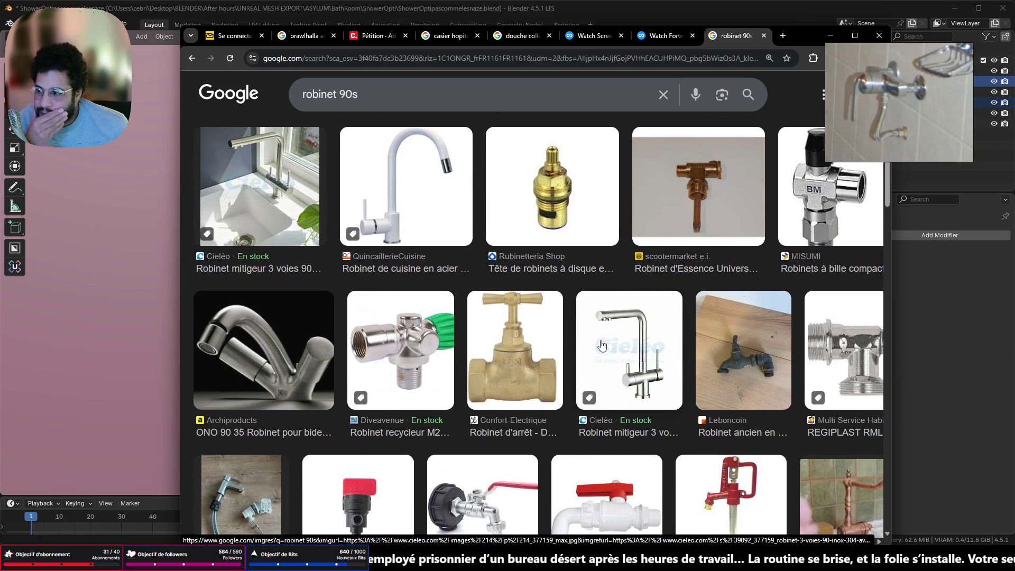